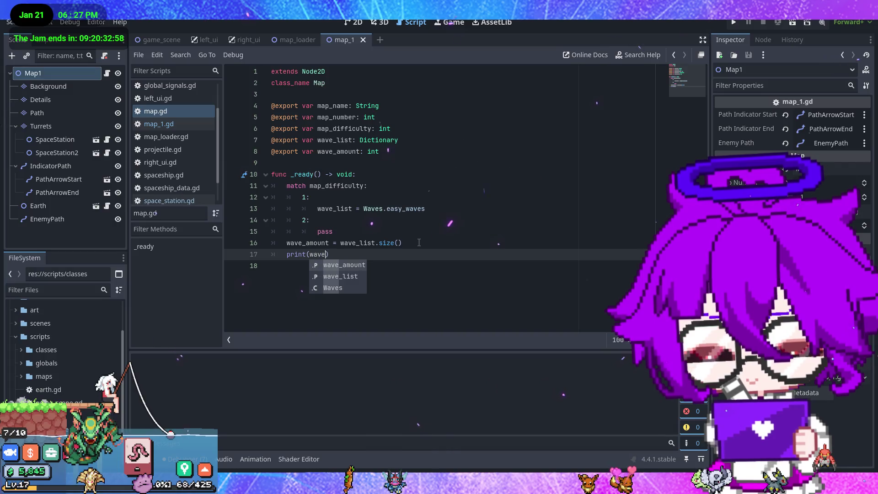
Finish print(wave_amount) in map.gd's _ready, save, and test-run the game
{"action": "key", "text": "ctrl+s"}
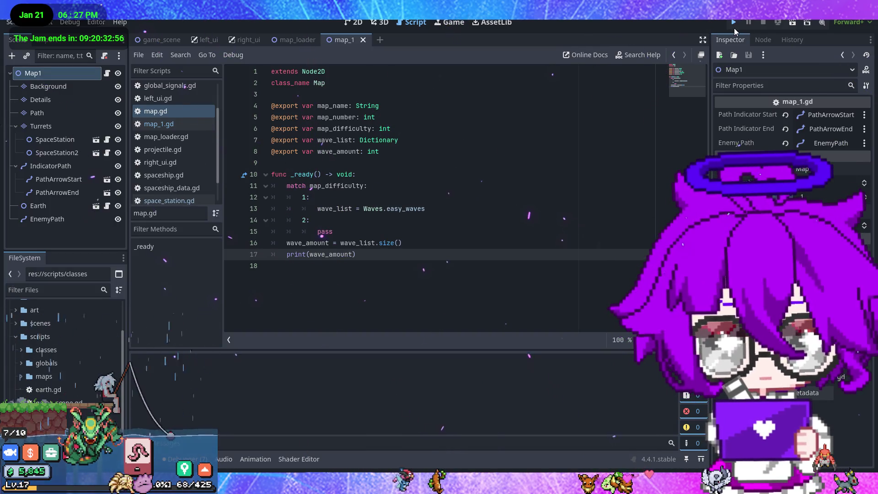
{"action": "key", "text": "F5"}
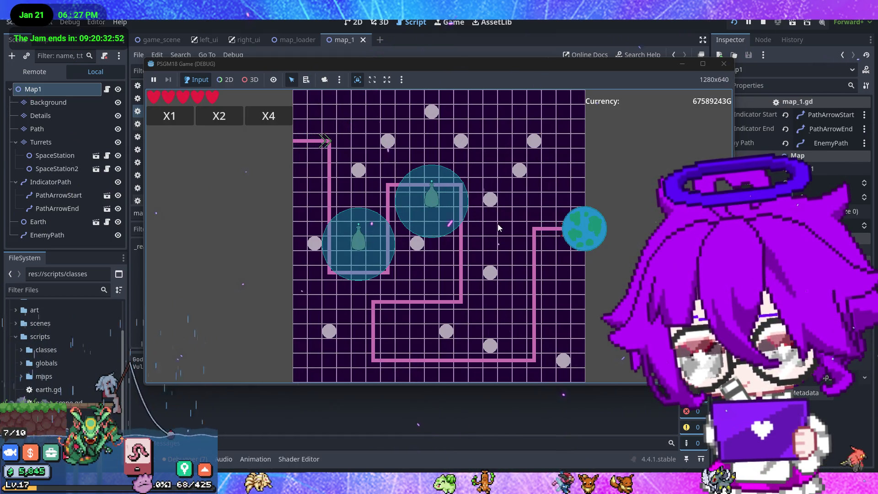
{"action": "left_click", "coordinate": [724, 64]}
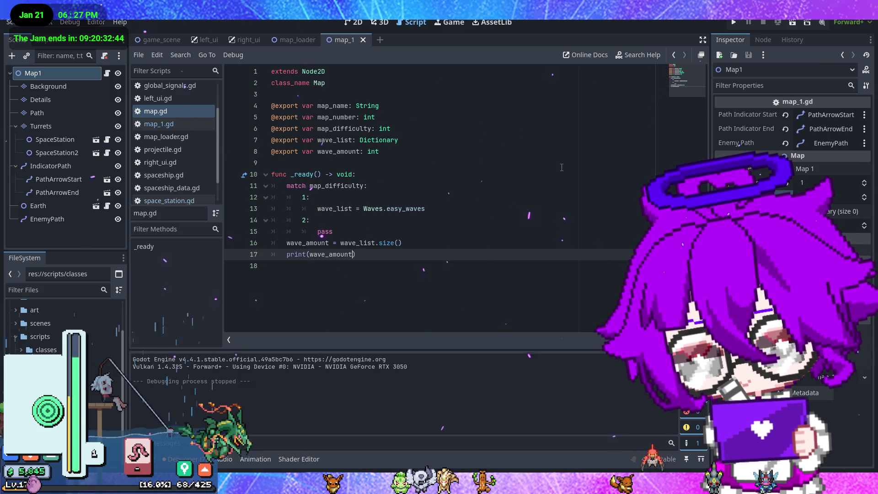
Reselect the Map1 node, run the game again, and select map.gd's whole _ready function
{"action": "left_click", "coordinate": [59, 88]}
{"action": "left_click", "coordinate": [64, 75]}
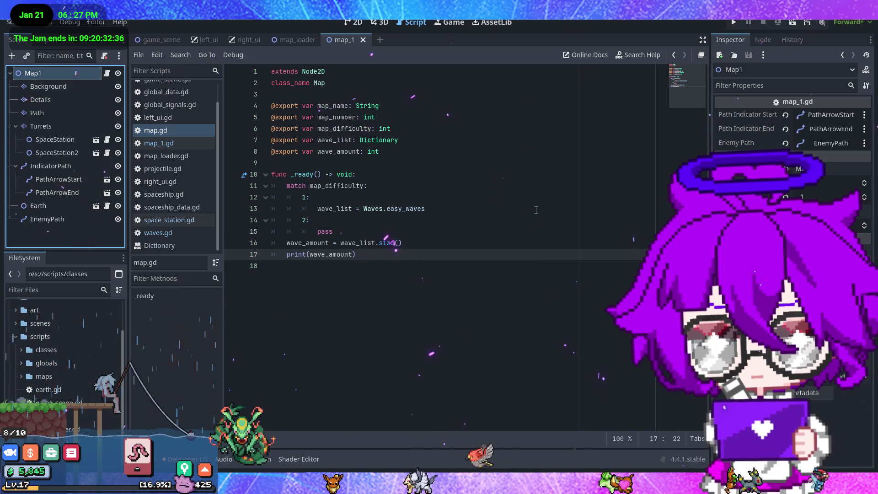
{"action": "key", "text": "ctrl+s"}
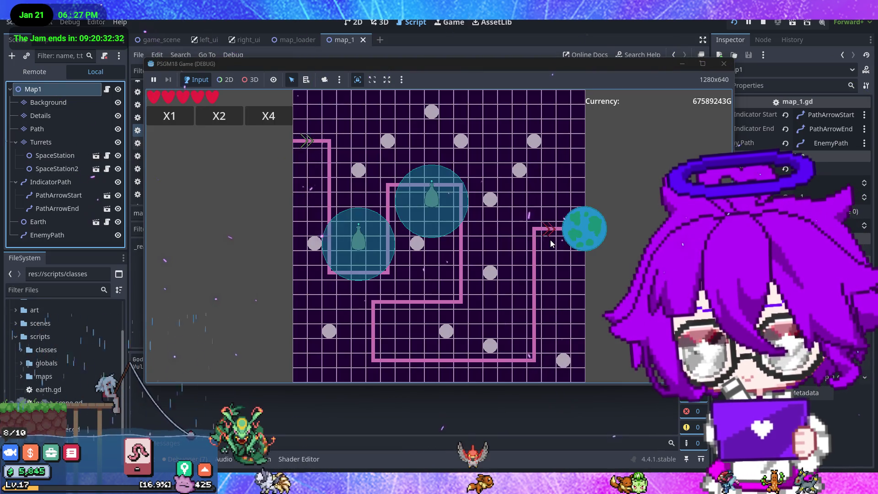
{"action": "left_click", "coordinate": [724, 64]}
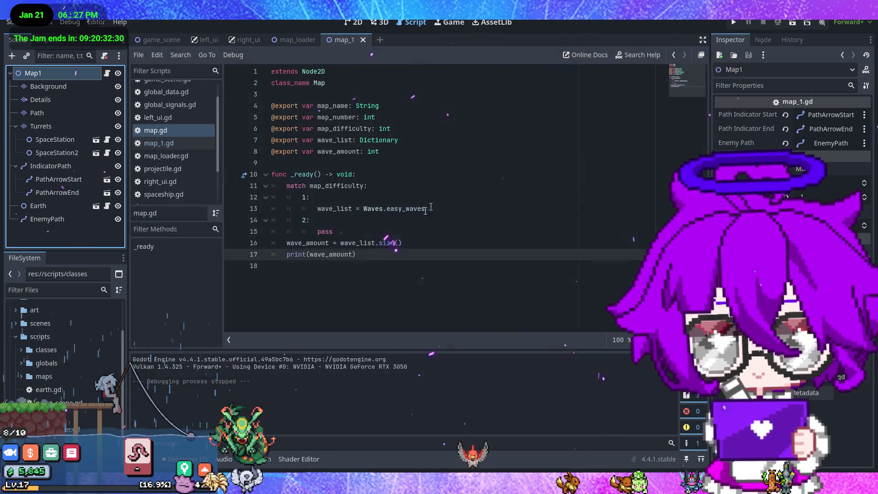
{"action": "left_click_drag", "start_coordinate": [361, 254], "coordinate": [269, 174]}
{"action": "key", "text": "ctrl+c"}
Cut _ready out of map.gd, save, and paste it under animate_path() in map_1.gd
{"action": "key", "text": "BackSpace"}
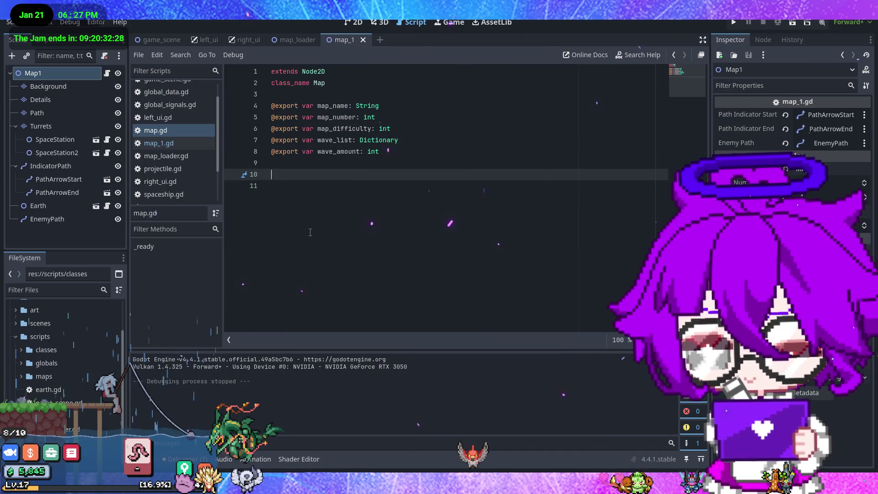
{"action": "key", "text": "ctrl+s"}
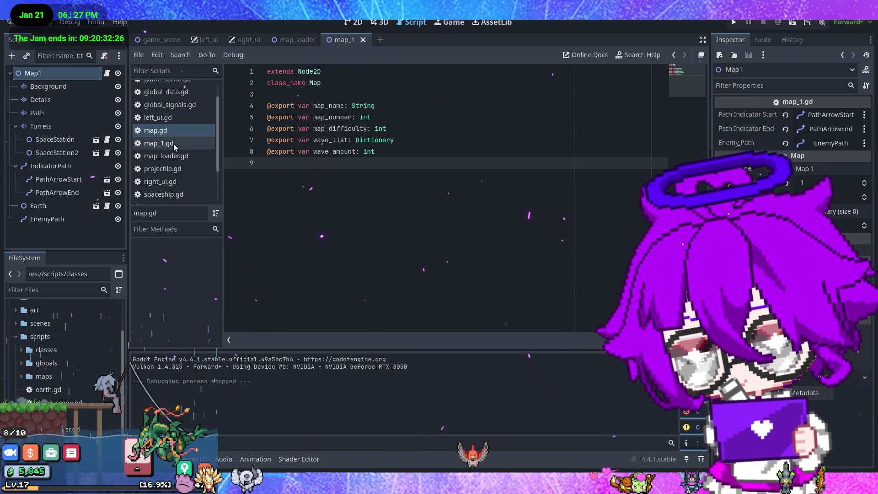
{"action": "left_click", "coordinate": [173, 144]}
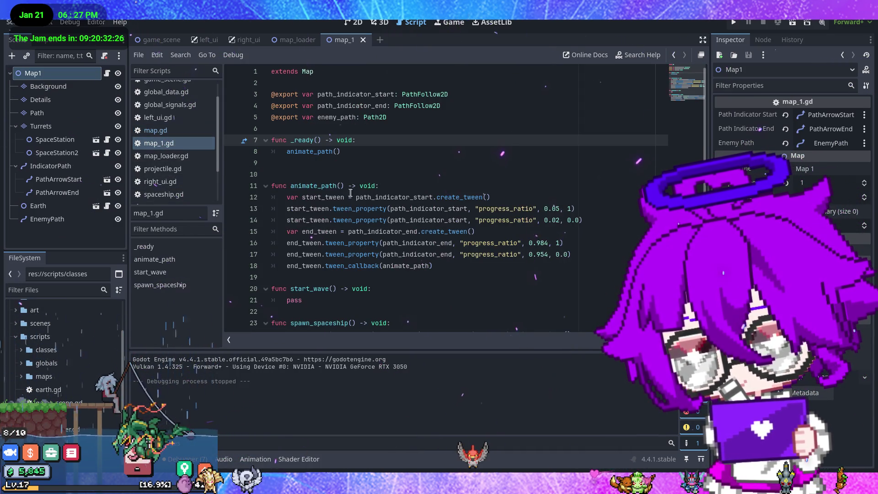
{"action": "left_click", "coordinate": [348, 161]}
{"action": "key", "text": "ctrl+v"}
Delete the duplicate _ready header line and test-run the game
{"action": "left_click_drag", "start_coordinate": [356, 163], "coordinate": [256, 163]}
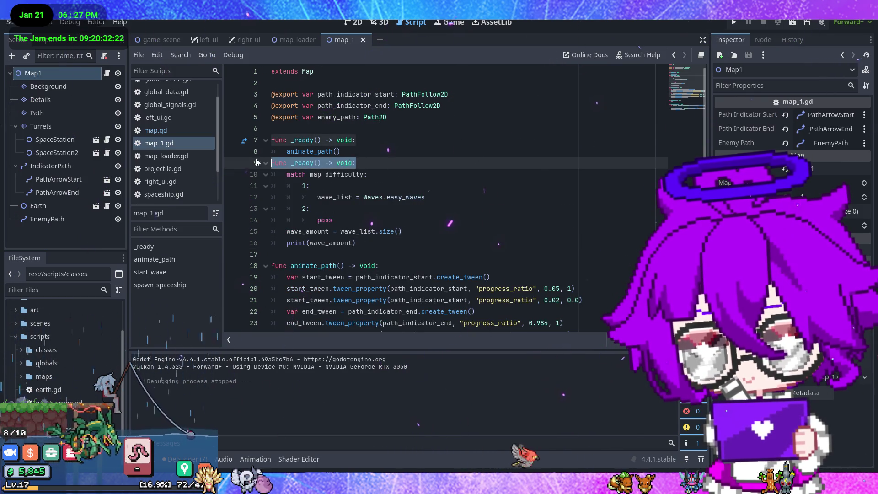
{"action": "key", "text": "BackSpace"}
{"action": "key", "text": "BackSpace"}
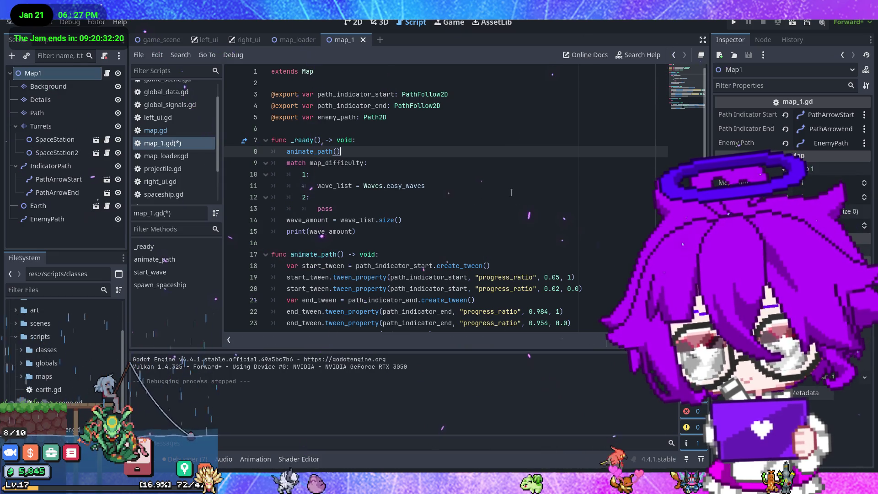
{"action": "key", "text": "F5"}
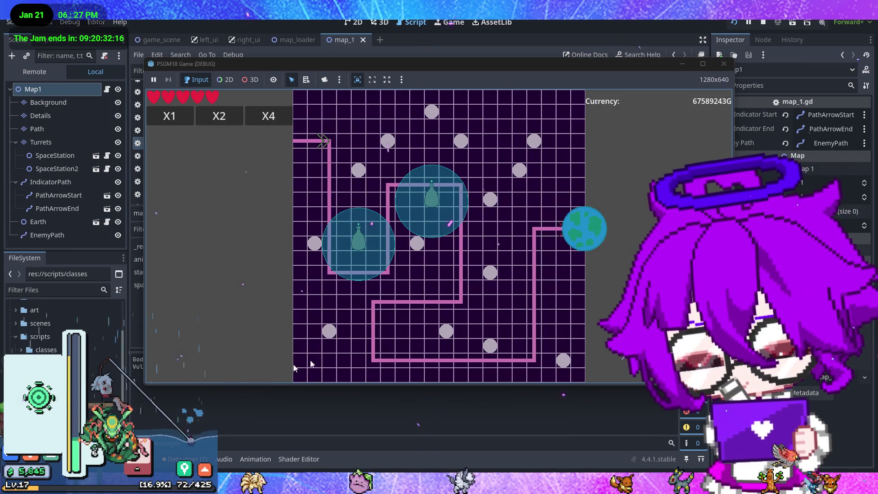
{"action": "key", "text": "F8"}
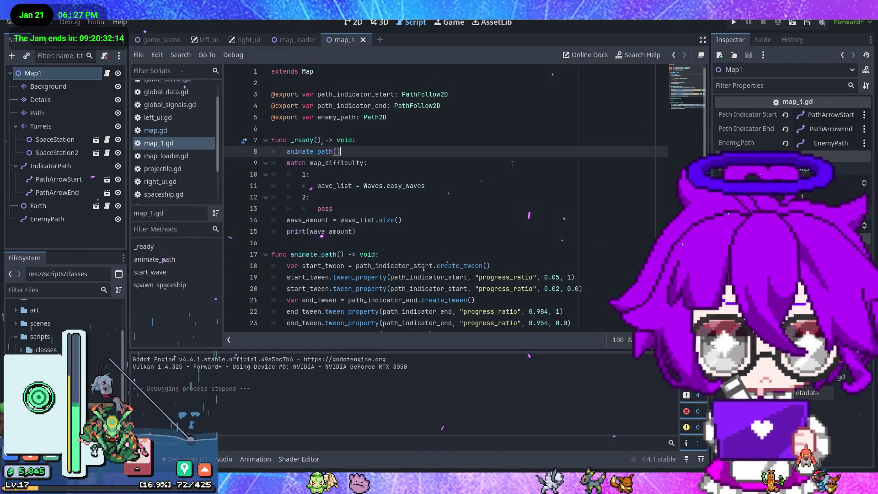
{"action": "scroll", "coordinate": [197, 189], "scroll_direction": "down", "scroll_amount": 3}
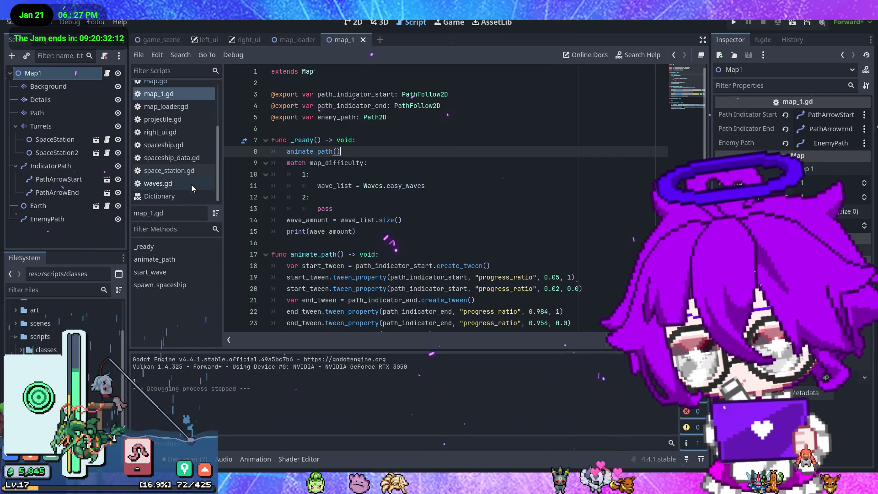
In waves.gd, fold the wave 1 and 2 blocks and start a new entry after wave 2
{"action": "left_click", "coordinate": [192, 185]}
{"action": "scroll", "coordinate": [348, 255], "scroll_direction": "down", "scroll_amount": 5}
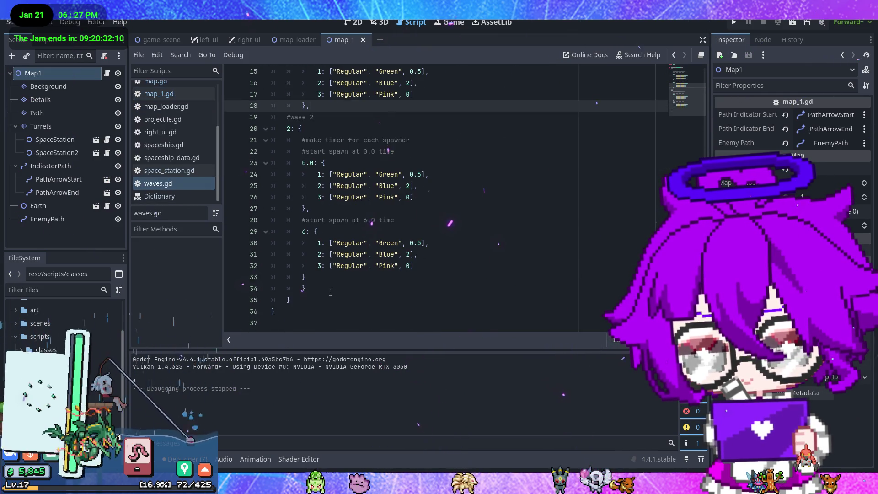
{"action": "left_click", "coordinate": [266, 128]}
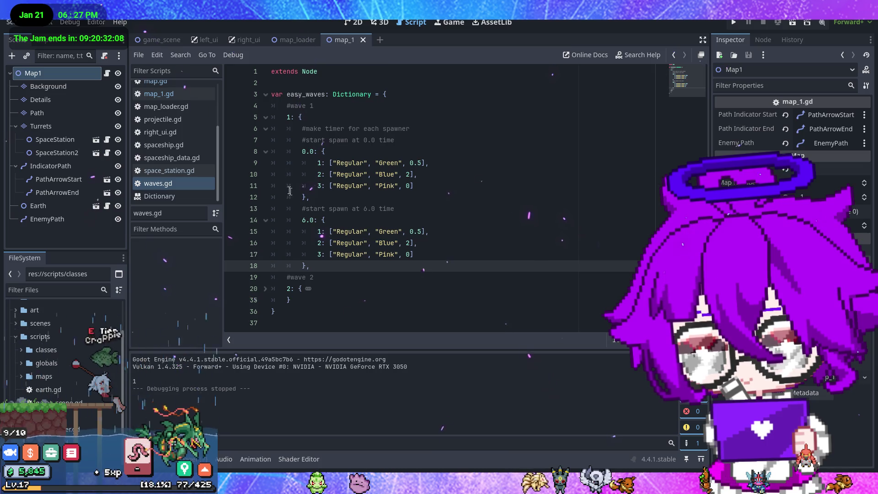
{"action": "left_click", "coordinate": [265, 117]}
{"action": "left_click", "coordinate": [309, 156]}
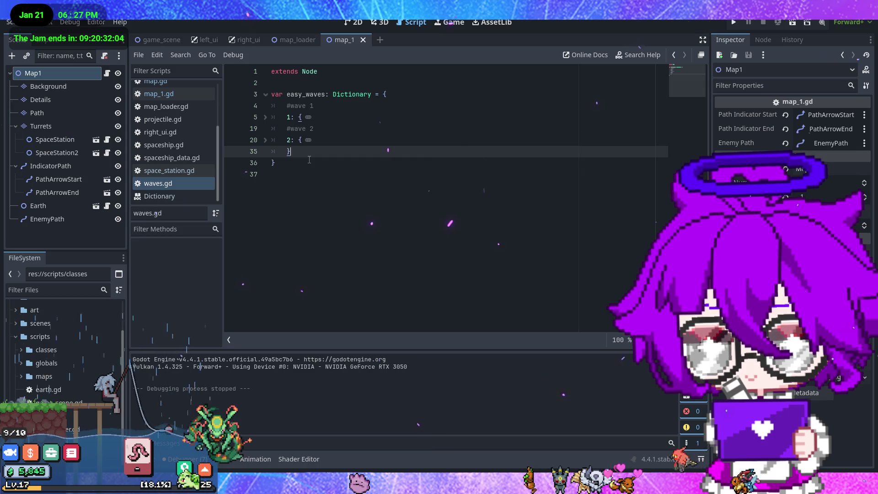
{"action": "key", "text": "Return"}
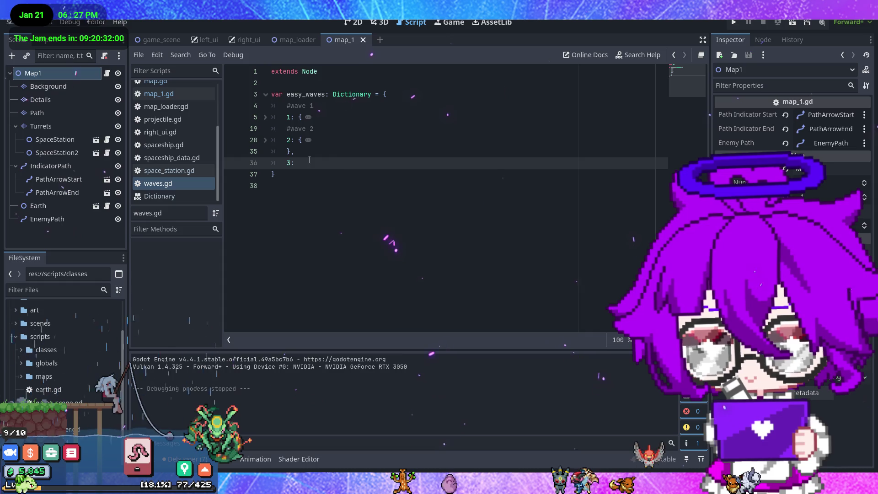
{"action": "key", "text": "Return"}
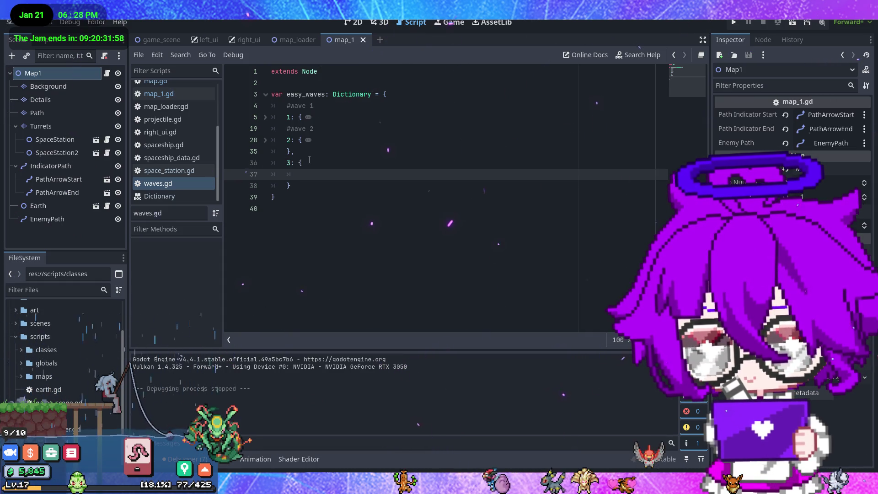
Add a line inside wave 1 and delete the unfinished wave 3 entry
{"action": "left_click", "coordinate": [266, 141]}
{"action": "left_click", "coordinate": [266, 140]}
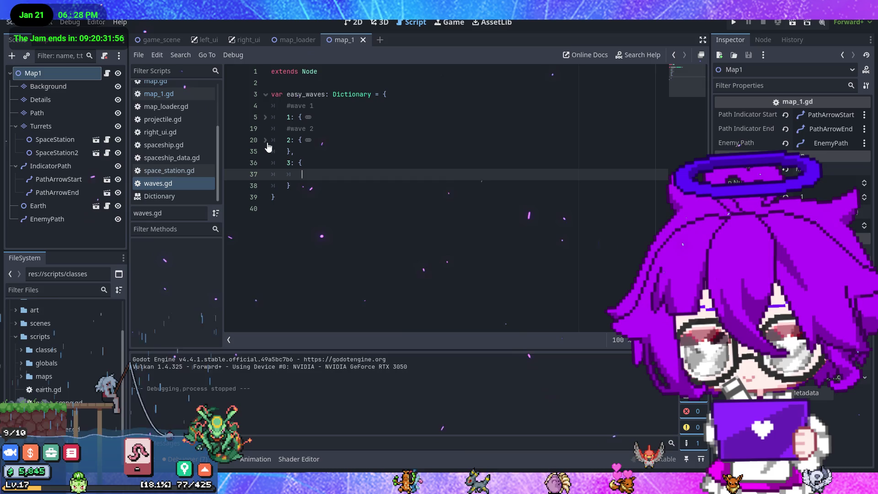
{"action": "left_click", "coordinate": [266, 118]}
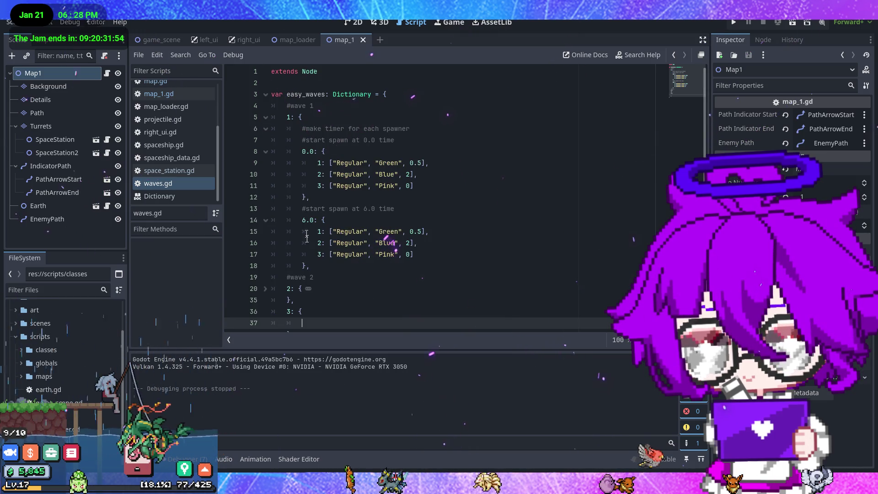
{"action": "left_click", "coordinate": [318, 270]}
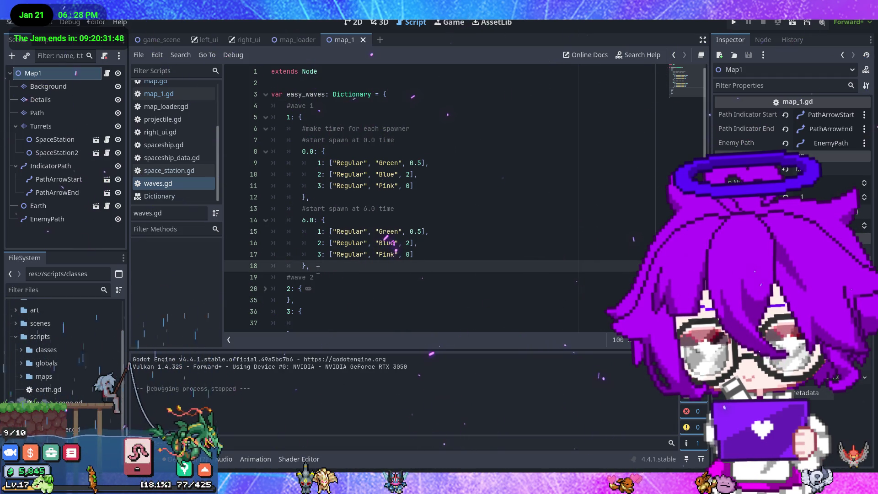
{"action": "key", "text": "Return"}
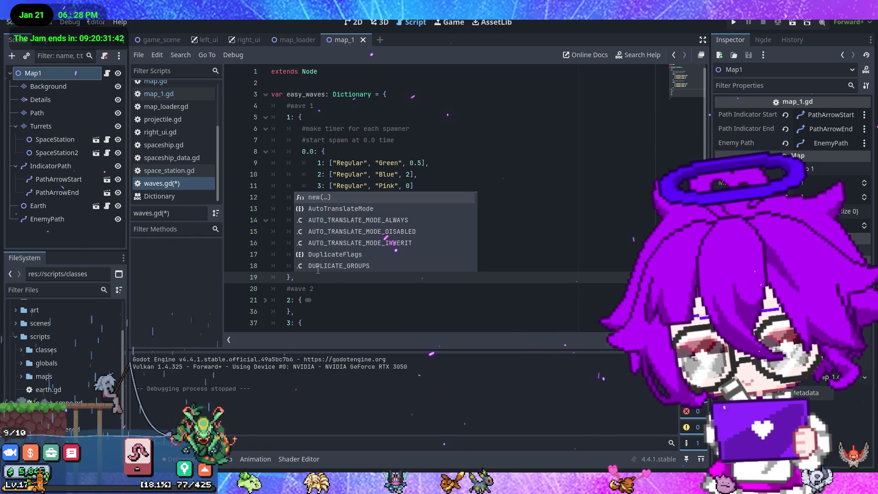
{"action": "left_click", "coordinate": [320, 323]}
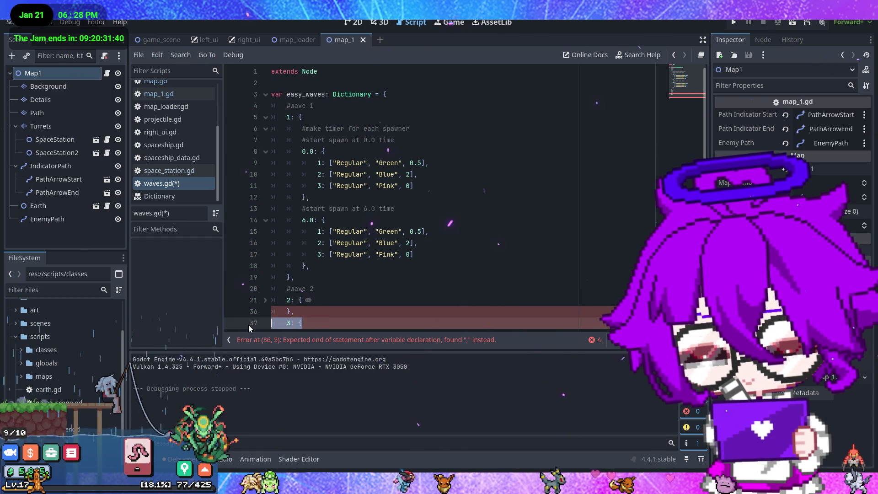
{"action": "key", "text": "BackSpace"}
Remove the empty line and stray closing brace at the end of the wave data
{"action": "scroll", "coordinate": [270, 319], "scroll_direction": "down", "scroll_amount": 2}
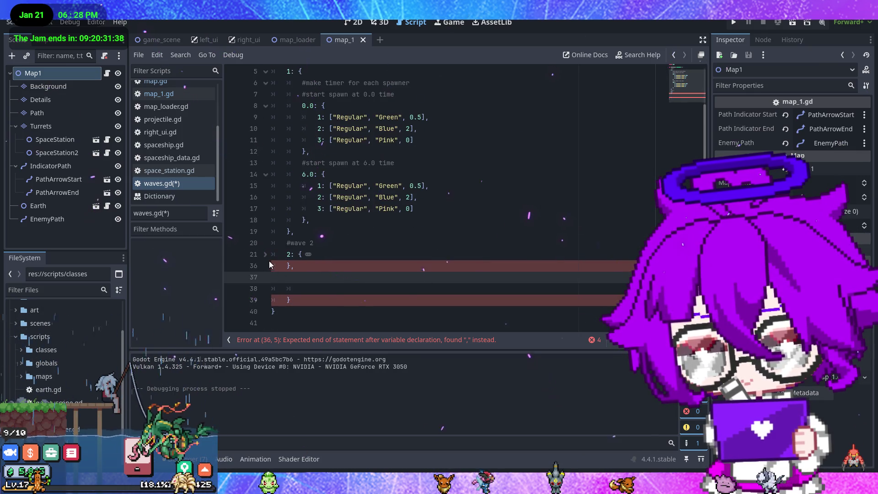
{"action": "left_click", "coordinate": [270, 258]}
{"action": "scroll", "coordinate": [284, 263], "scroll_direction": "down", "scroll_amount": 3}
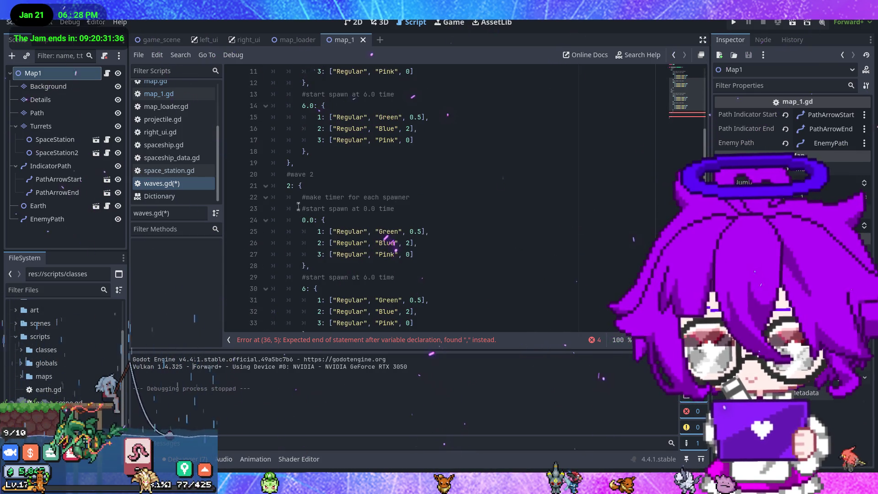
{"action": "scroll", "coordinate": [299, 208], "scroll_direction": "down", "scroll_amount": 3}
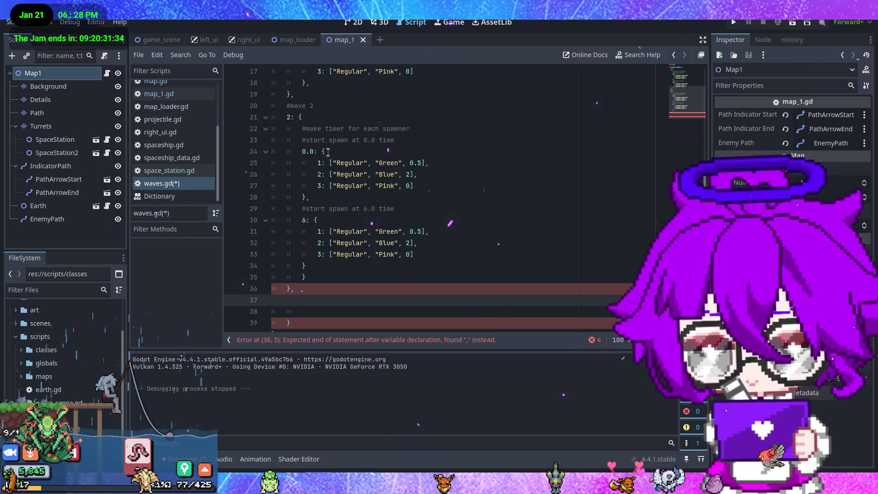
{"action": "scroll", "coordinate": [321, 237], "scroll_direction": "down", "scroll_amount": 1}
{"action": "left_click", "coordinate": [303, 256]}
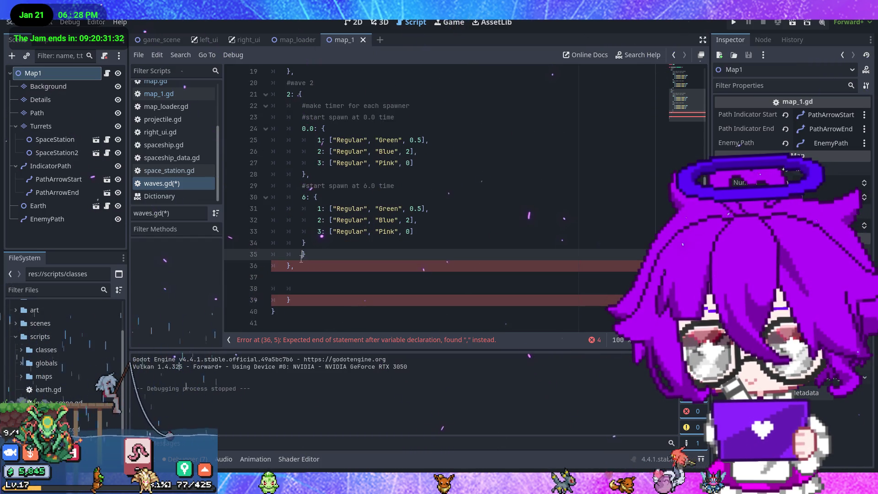
{"action": "left_click", "coordinate": [302, 267]}
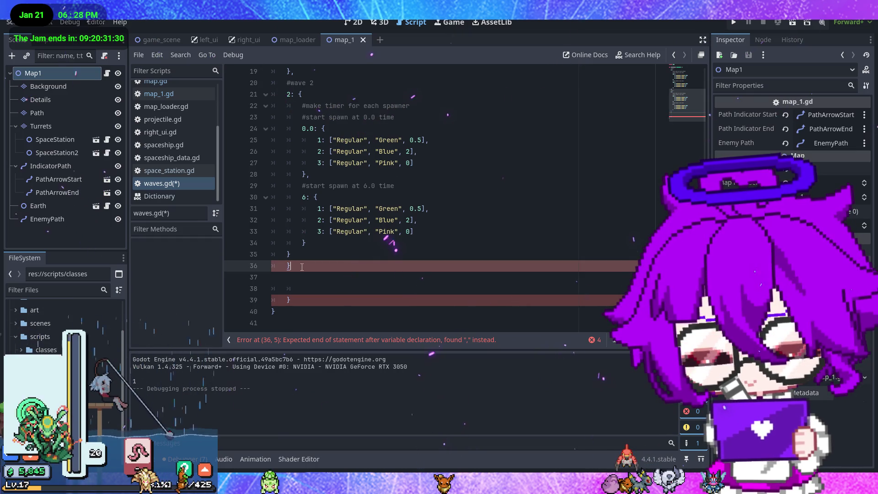
{"action": "key", "text": "Delete"}
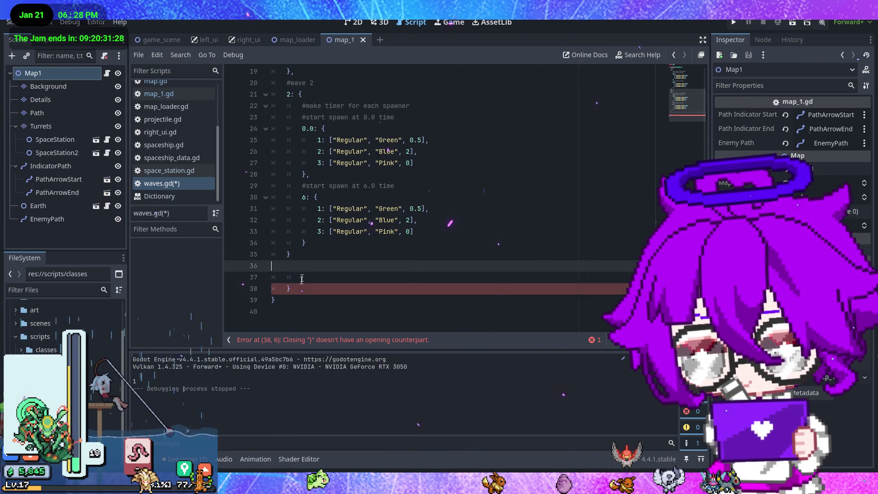
{"action": "left_click", "coordinate": [296, 289]}
{"action": "key", "text": "BackSpace"}
{"action": "key", "text": "BackSpace"}
{"action": "key", "text": "BackSpace"}
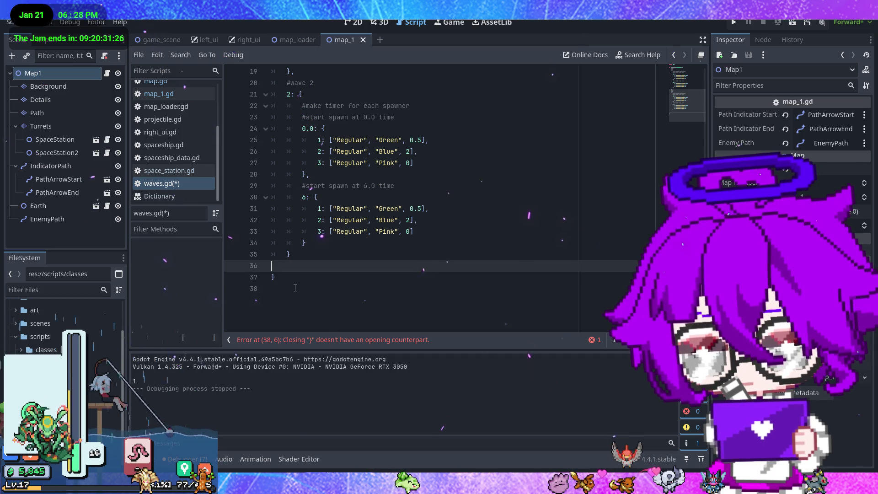
{"action": "key", "text": "BackSpace"}
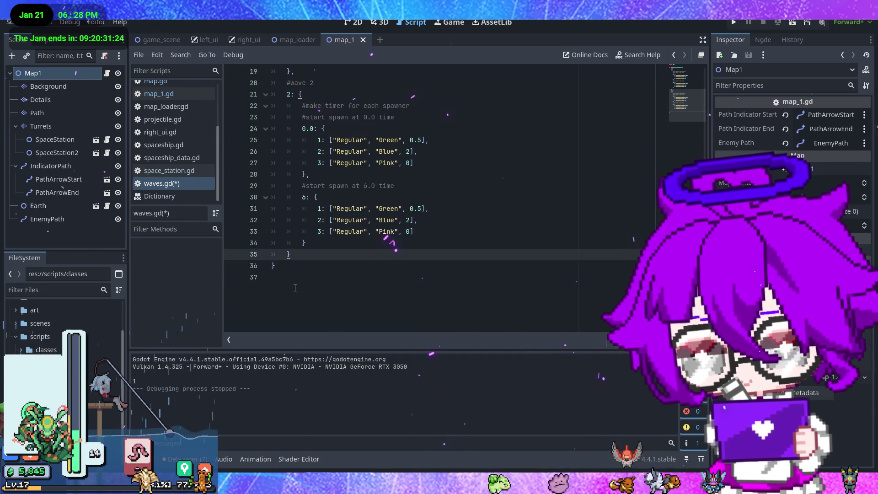
Save waves.gd, test-run the game, and collapse the easy_waves dictionary
{"action": "scroll", "coordinate": [295, 288], "scroll_direction": "up", "scroll_amount": 2}
{"action": "key", "text": "ctrl+s"}
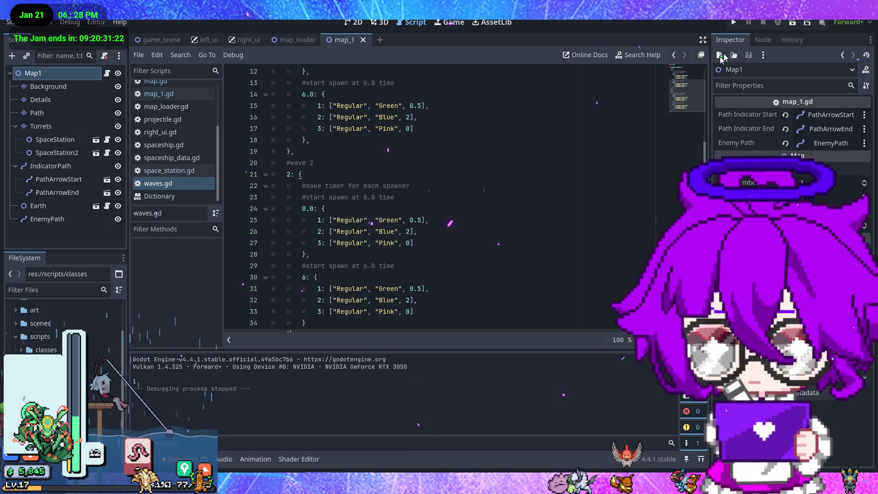
{"action": "left_click", "coordinate": [734, 24]}
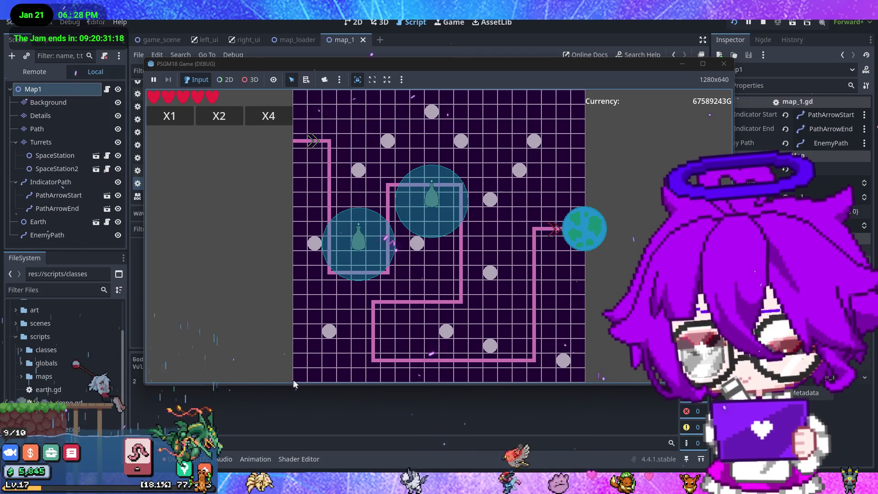
{"action": "key", "text": "F8"}
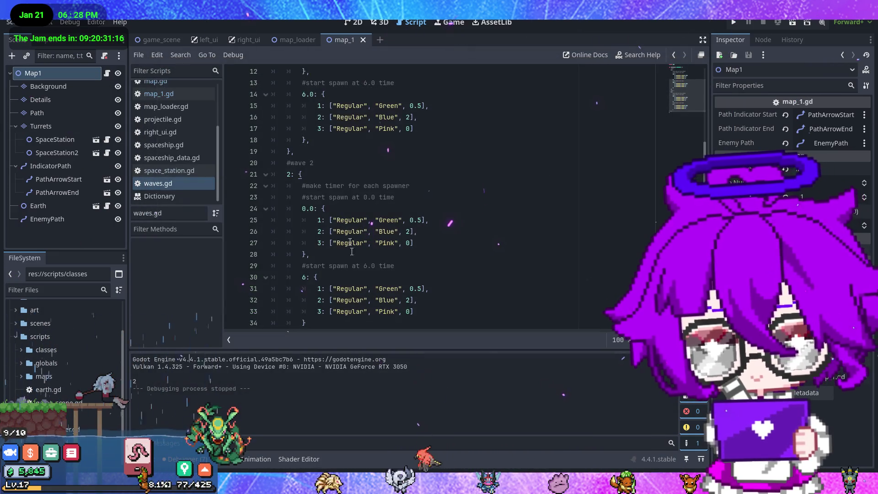
{"action": "scroll", "coordinate": [333, 190], "scroll_direction": "up", "scroll_amount": 3}
{"action": "left_click", "coordinate": [266, 95]}
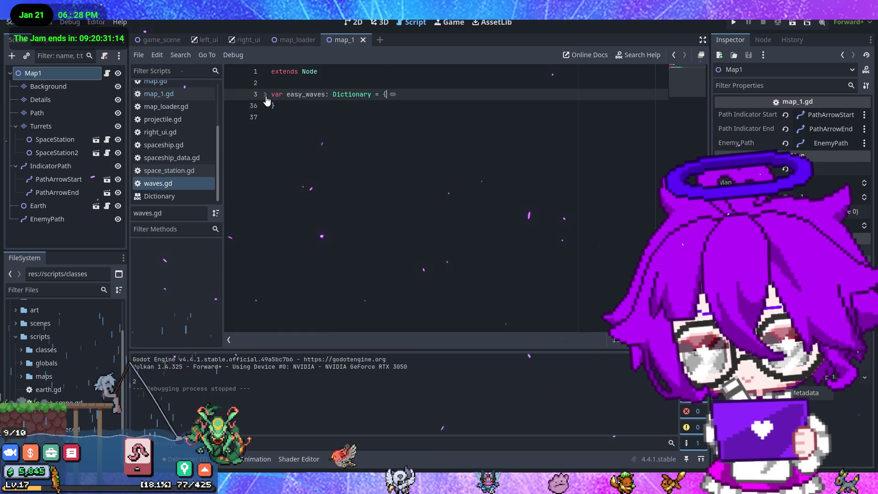
Remove the print(wave_amount) line from map_1.gd's _ready
{"action": "left_click", "coordinate": [173, 93]}
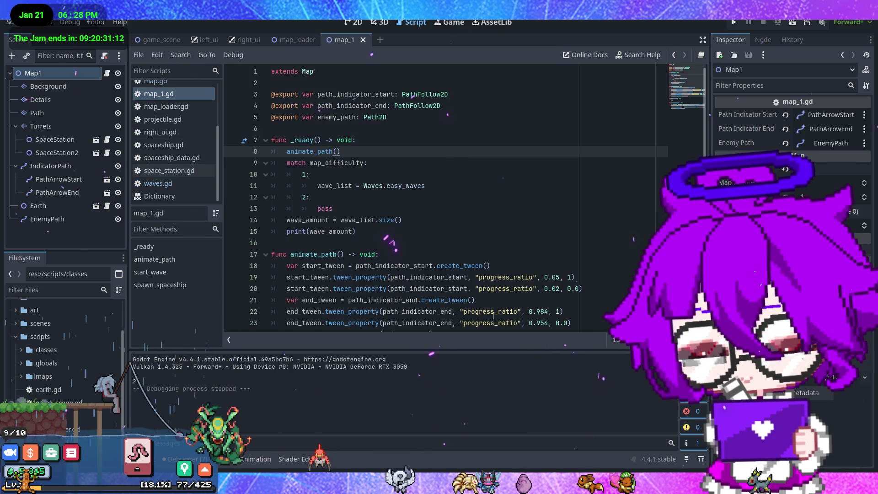
{"action": "scroll", "coordinate": [398, 246], "scroll_direction": "down", "scroll_amount": 1}
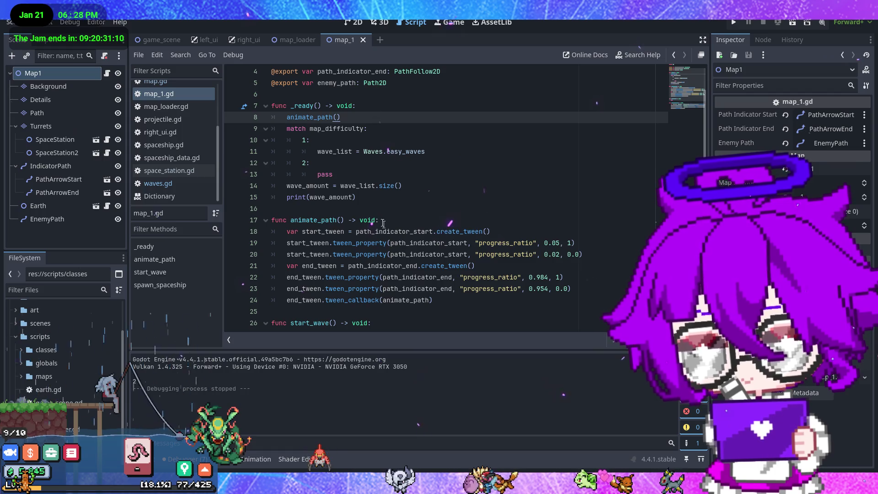
{"action": "left_click_drag", "start_coordinate": [381, 199], "coordinate": [287, 197]}
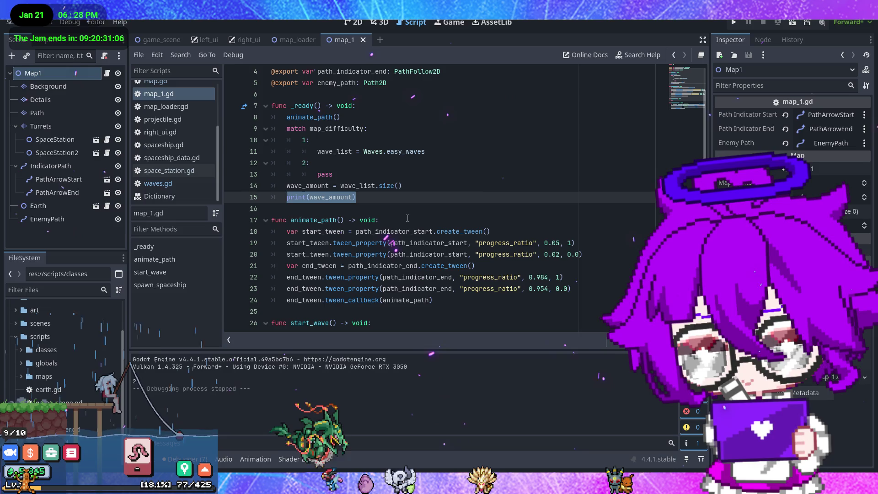
{"action": "type", "text": "for wa"}
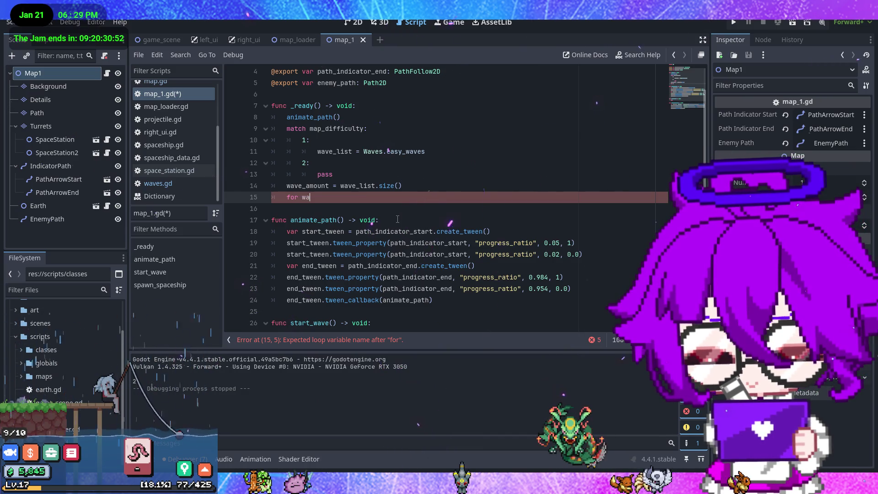
{"action": "type", "text": "v"}
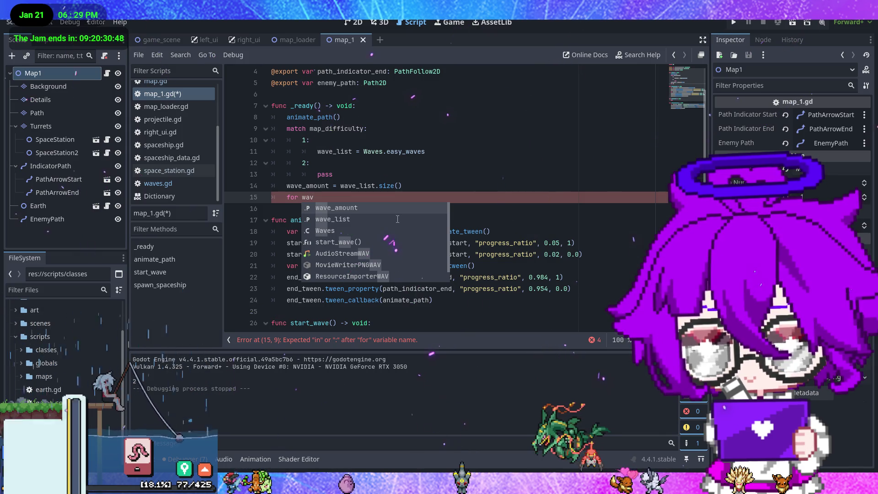
{"action": "key", "text": "BackSpace"}
{"action": "key", "text": "BackSpace"}
{"action": "key", "text": "BackSpace"}
{"action": "key", "text": "BackSpace"}
{"action": "key", "text": "BackSpace"}
{"action": "key", "text": "BackSpace"}
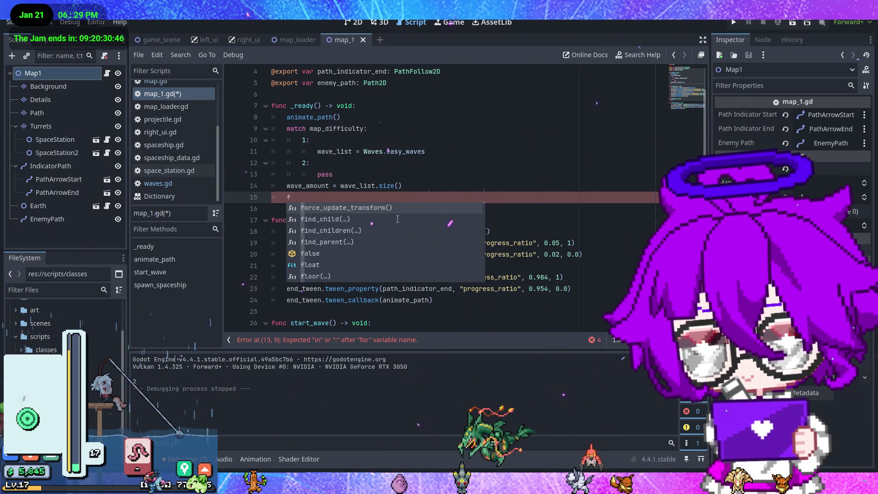
{"action": "scroll", "coordinate": [397, 197], "scroll_direction": "up", "scroll_amount": 1}
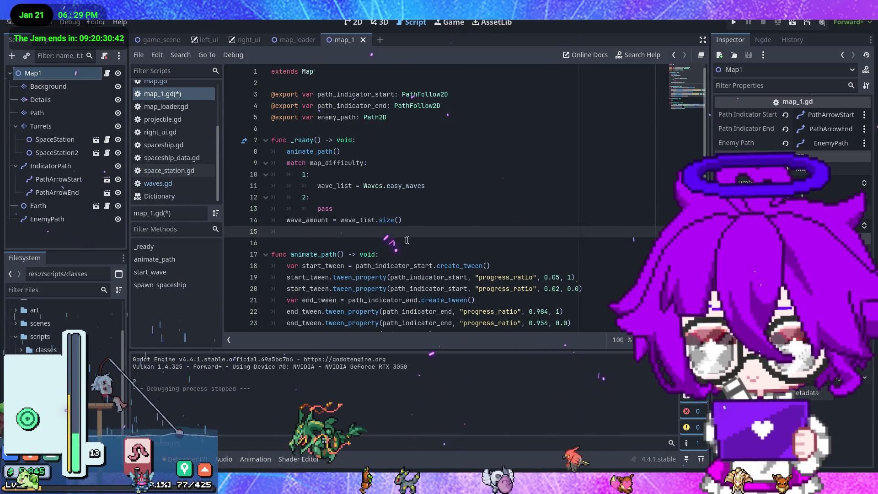
{"action": "scroll", "coordinate": [375, 231], "scroll_direction": "down", "scroll_amount": 1}
{"action": "key", "text": "BackSpace"}
{"action": "key", "text": "BackSpace"}
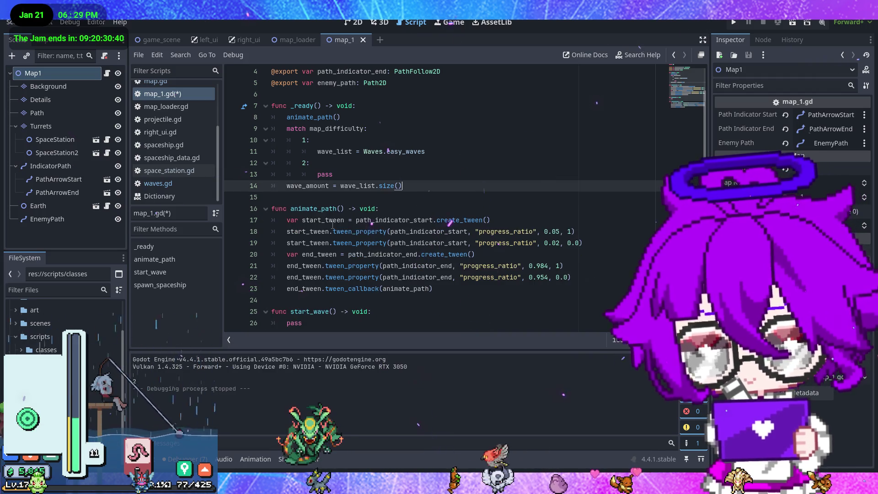
{"action": "scroll", "coordinate": [328, 256], "scroll_direction": "down", "scroll_amount": 2}
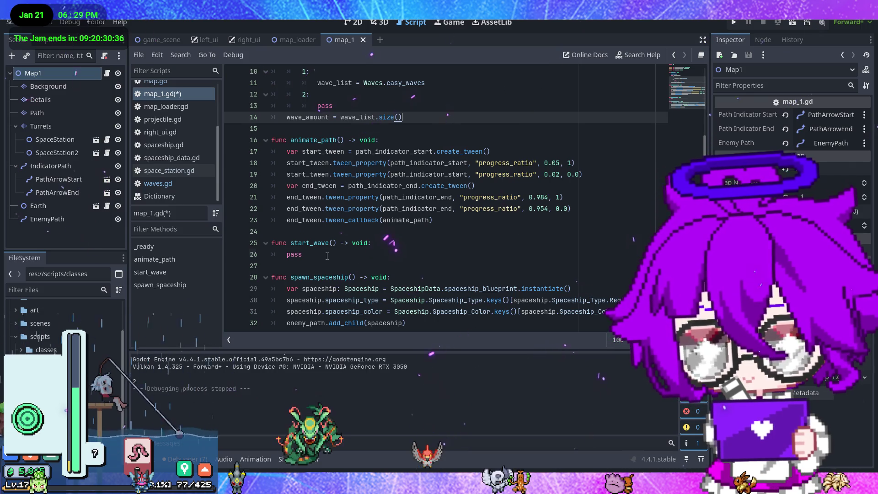
Replace pass in start_wave with print("Start"), save, and select SpeedupContainer in the left_ui scene
{"action": "left_click", "coordinate": [327, 256]}
{"action": "key", "text": "BackSpace"}
{"action": "key", "text": "BackSpace"}
{"action": "key", "text": "BackSpace"}
{"action": "type", "text": "print("}
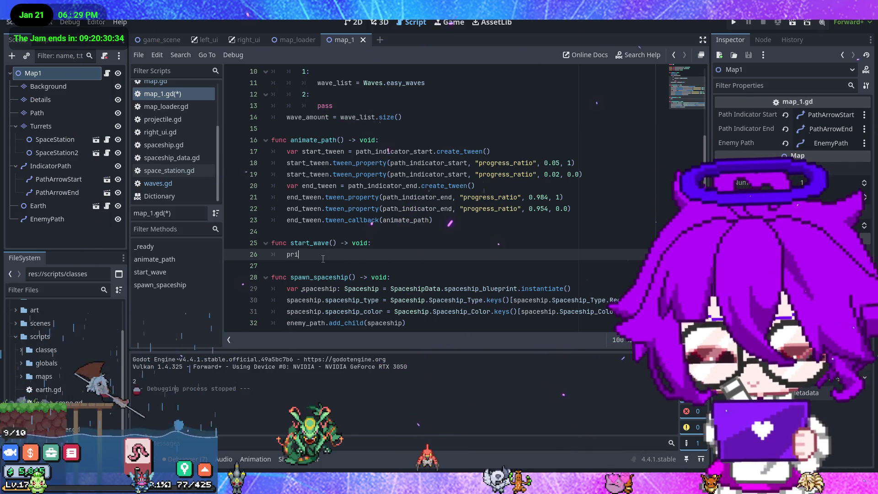
{"action": "type", "text": "\"Stea"}
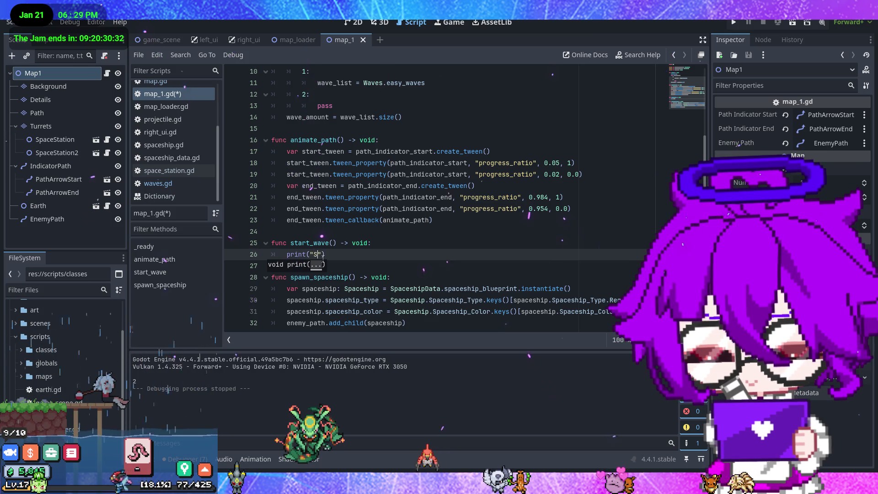
{"action": "key", "text": "BackSpace"}
{"action": "key", "text": "BackSpace"}
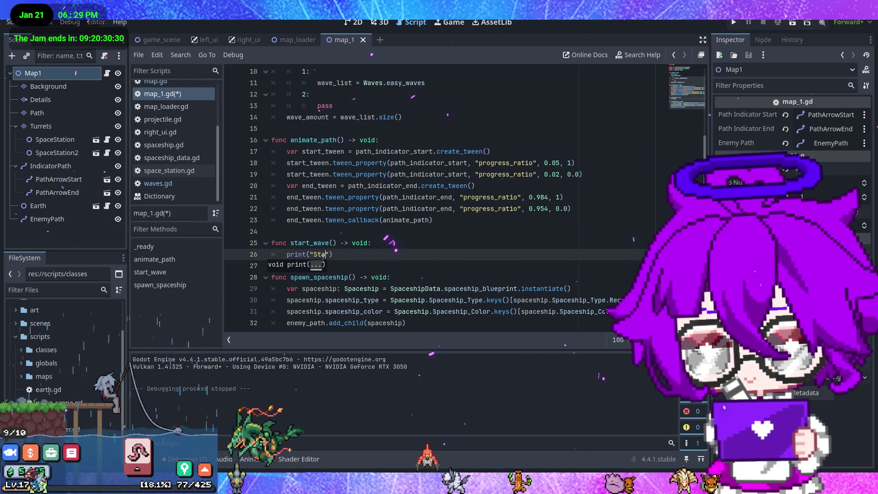
{"action": "type", "text": "art"}
{"action": "key", "text": "ctrl+s"}
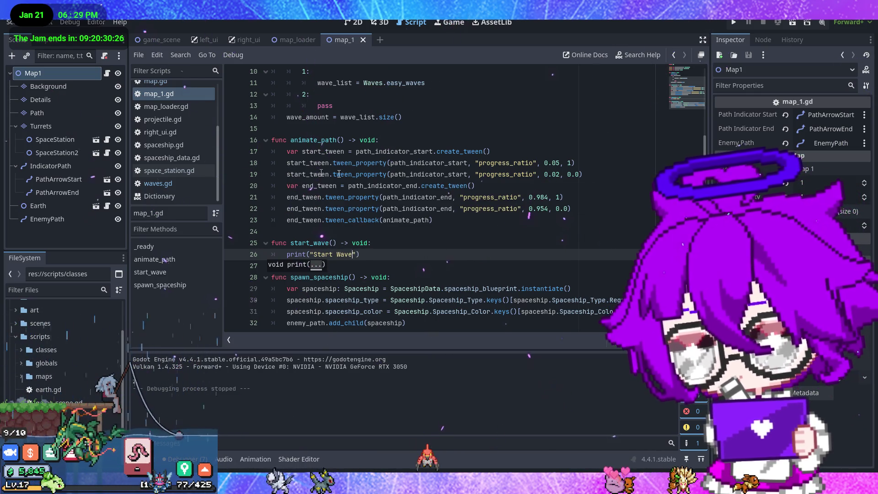
{"action": "left_click", "coordinate": [206, 42]}
{"action": "left_click", "coordinate": [69, 126]}
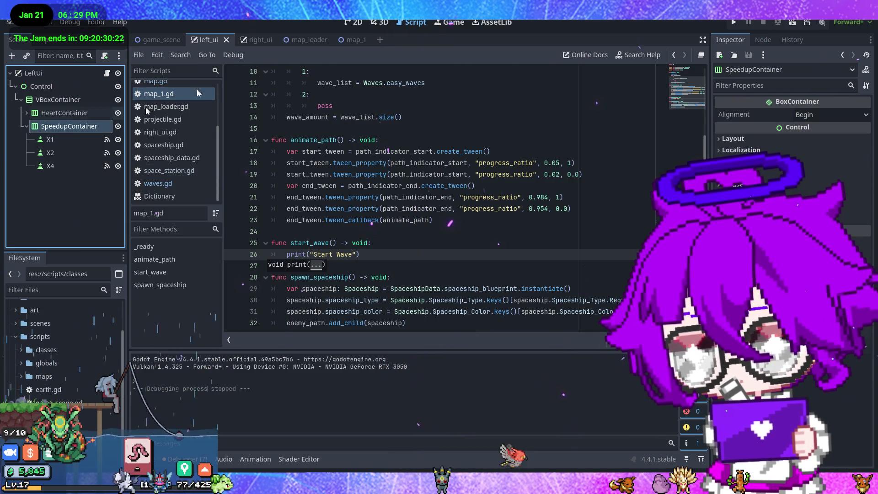
Add a Button under SpeedupContainer, move it ahead of X1, and set its text to play
{"action": "left_click", "coordinate": [353, 22]}
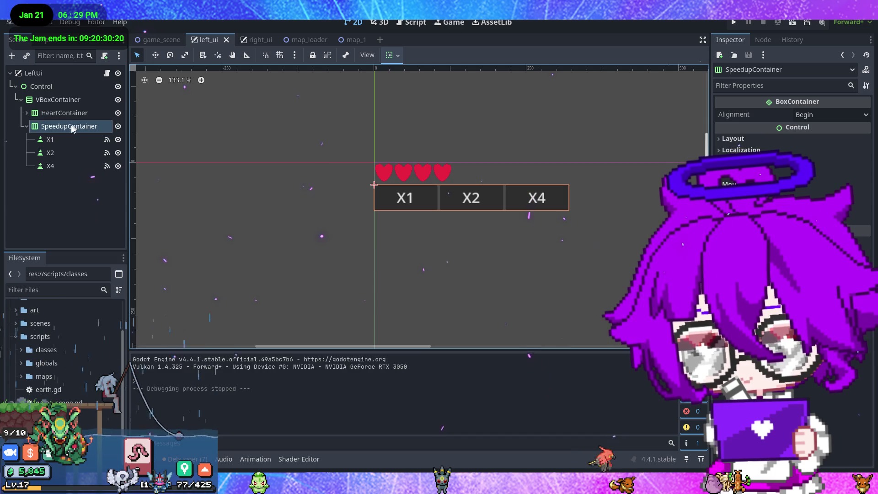
{"action": "right_click", "coordinate": [71, 130]}
{"action": "left_click", "coordinate": [100, 135]}
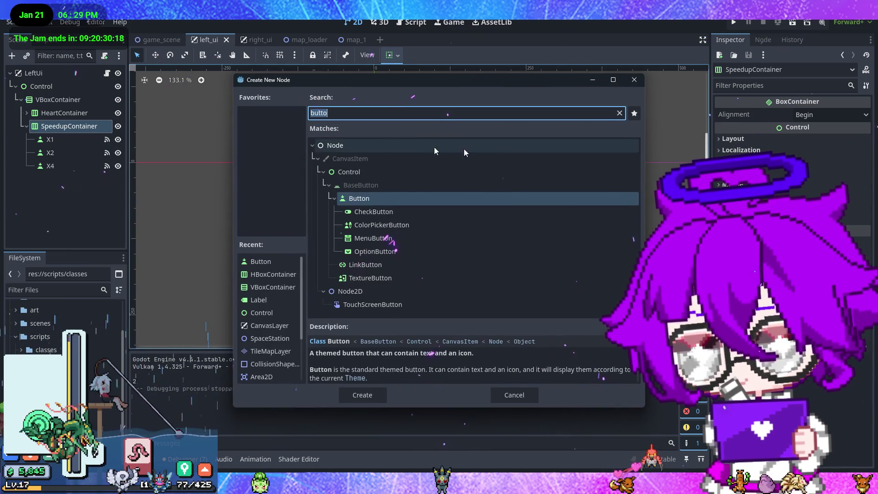
{"action": "double_click", "coordinate": [383, 199]}
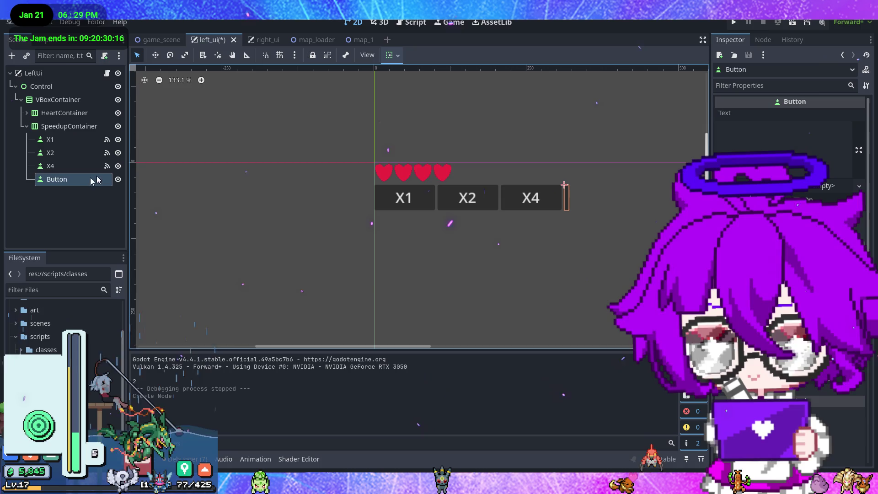
{"action": "left_click_drag", "start_coordinate": [57, 179], "coordinate": [55, 136]}
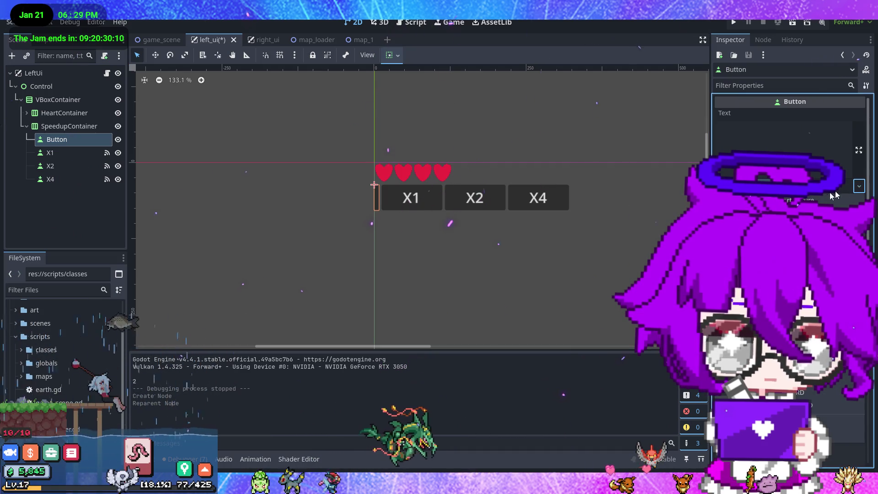
{"action": "left_click", "coordinate": [821, 200]}
{"action": "left_click", "coordinate": [859, 187]}
{"action": "left_click", "coordinate": [666, 206]}
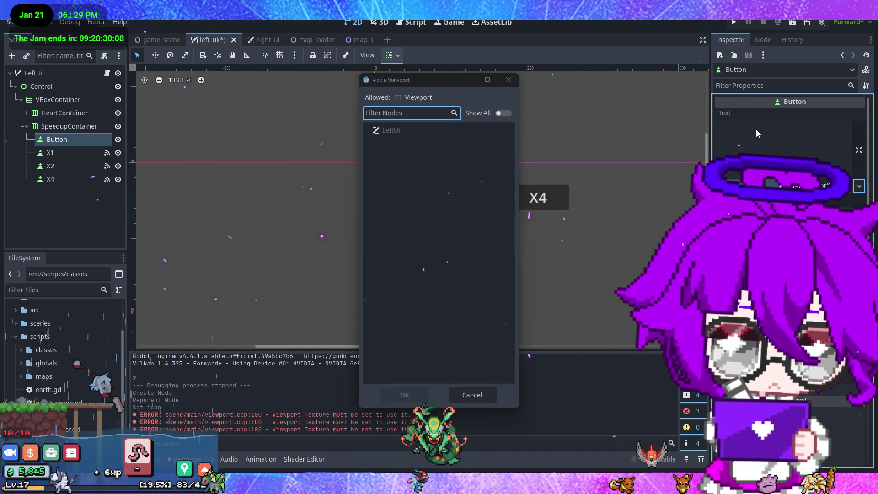
{"action": "left_click", "coordinate": [508, 79]}
{"action": "left_click", "coordinate": [738, 147]}
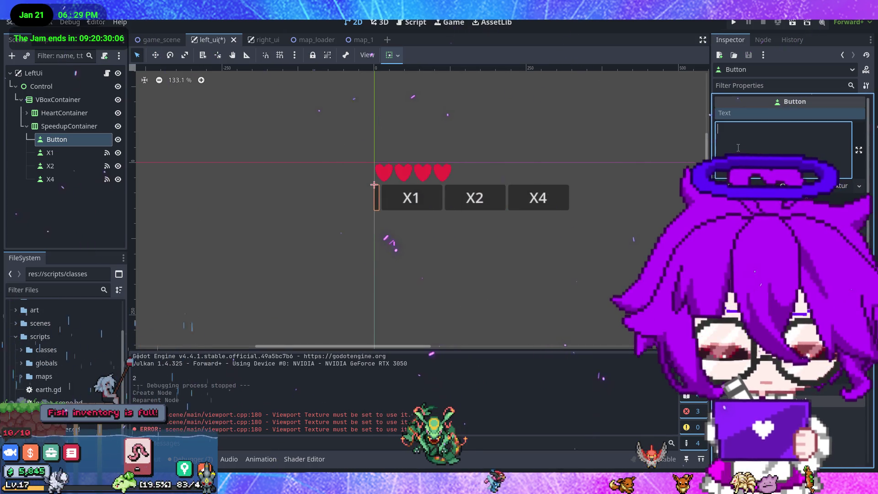
{"action": "type", "text": "play"}
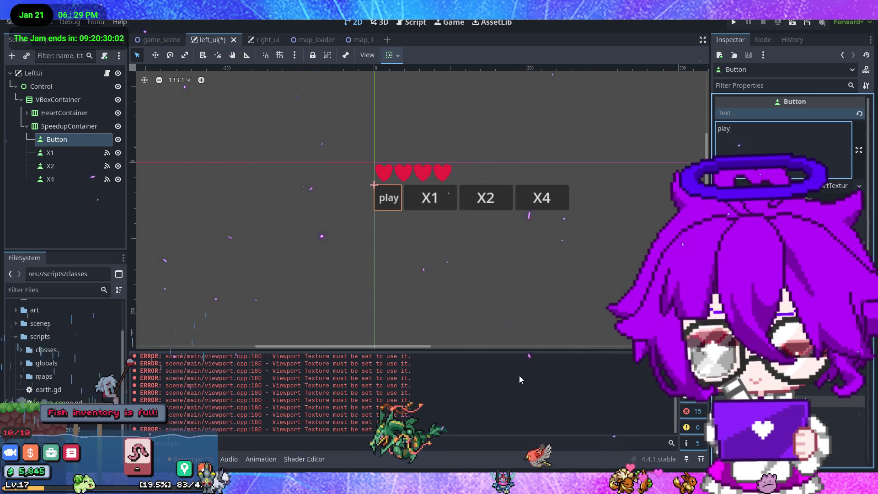
Connect the Button's pressed signal to a new _on_button_pressed handler
{"action": "left_click", "coordinate": [77, 153]}
{"action": "left_click", "coordinate": [88, 139]}
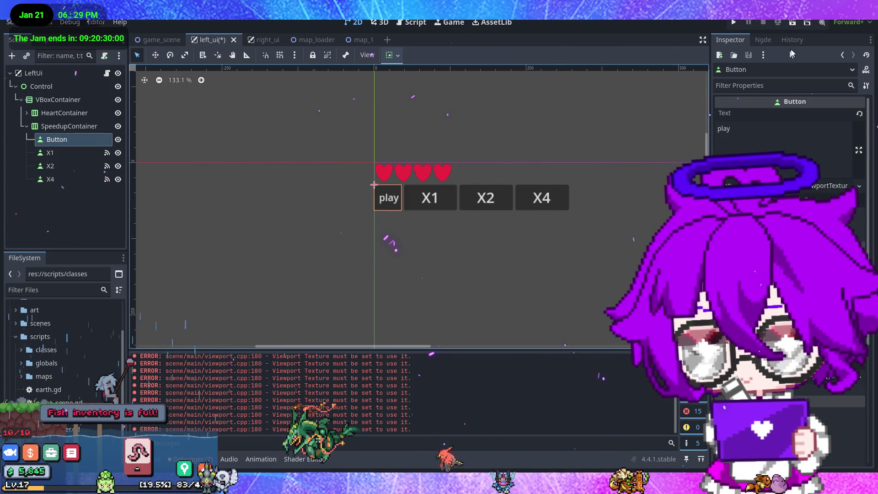
{"action": "left_click", "coordinate": [763, 40]}
{"action": "left_click", "coordinate": [773, 131]}
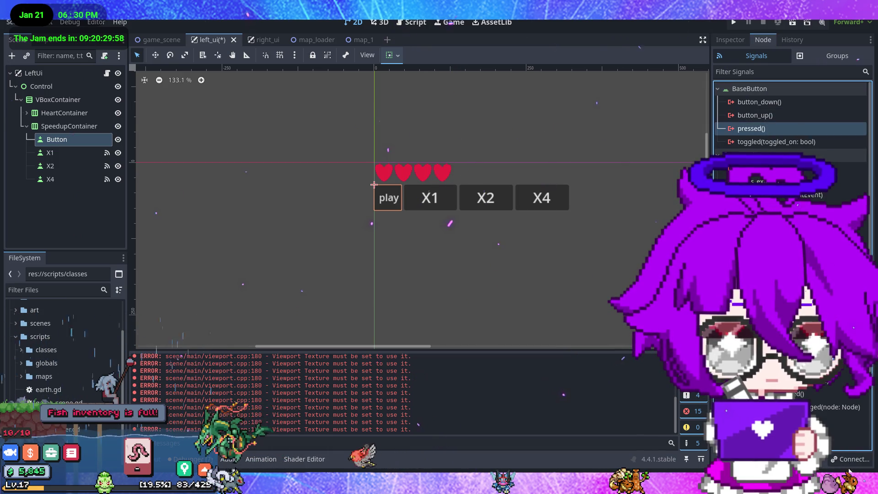
{"action": "left_click", "coordinate": [851, 460]}
{"action": "left_click", "coordinate": [400, 346]}
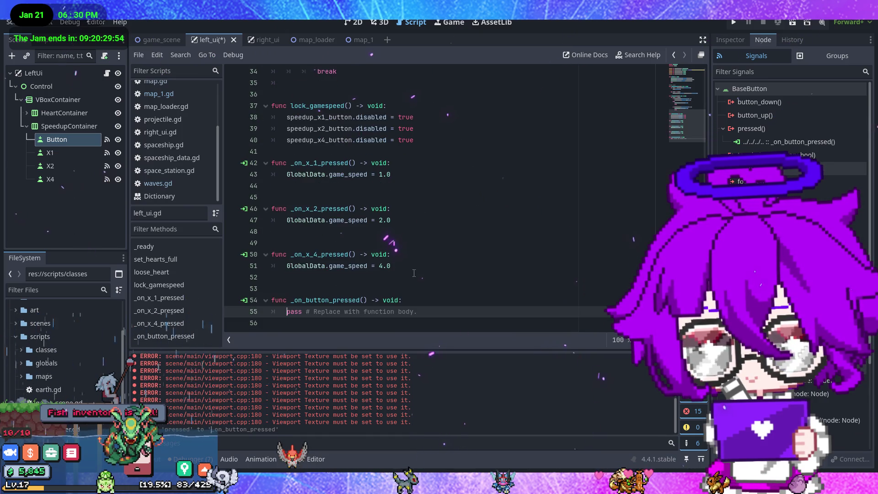
{"action": "scroll", "coordinate": [405, 194], "scroll_direction": "up", "scroll_amount": 10}
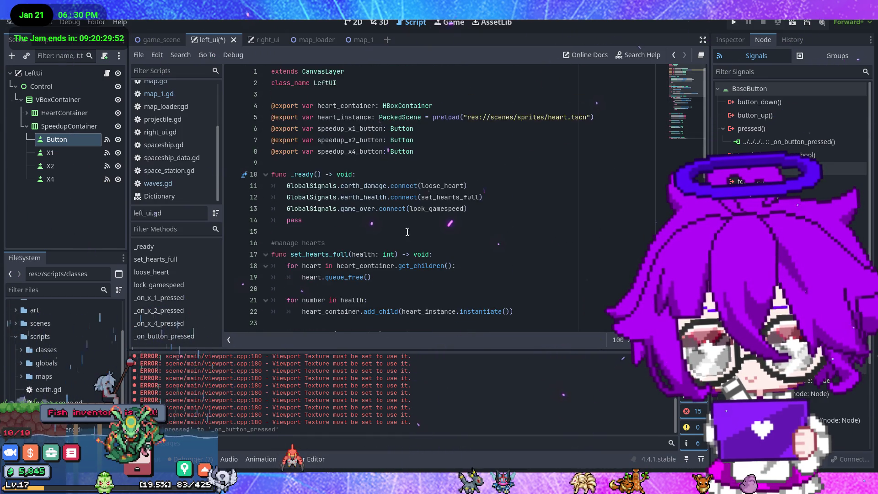
{"action": "left_click", "coordinate": [424, 158]}
{"action": "key", "text": "Return"}
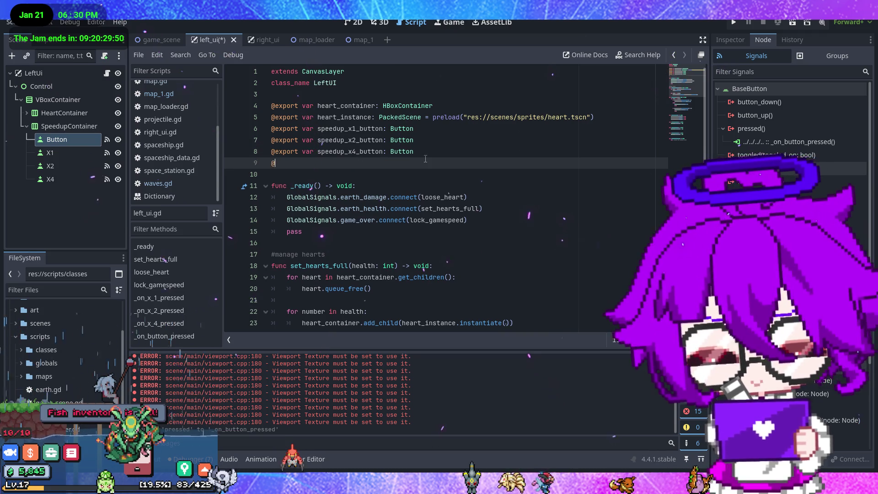
{"action": "type", "text": "@expor"}
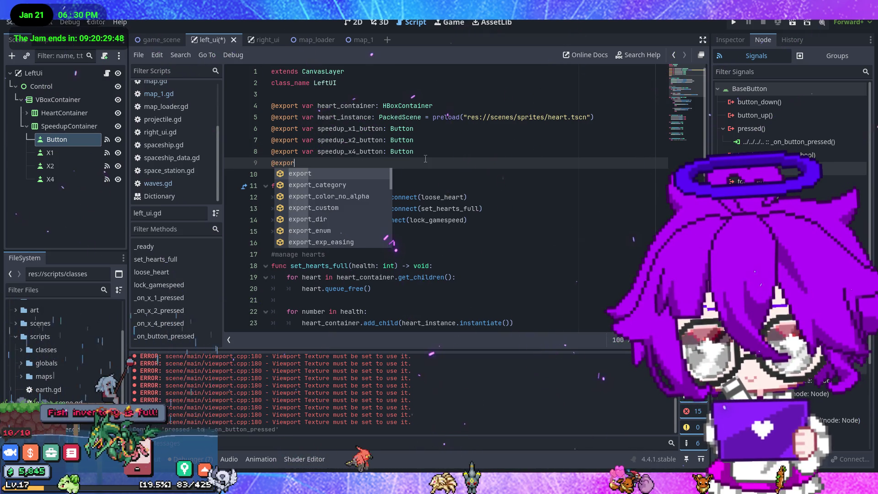
{"action": "type", "text": "t var "}
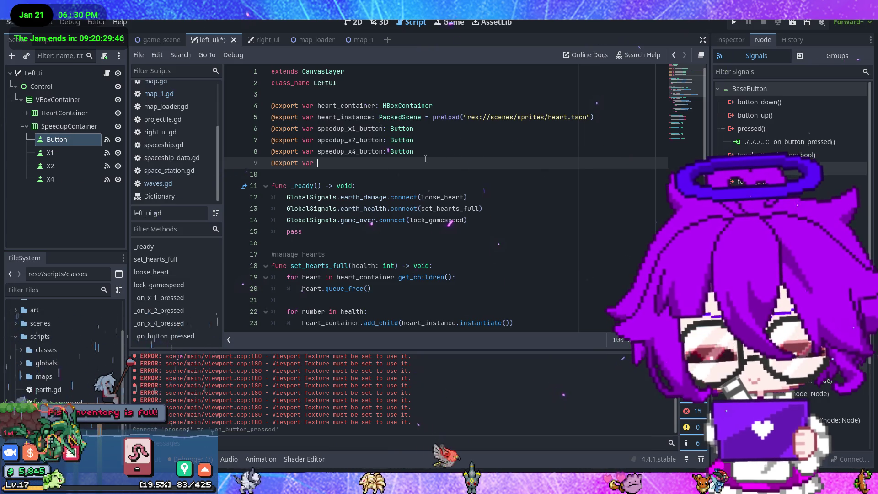
{"action": "type", "text": "play"}
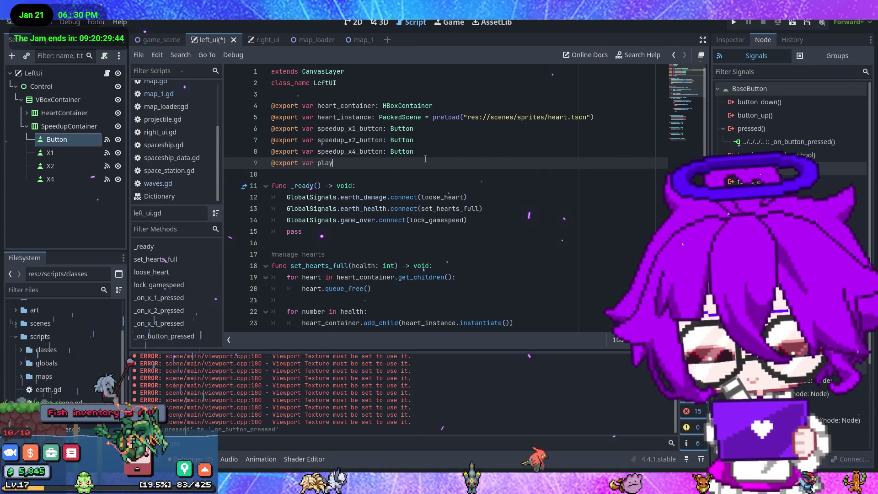
{"action": "type", "text": "_button"}
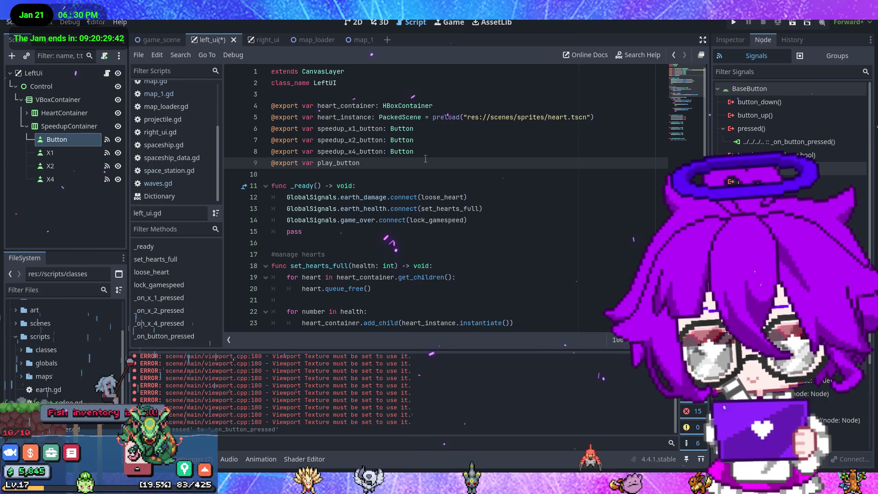
{"action": "type", "text": "tton"}
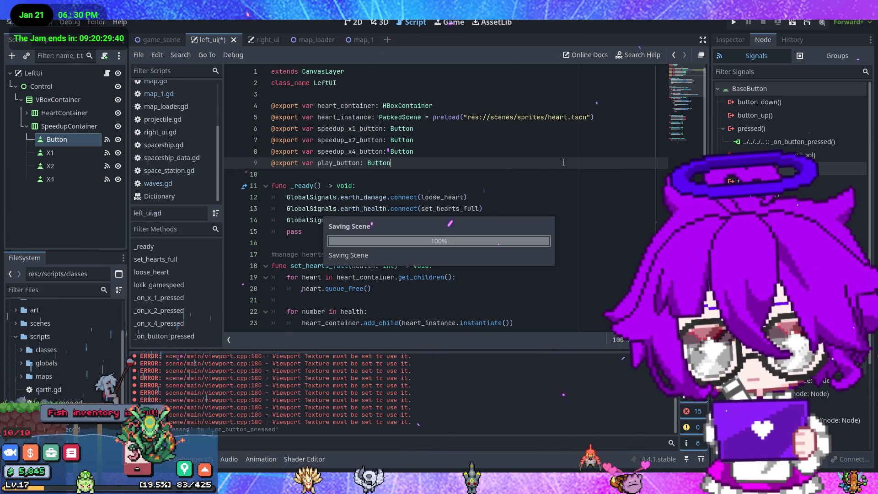
{"action": "key", "text": "Return"}
{"action": "key", "text": "ctrl+s"}
Assign the button to LeftUi's Play Button slot and rename the node to Play
{"action": "left_click", "coordinate": [730, 41]}
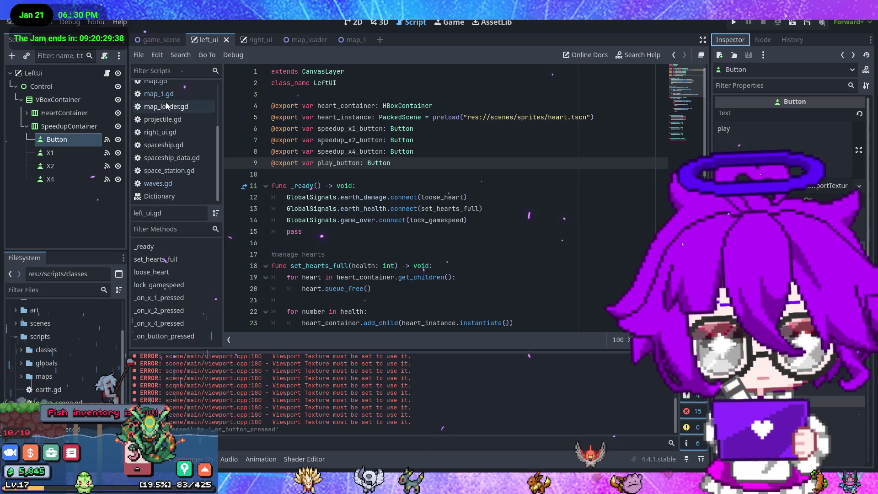
{"action": "left_click", "coordinate": [33, 73]}
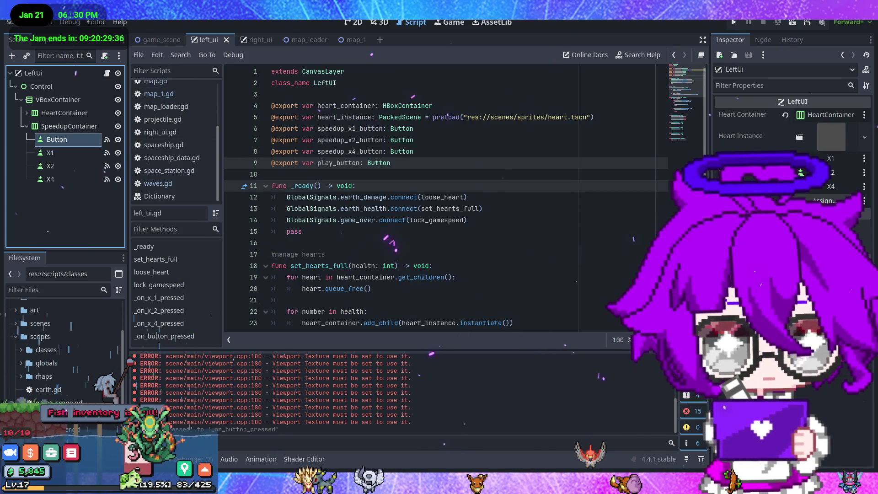
{"action": "left_click_drag", "start_coordinate": [57, 139], "coordinate": [828, 201]}
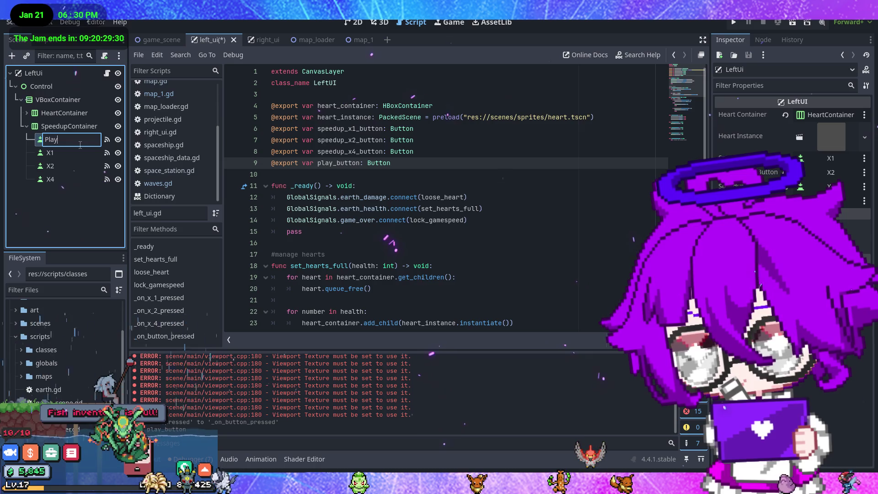
{"action": "key", "text": "Return"}
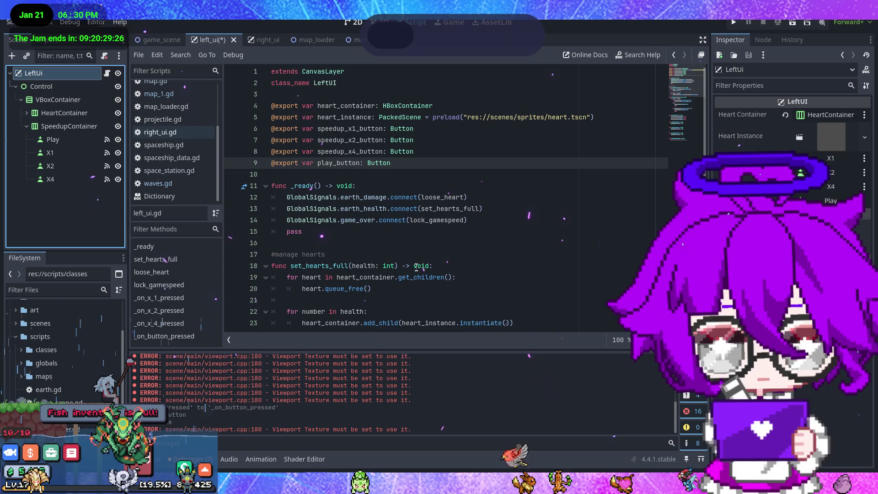
{"action": "key", "text": "ctrl+alt+k"}
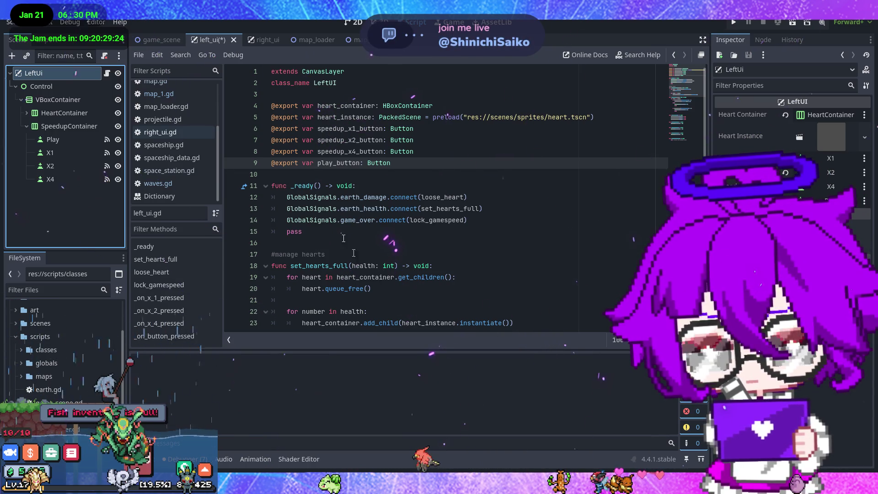
{"action": "left_click", "coordinate": [52, 139]}
Enable Horizontal Expand in the Play button's container sizing and save the scene
{"action": "left_click", "coordinate": [353, 22]}
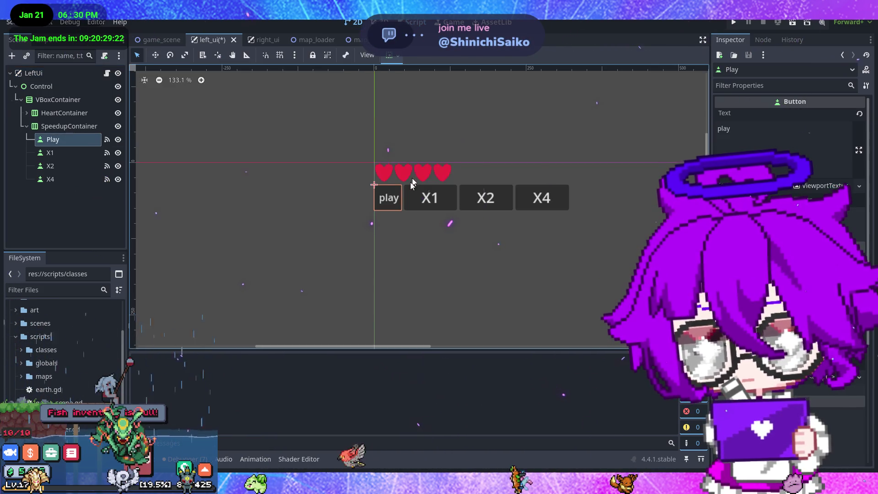
{"action": "left_click", "coordinate": [389, 55]}
{"action": "left_click", "coordinate": [443, 108]}
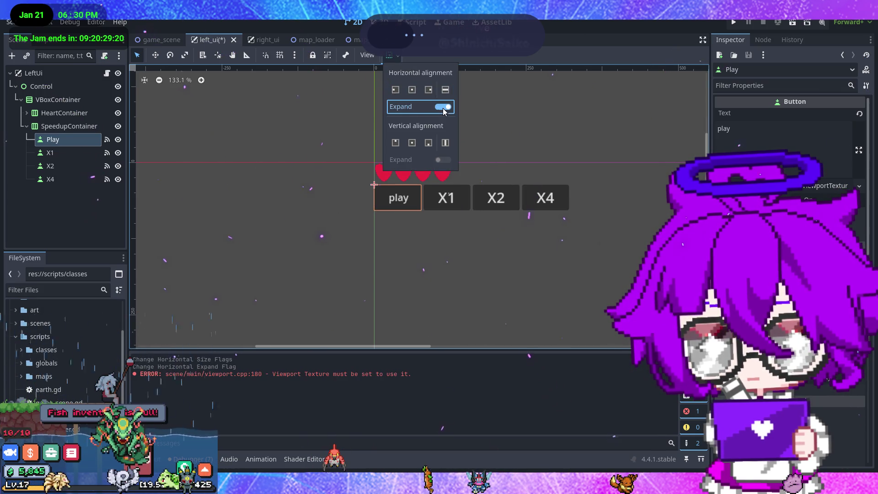
{"action": "left_click", "coordinate": [290, 219]}
{"action": "key", "text": "ctrl+s"}
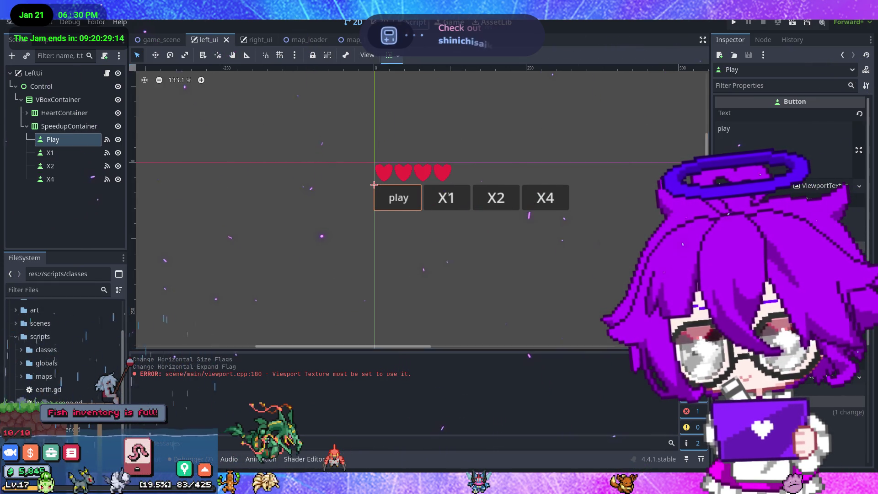
Replace pass in _on_button_pressed with 'GlobalSignals.' and save left_ui.gd
{"action": "left_click", "coordinate": [416, 22]}
{"action": "scroll", "coordinate": [403, 179], "scroll_direction": "down", "scroll_amount": 7}
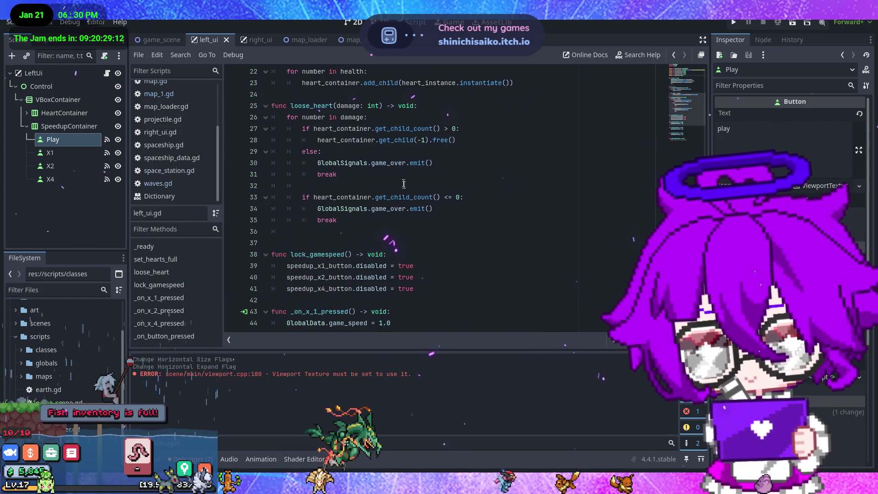
{"action": "scroll", "coordinate": [403, 180], "scroll_direction": "down", "scroll_amount": 4}
{"action": "left_click_drag", "start_coordinate": [417, 311], "coordinate": [306, 312]}
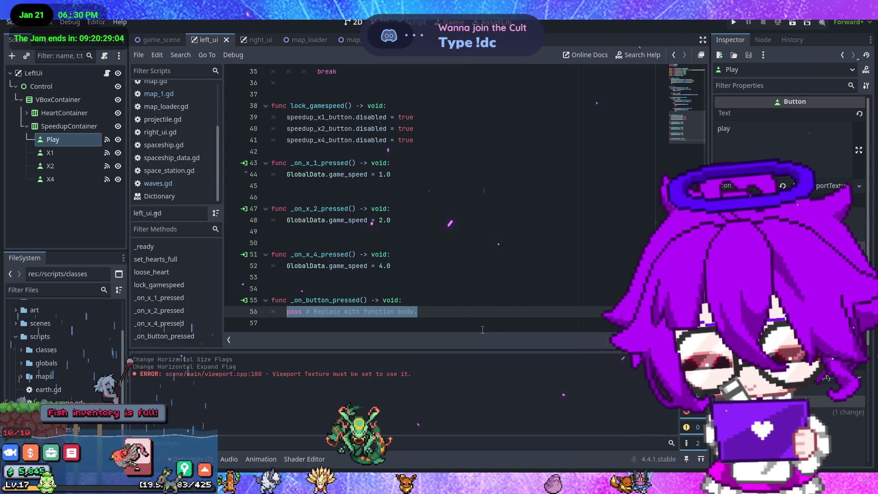
{"action": "type", "text": "Global"}
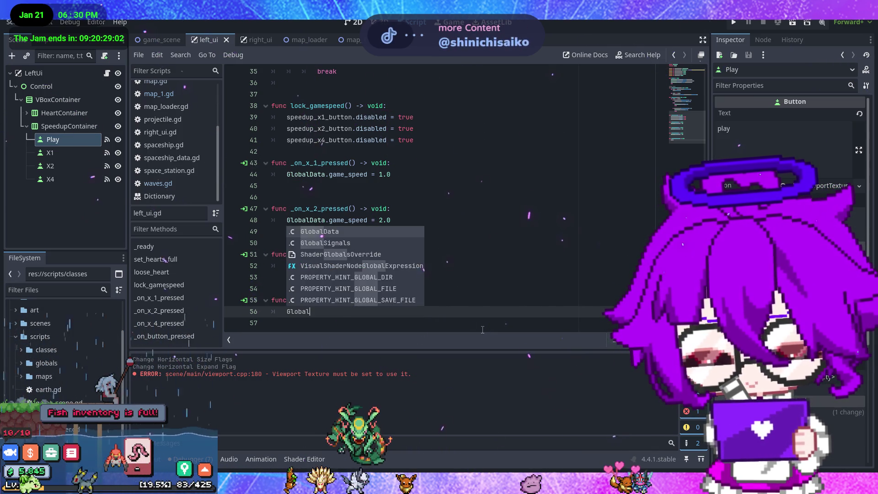
{"action": "key", "text": "Down"}
{"action": "key", "text": "Return"}
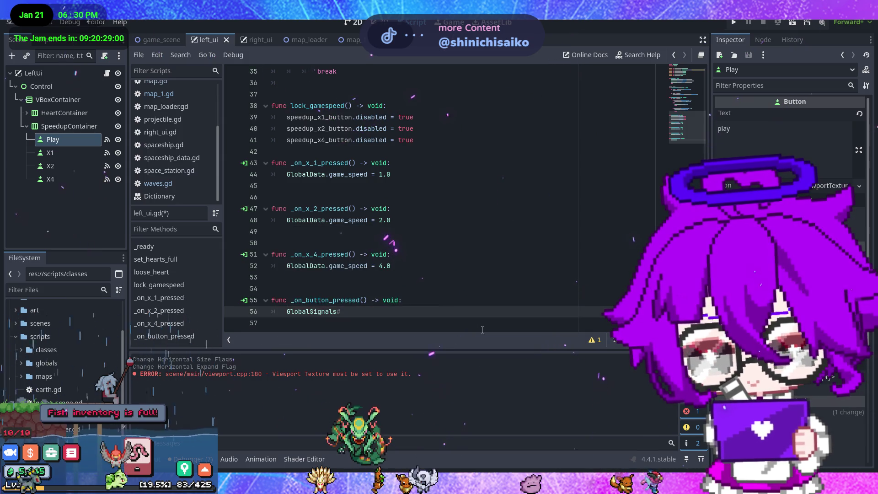
{"action": "type", "text": "."}
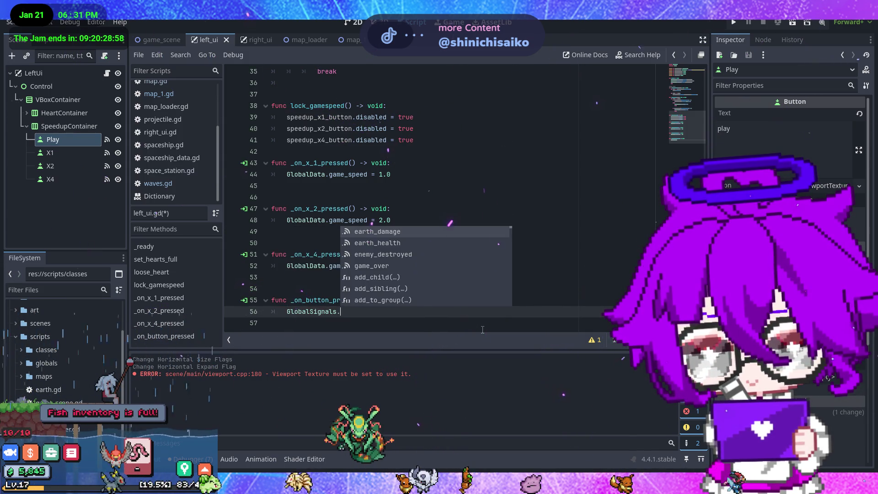
{"action": "key", "text": "ctrl+s"}
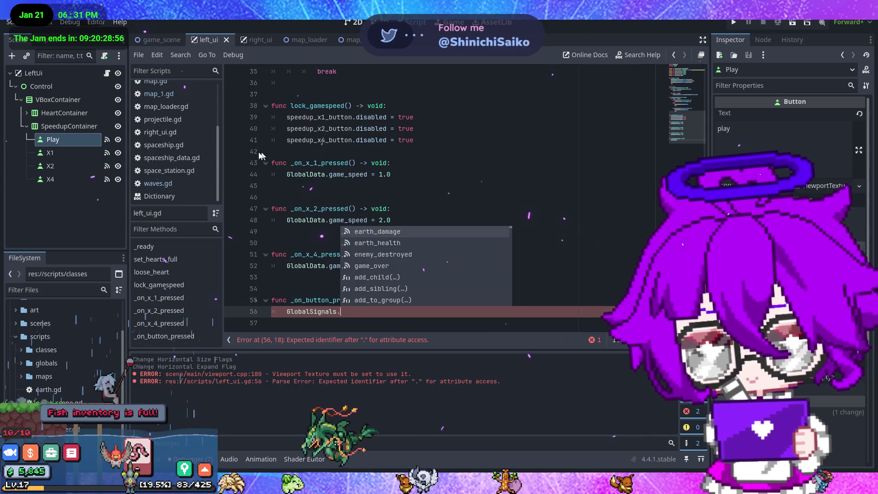
{"action": "scroll", "coordinate": [186, 172], "scroll_direction": "up", "scroll_amount": 3}
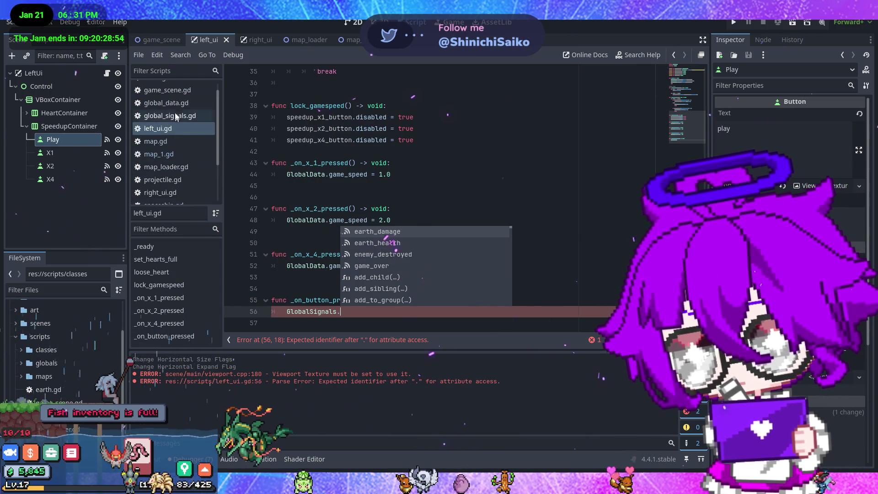
Begin typing a new signal on line 7 of global_signals.gd
{"action": "left_click", "coordinate": [176, 115]}
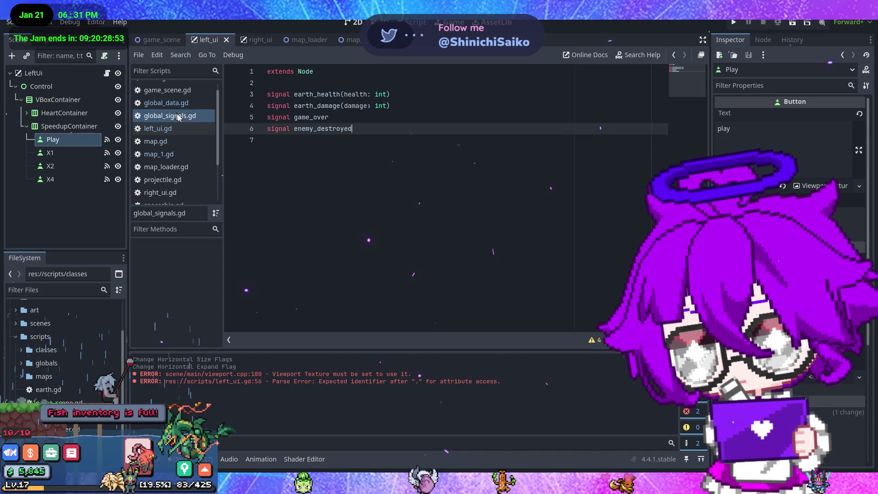
{"action": "left_click", "coordinate": [368, 142]}
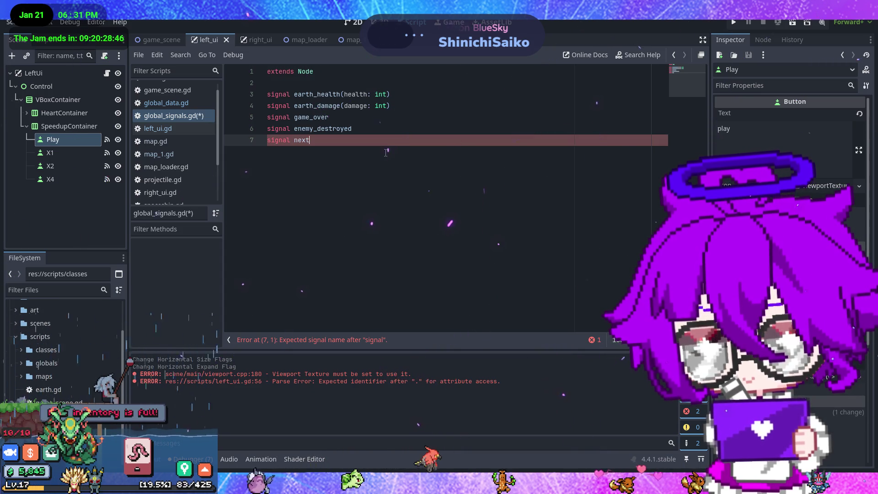
{"action": "type", "text": "_wave"}
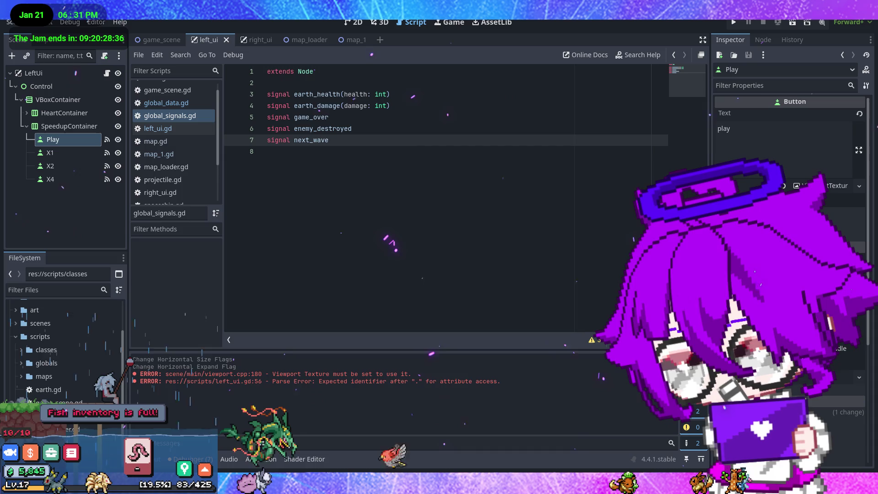
{"action": "left_click", "coordinate": [9, 452]}
{"action": "left_click", "coordinate": [156, 361]}
{"action": "left_click", "coordinate": [194, 354]}
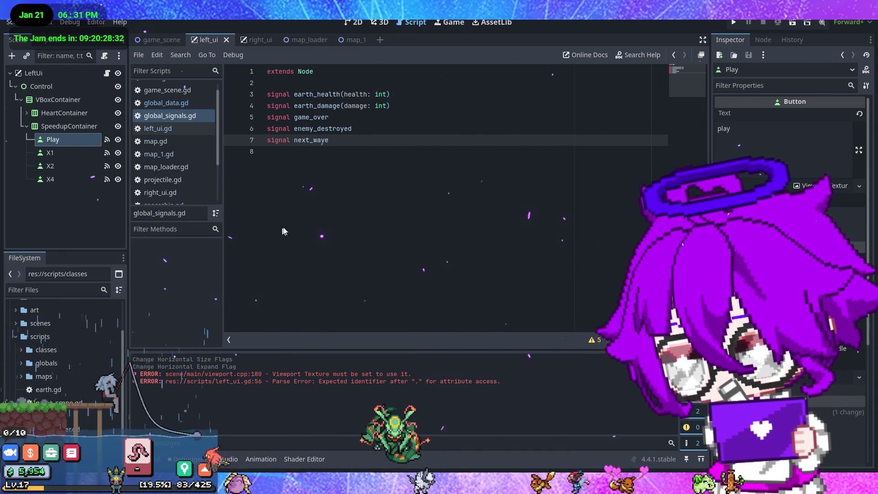
Complete the handler as GlobalSignals.next_wave.emit(), save, and delete the trailing blank line
{"action": "left_click", "coordinate": [182, 130]}
{"action": "left_click", "coordinate": [353, 315]}
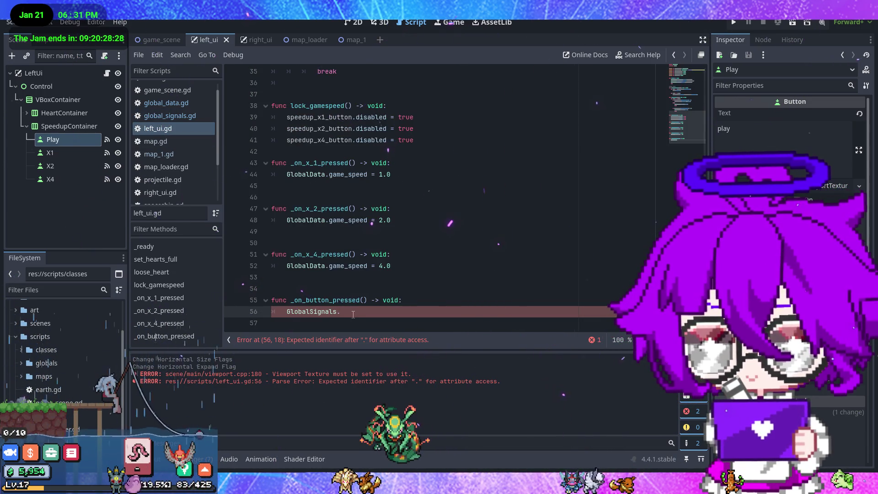
{"action": "key", "text": "Return"}
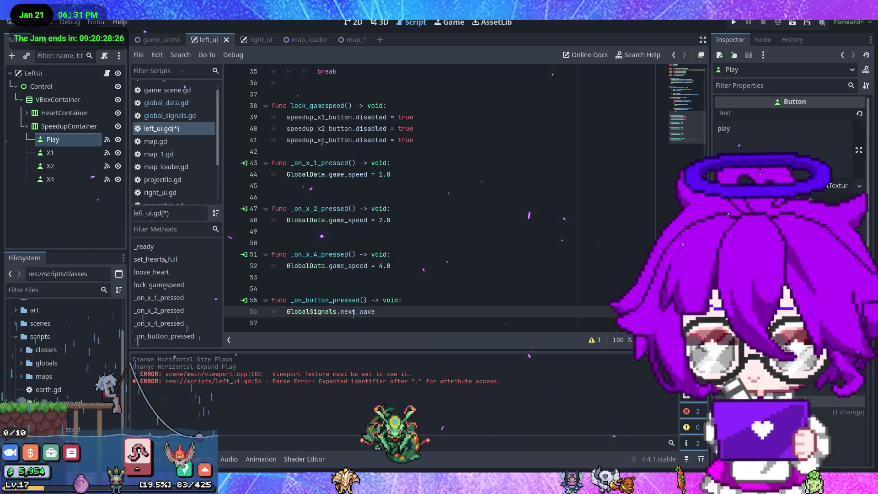
{"action": "type", "text": ".emi"}
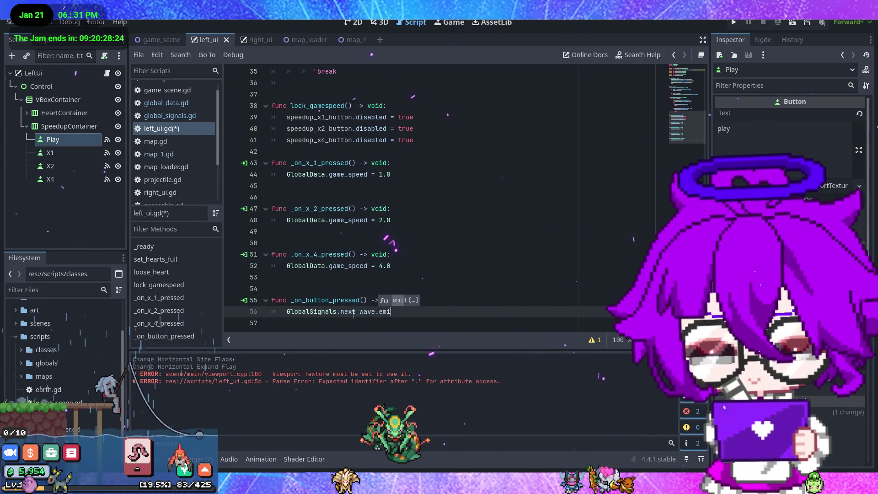
{"action": "key", "text": "ctrl+s"}
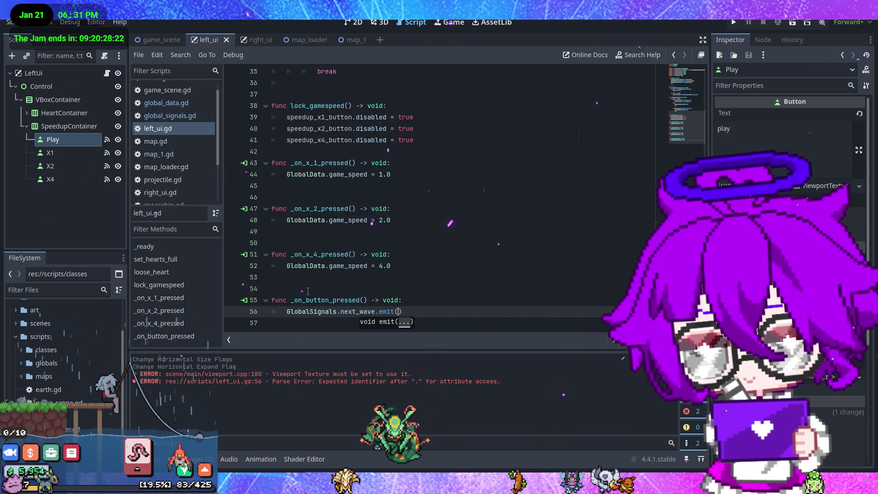
{"action": "left_click", "coordinate": [304, 288]}
{"action": "key", "text": "BackSpace"}
{"action": "scroll", "coordinate": [303, 289], "scroll_direction": "up", "scroll_amount": 6}
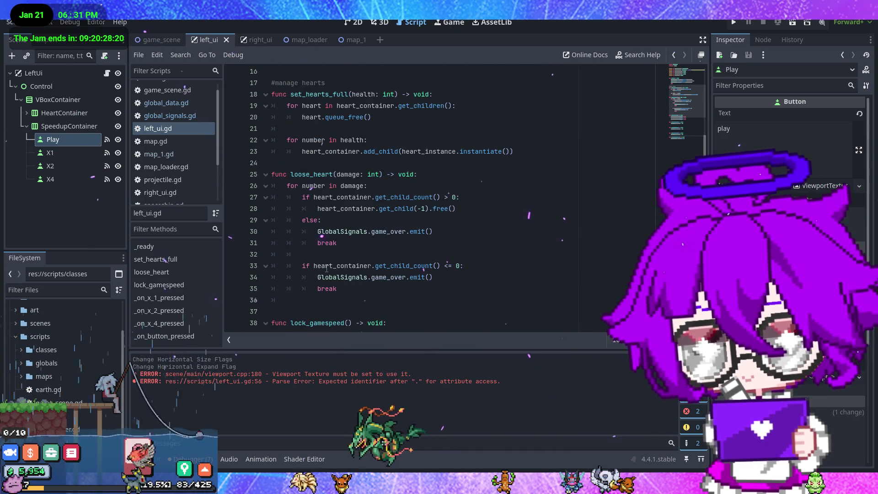
{"action": "scroll", "coordinate": [355, 257], "scroll_direction": "up", "scroll_amount": 3}
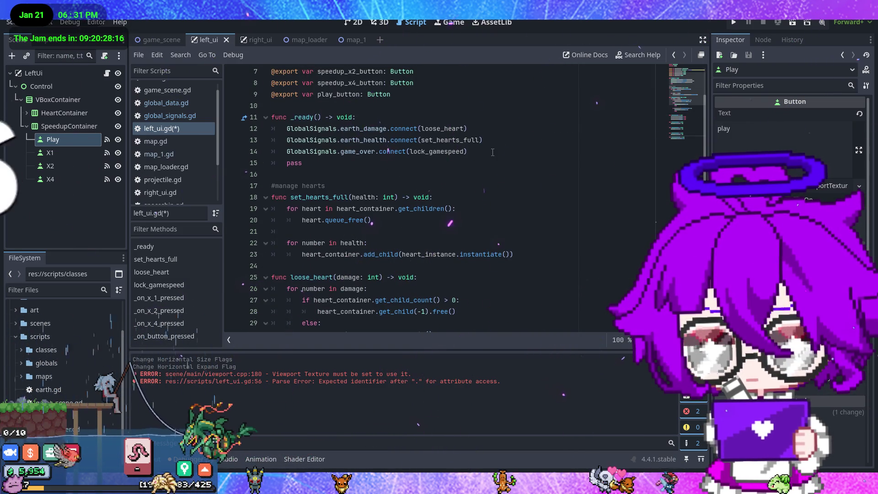
{"action": "scroll", "coordinate": [493, 153], "scroll_direction": "down", "scroll_amount": 6}
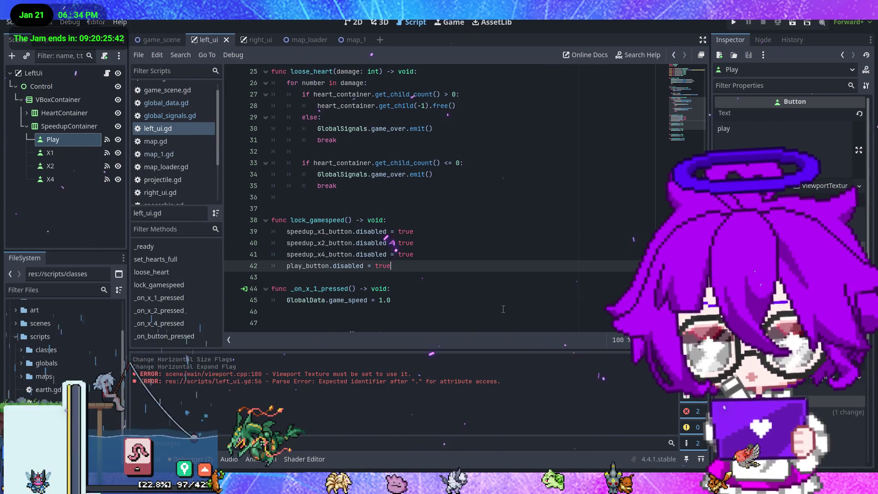
Run the project to test that lock_gamespeed also disables the play button
{"action": "key", "text": "F5"}
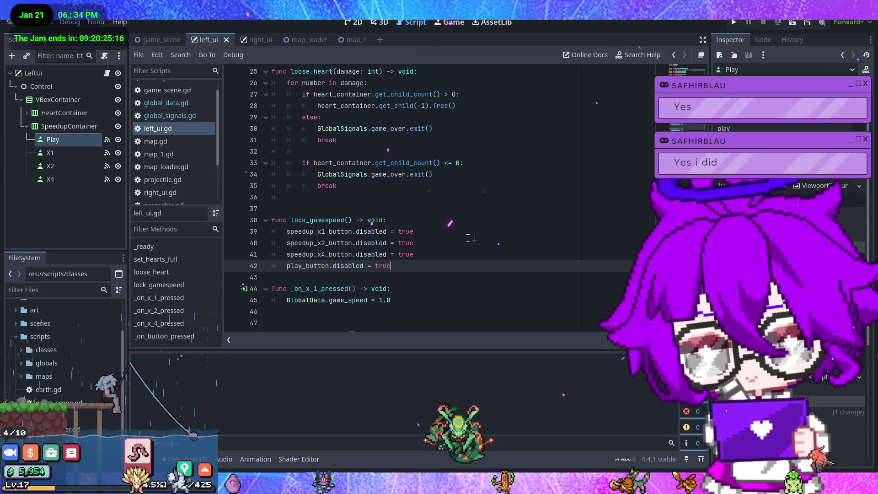
{"action": "scroll", "coordinate": [366, 247], "scroll_direction": "down", "scroll_amount": 2}
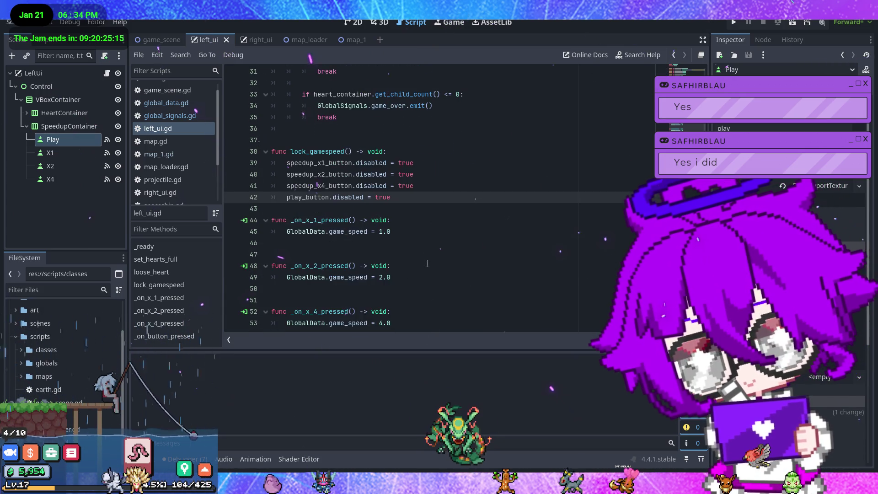
Delete the surplus blank lines between the functions in left_ui.gd
{"action": "left_click", "coordinate": [296, 254]}
{"action": "key", "text": "BackSpace"}
{"action": "key", "text": "Down"}
{"action": "key", "text": "Down"}
{"action": "key", "text": "Down"}
{"action": "key", "text": "BackSpace"}
{"action": "key", "text": "Down"}
{"action": "key", "text": "Down"}
{"action": "key", "text": "Down"}
{"action": "key", "text": "BackSpace"}
{"action": "left_click", "coordinate": [282, 290]}
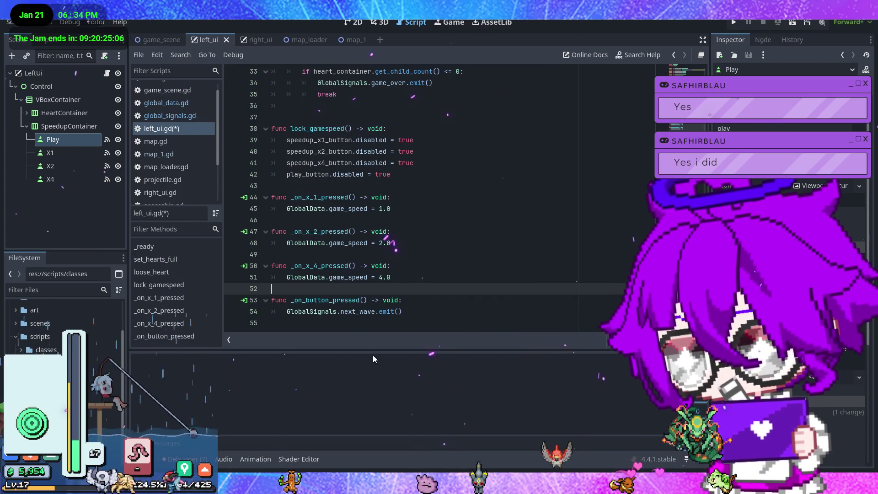
Collapse the set_hearts_full and loose_heart functions
{"action": "scroll", "coordinate": [407, 282], "scroll_direction": "up", "scroll_amount": 10}
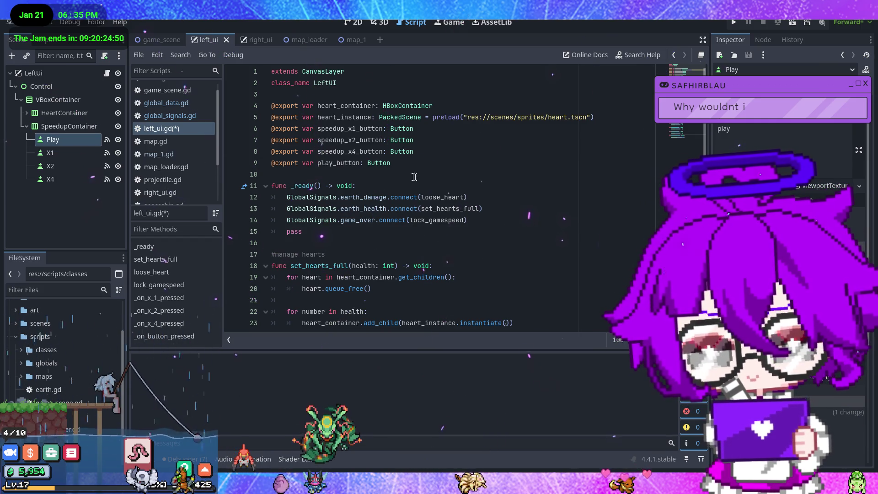
{"action": "scroll", "coordinate": [446, 206], "scroll_direction": "down", "scroll_amount": 1}
{"action": "scroll", "coordinate": [446, 205], "scroll_direction": "down", "scroll_amount": 2}
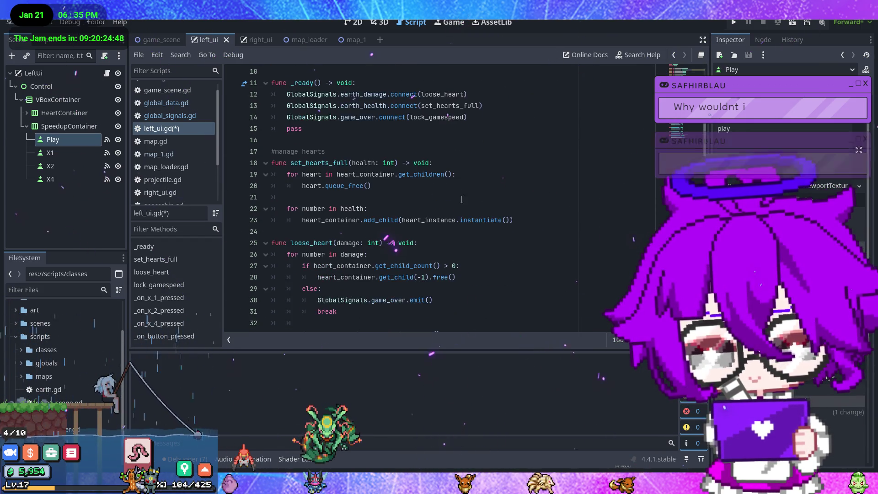
{"action": "scroll", "coordinate": [461, 199], "scroll_direction": "down", "scroll_amount": 2}
{"action": "left_click", "coordinate": [266, 174]}
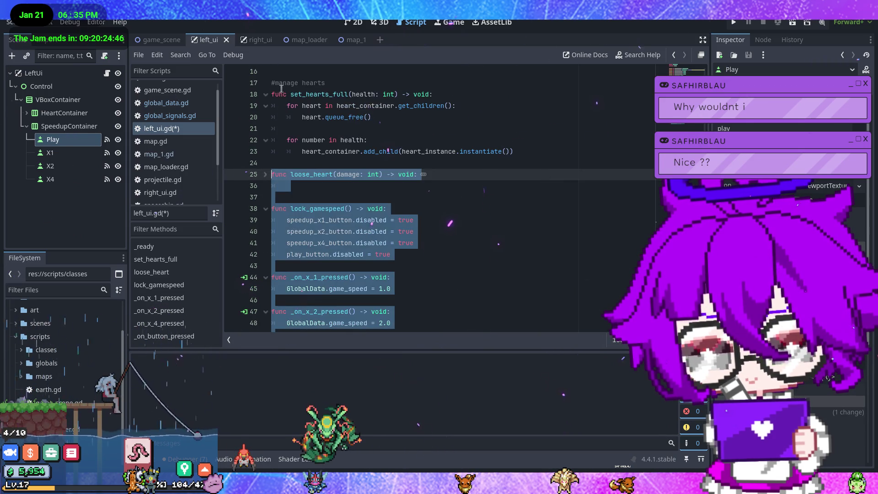
{"action": "left_click", "coordinate": [266, 94]}
Remove the empty line 36 and fold loose_heart back up
{"action": "left_click", "coordinate": [327, 139]}
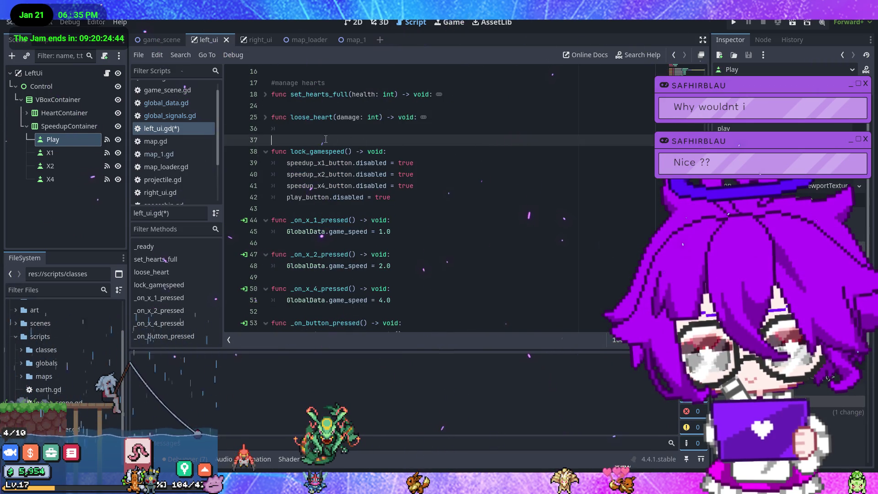
{"action": "left_click", "coordinate": [314, 133]}
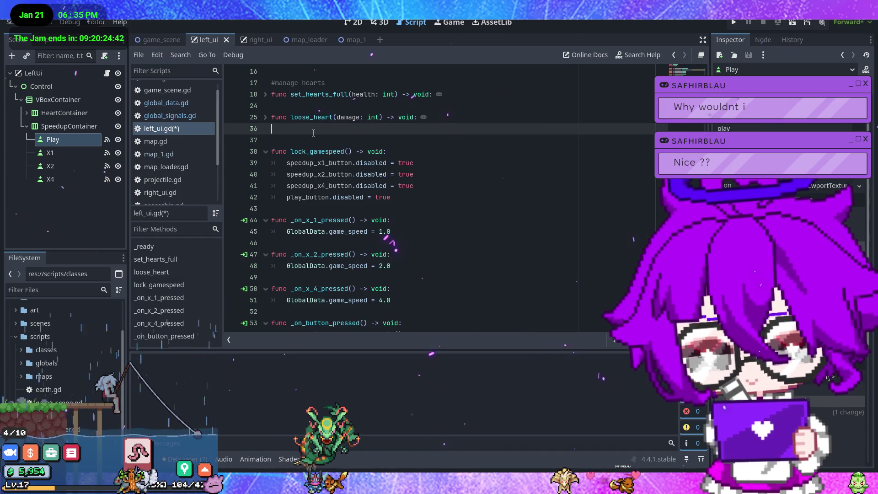
{"action": "key", "text": "BackSpace"}
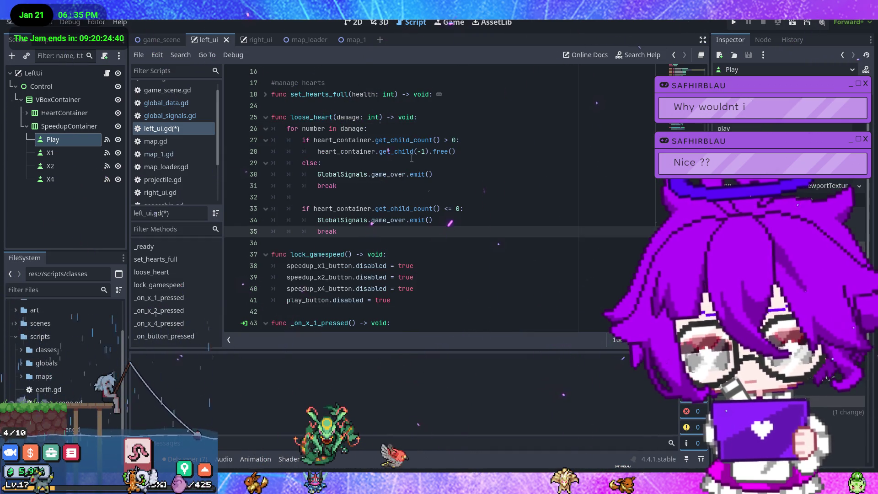
{"action": "key", "text": "alt+f"}
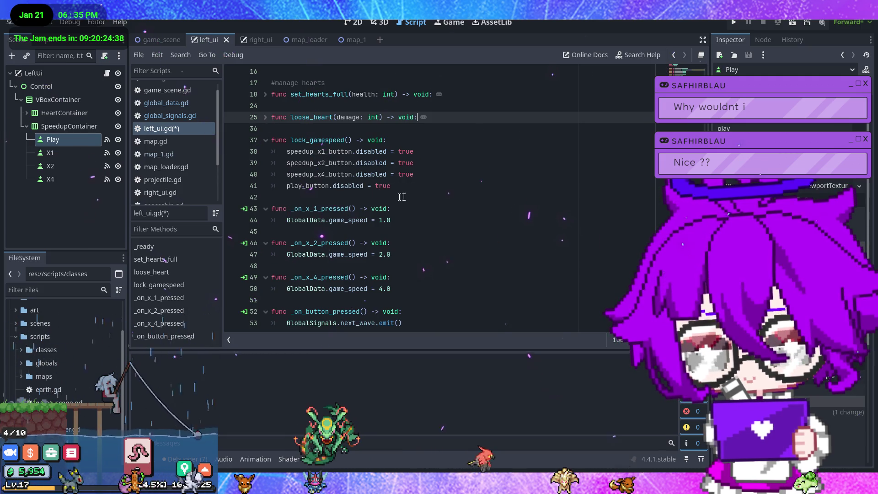
Collapse lock_gamespeed, _on_x_1_pressed, _on_x_2_pressed and _on_x_4_pressed
{"action": "left_click", "coordinate": [265, 140]}
{"action": "left_click", "coordinate": [266, 162]}
{"action": "left_click", "coordinate": [265, 185]}
{"action": "left_click", "coordinate": [266, 209]}
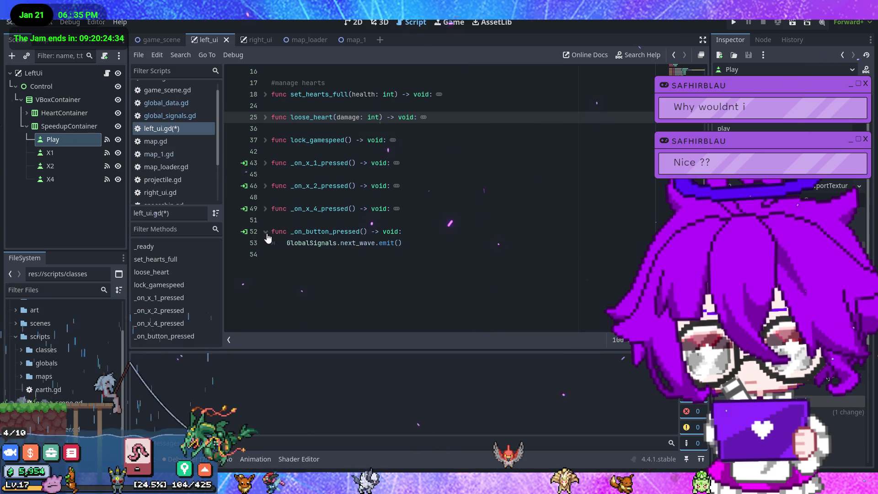
{"action": "scroll", "coordinate": [268, 238], "scroll_direction": "up", "scroll_amount": 5}
Check the signals in global_signals.gd, then return to the end of line 14 in left_ui.gd
{"action": "left_click", "coordinate": [183, 115]}
{"action": "left_click", "coordinate": [179, 129]}
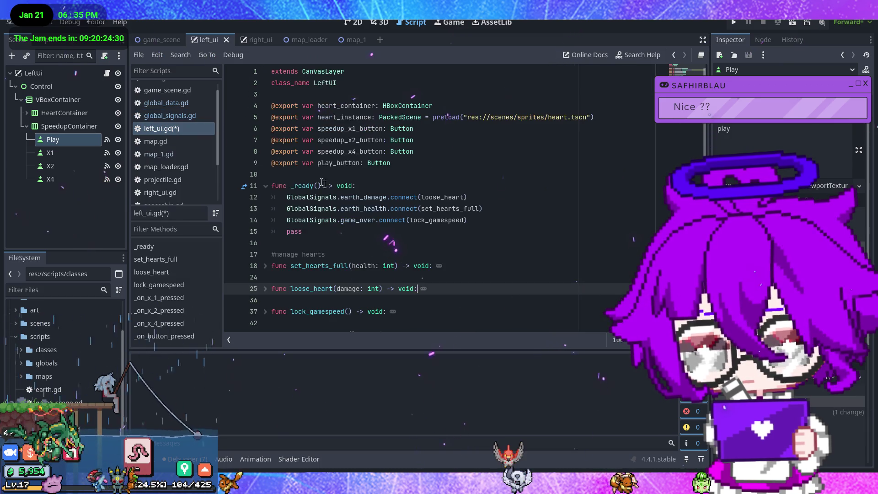
{"action": "left_click", "coordinate": [507, 221]}
Add GlobalSignals.next_wave.connect() on a new line in _ready
{"action": "key", "text": "Return"}
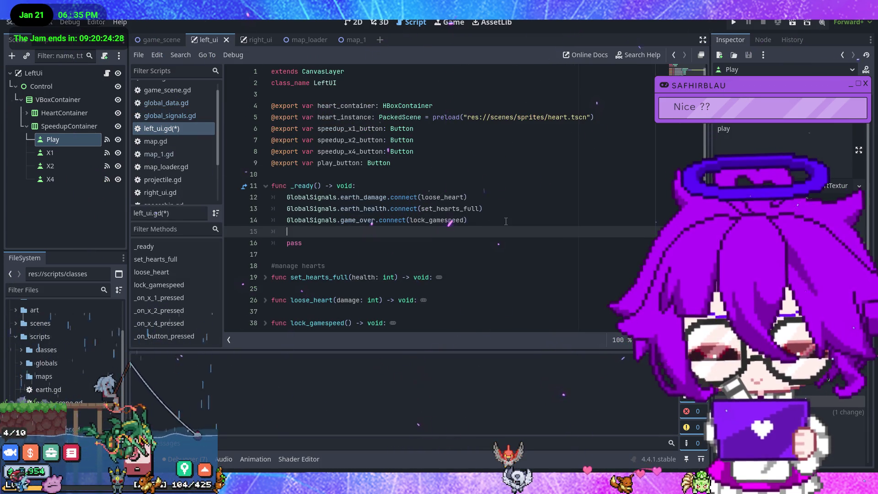
{"action": "type", "text": "ba"}
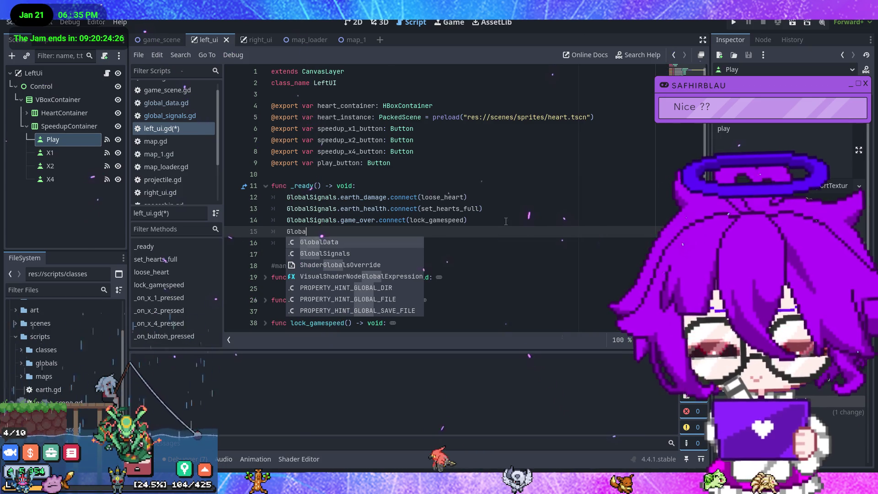
{"action": "key", "text": "Down"}
{"action": "key", "text": "Return"}
{"action": "type", "text": ".n"}
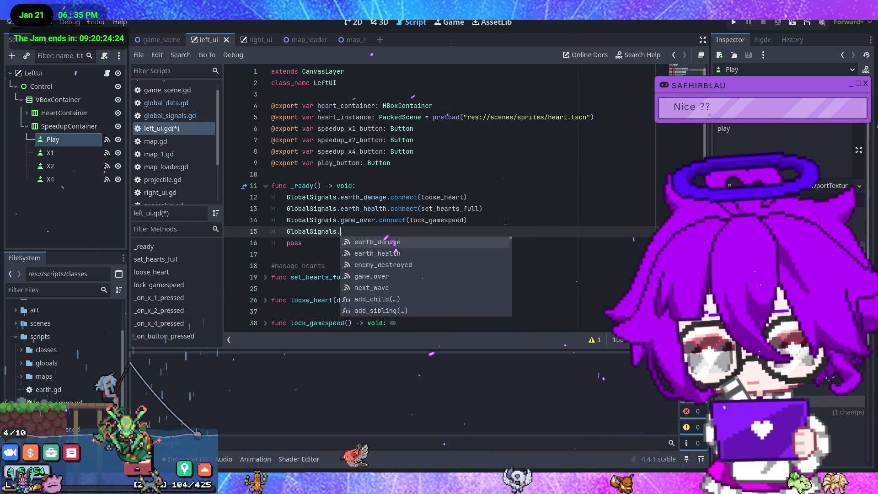
{"action": "key", "text": "Return"}
{"action": "type", "text": ".c"}
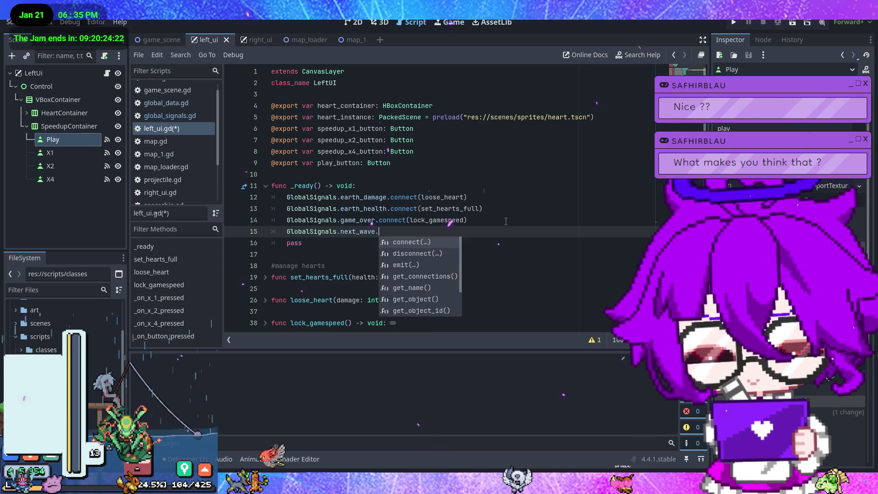
{"action": "key", "text": "Return"}
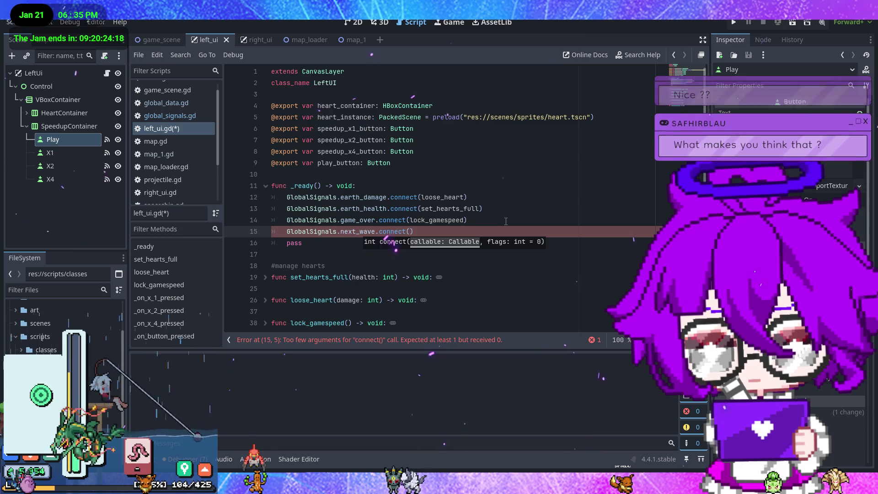
Write a lock_waves() -> void stub below lock_gamespeed, then delete it again
{"action": "scroll", "coordinate": [428, 233], "scroll_direction": "down", "scroll_amount": 3}
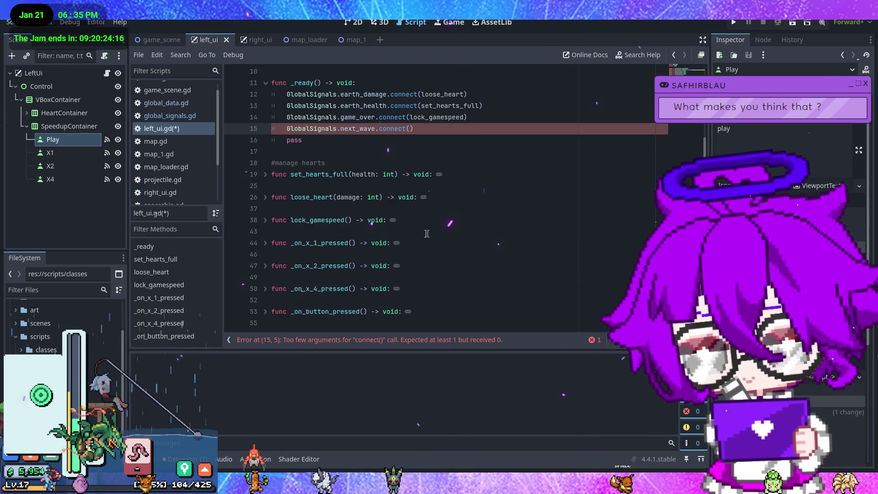
{"action": "left_click", "coordinate": [314, 237]}
{"action": "key", "text": "Return"}
{"action": "key", "text": "Return"}
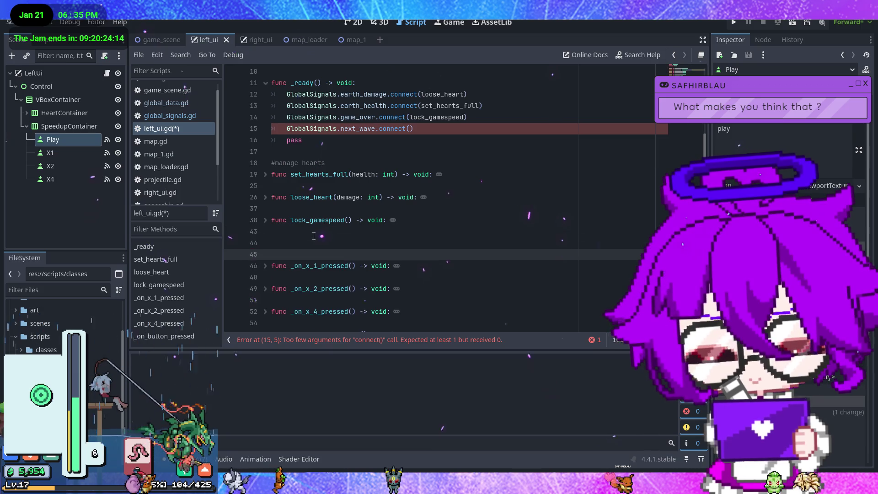
{"action": "key", "text": "Up"}
{"action": "type", "text": "func "}
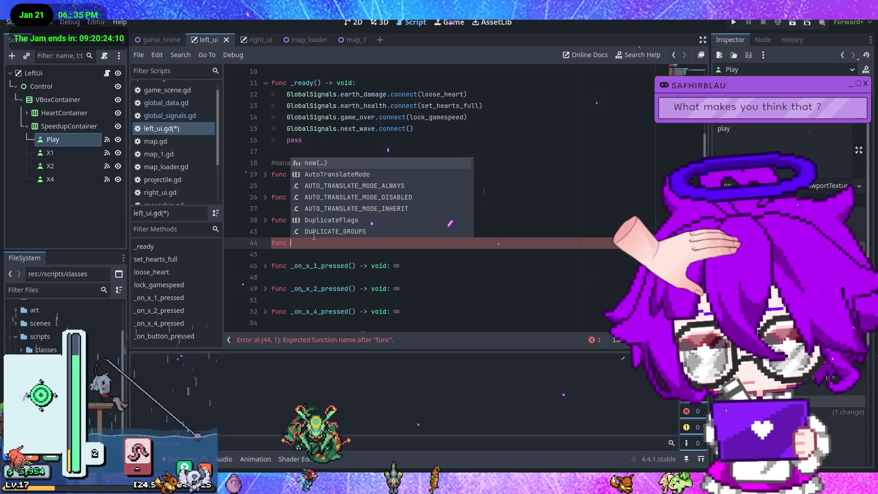
{"action": "type", "text": "loc"}
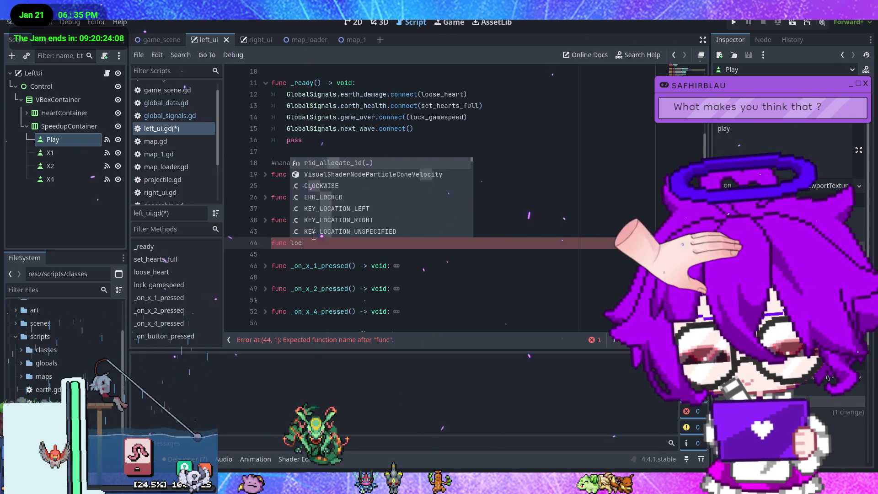
{"action": "type", "text": "k"}
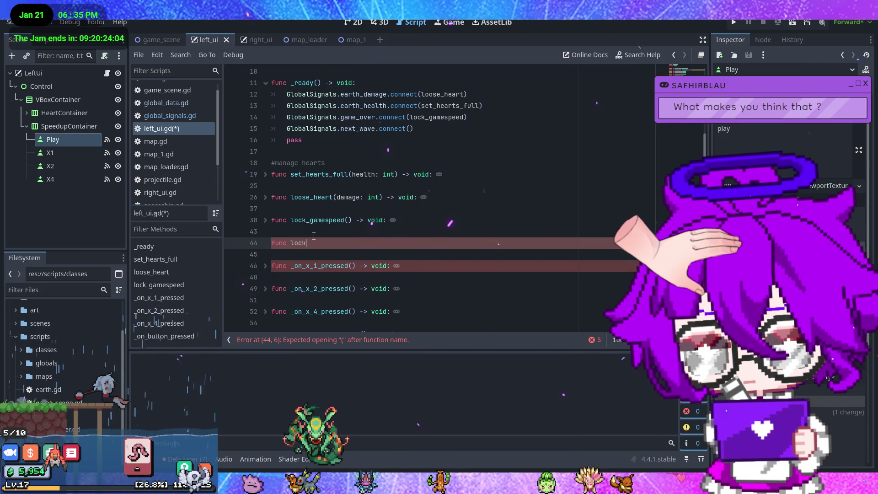
{"action": "key", "text": "BackSpace"}
{"action": "type", "text": "_waves"}
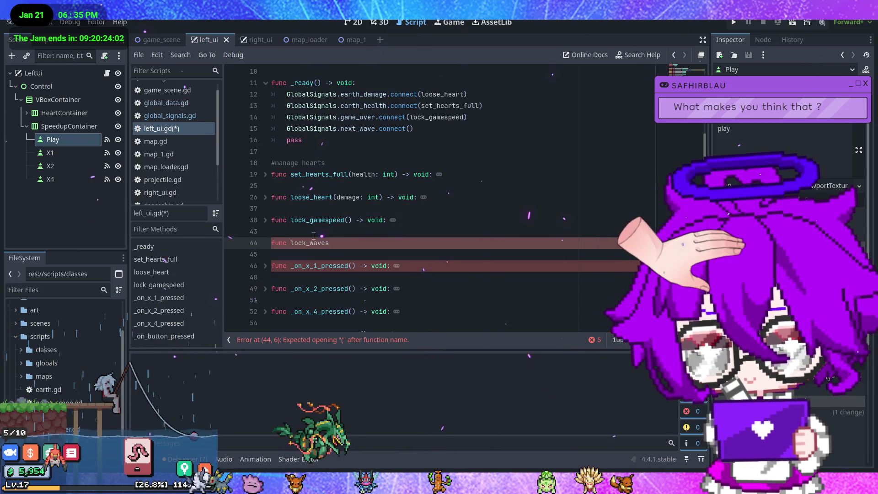
{"action": "type", "text": "() -"}
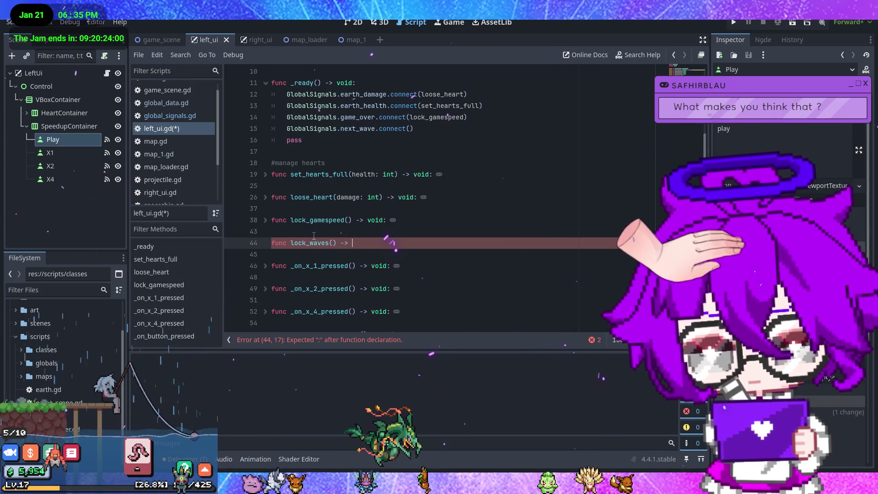
{"action": "type", "text": "> void:"}
{"action": "key", "text": "Return"}
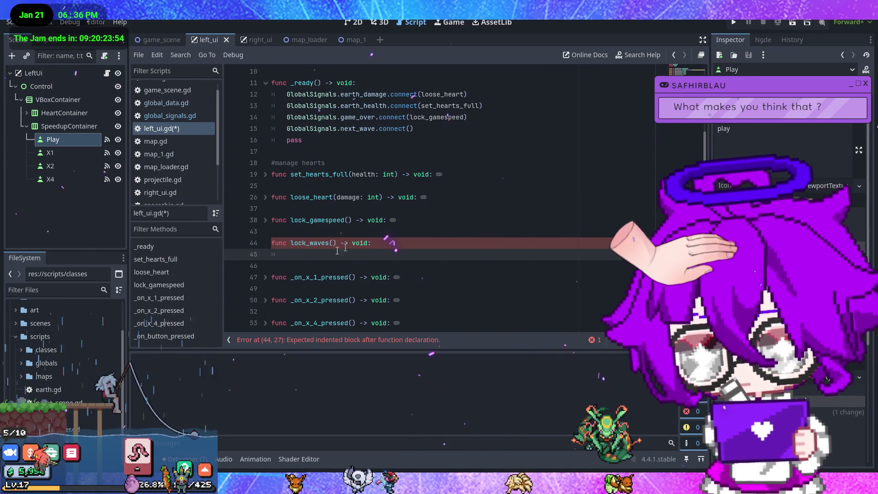
{"action": "left_click_drag", "start_coordinate": [293, 254], "coordinate": [268, 244]}
{"action": "key", "text": "BackSpace"}
{"action": "key", "text": "BackSpace"}
{"action": "key", "text": "BackSpace"}
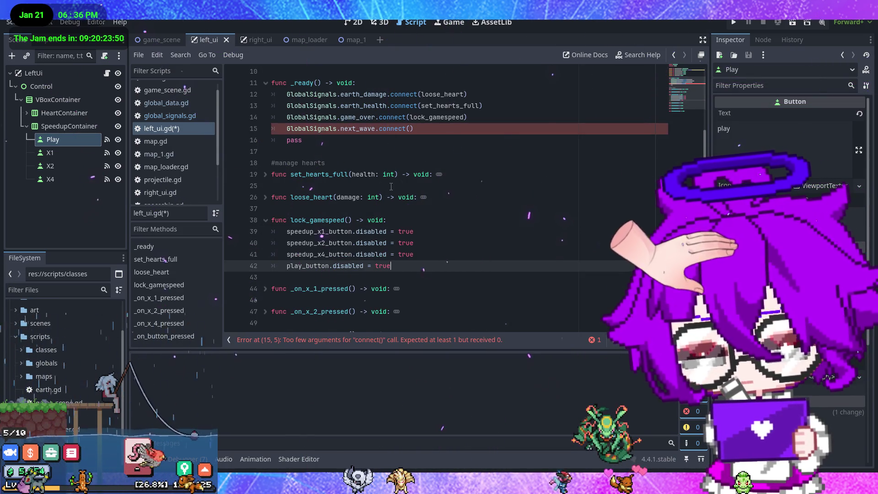
{"action": "left_click", "coordinate": [265, 221]}
Drop the unfinished next_wave connect line and rename _on_button_pressed to _on_play_pressed, saving
{"action": "left_click_drag", "start_coordinate": [413, 128], "coordinate": [273, 128]}
{"action": "key", "text": "BackSpace"}
{"action": "key", "text": "BackSpace"}
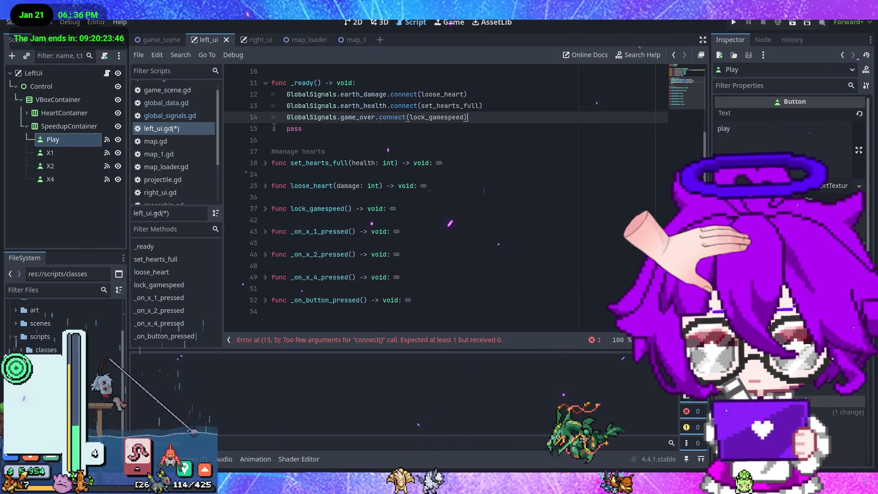
{"action": "left_click", "coordinate": [267, 300]}
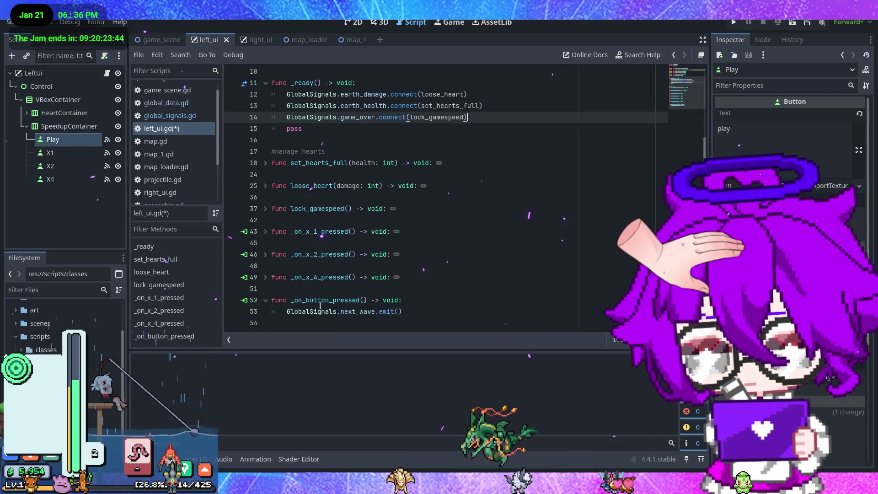
{"action": "left_click_drag", "start_coordinate": [329, 301], "coordinate": [317, 301]}
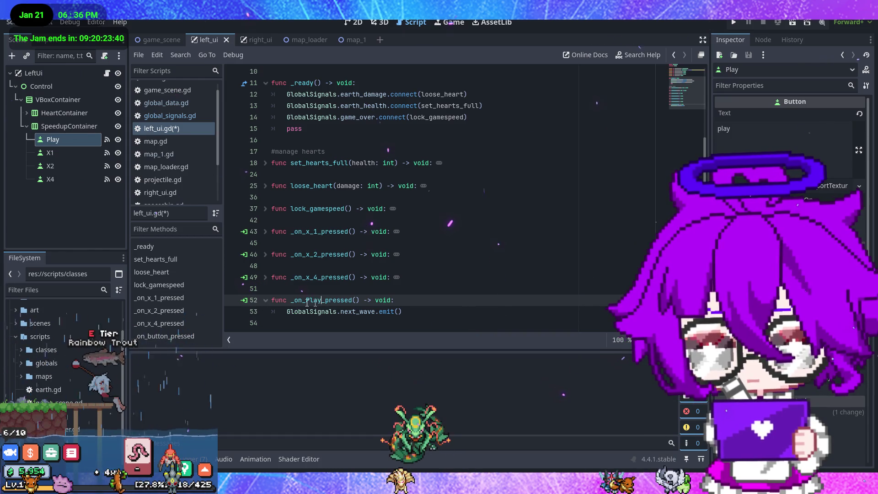
{"action": "key", "text": "BackSpace"}
{"action": "type", "text": "p"}
{"action": "key", "text": "ctrl+s"}
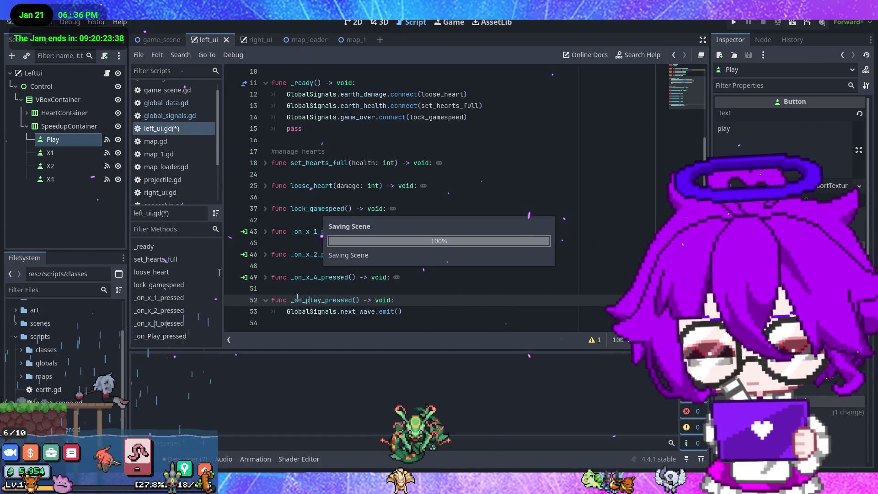
Reconnect the Play button's pressed signal to _on_play_pressed and save
{"action": "left_click", "coordinate": [764, 40]}
{"action": "left_click", "coordinate": [850, 459]}
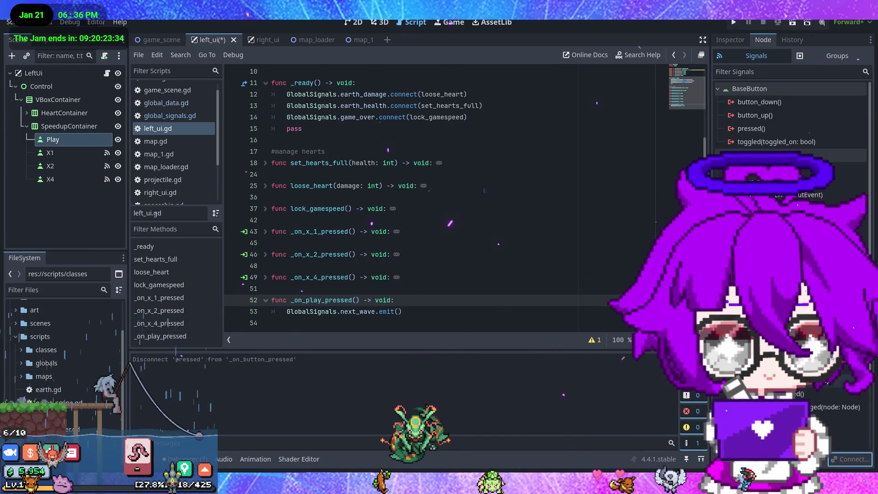
{"action": "left_click", "coordinate": [773, 133]}
{"action": "left_click", "coordinate": [837, 463]}
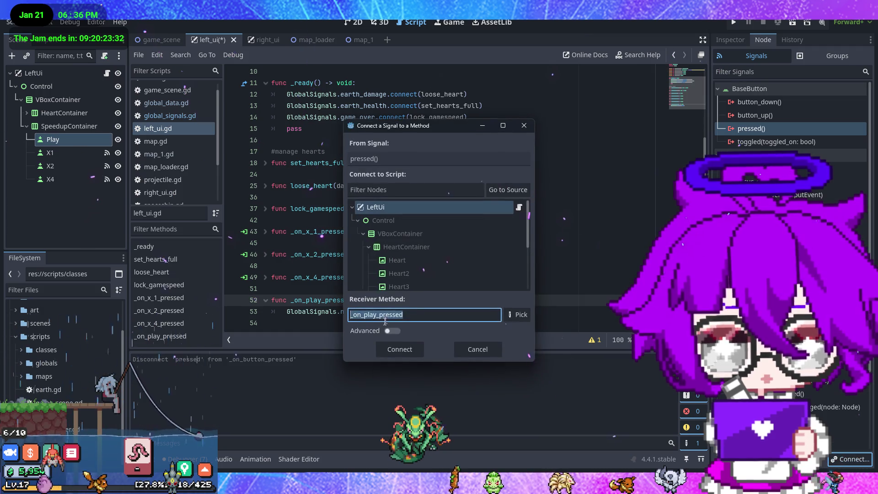
{"action": "left_click", "coordinate": [397, 349]}
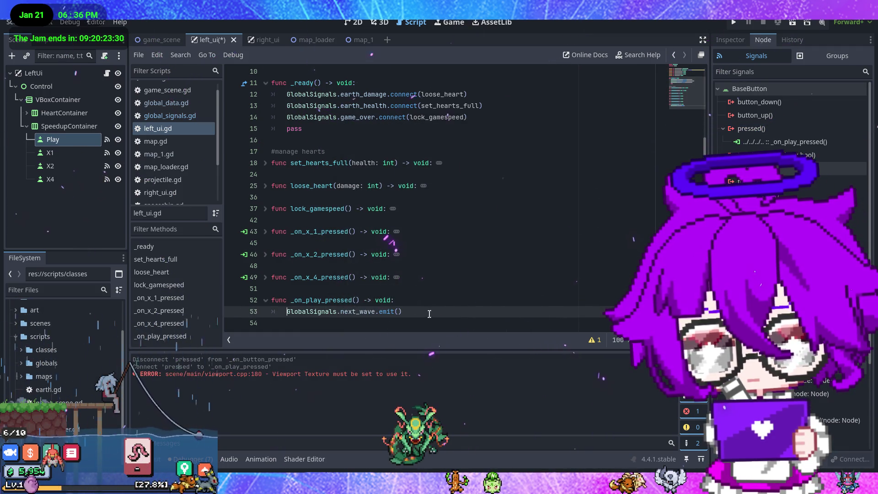
{"action": "key", "text": "ctrl+s"}
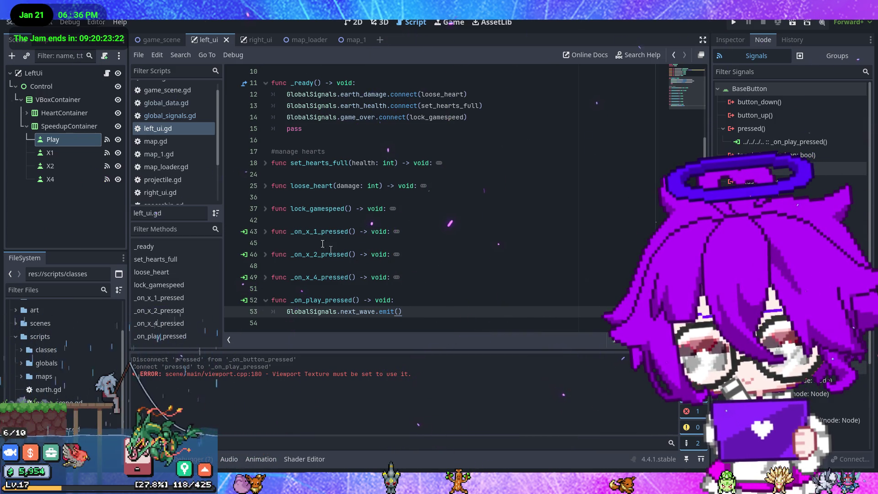
Open blank lines after lock_gamespeed for a new function
{"action": "left_click", "coordinate": [310, 222]}
{"action": "key", "text": "Return"}
{"action": "key", "text": "Return"}
{"action": "key", "text": "Up"}
Write func toggle_play() -> void: with a pass body
{"action": "type", "text": "f"}
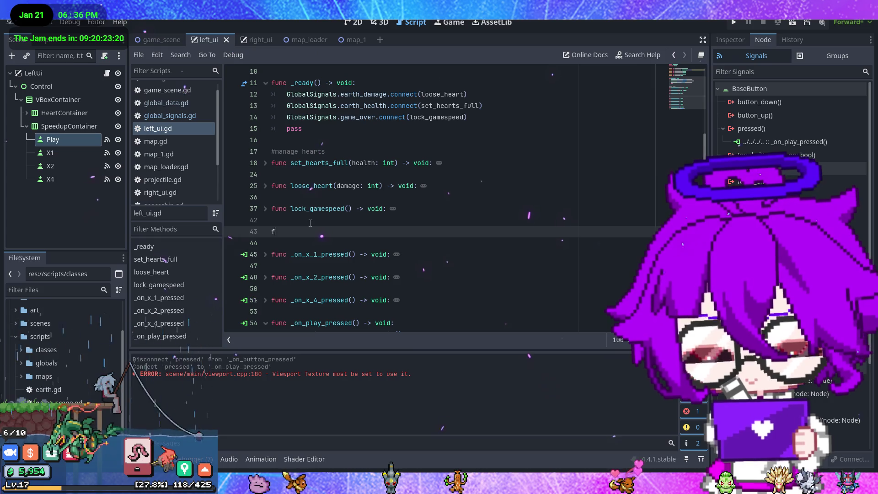
{"action": "type", "text": "unc toggle"}
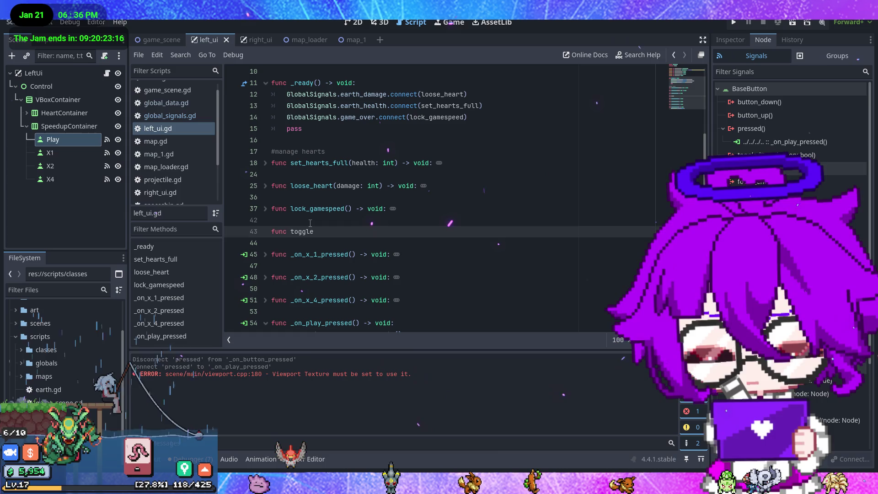
{"action": "type", "text": "_play()"}
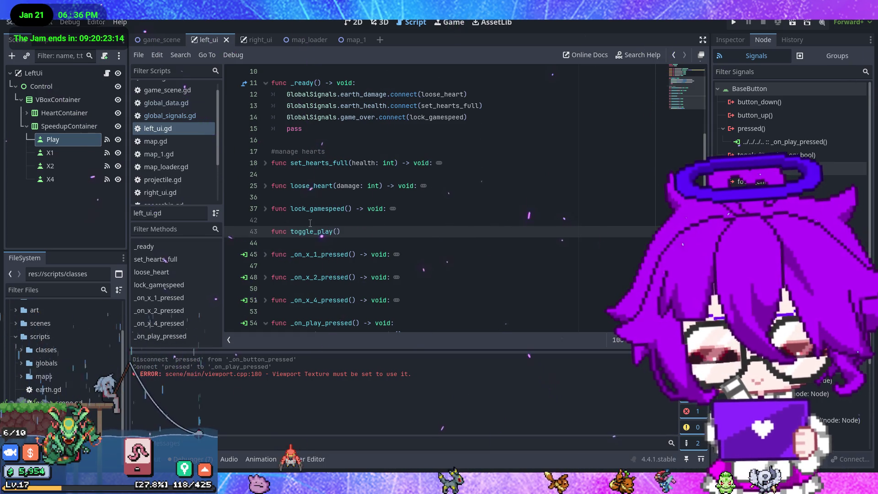
{"action": "type", "text": " -> void:"}
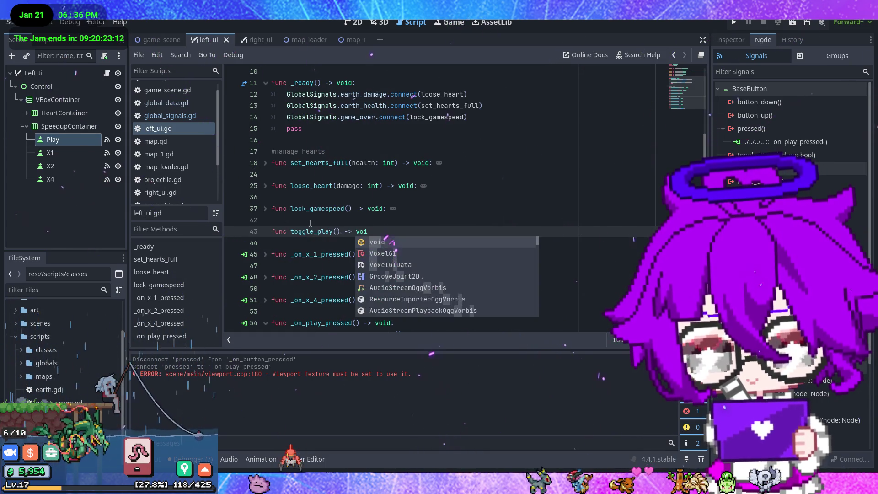
{"action": "key", "text": "Return"}
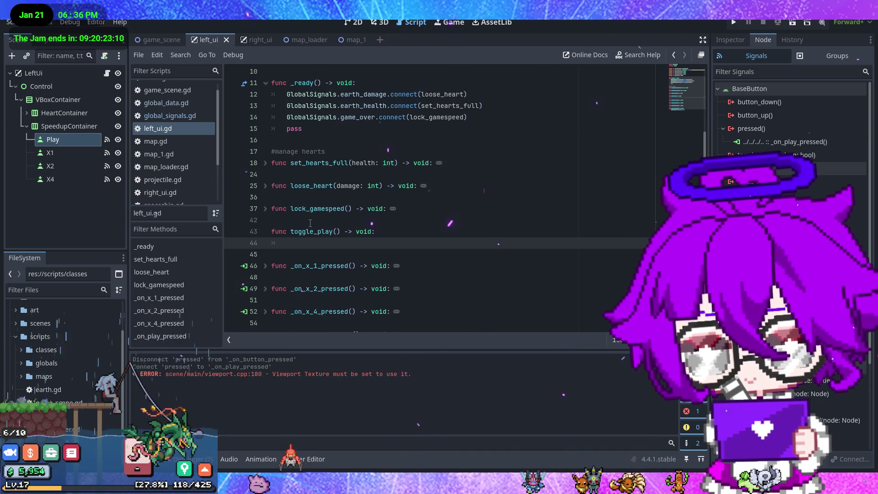
{"action": "scroll", "coordinate": [371, 183], "scroll_direction": "down", "scroll_amount": 1}
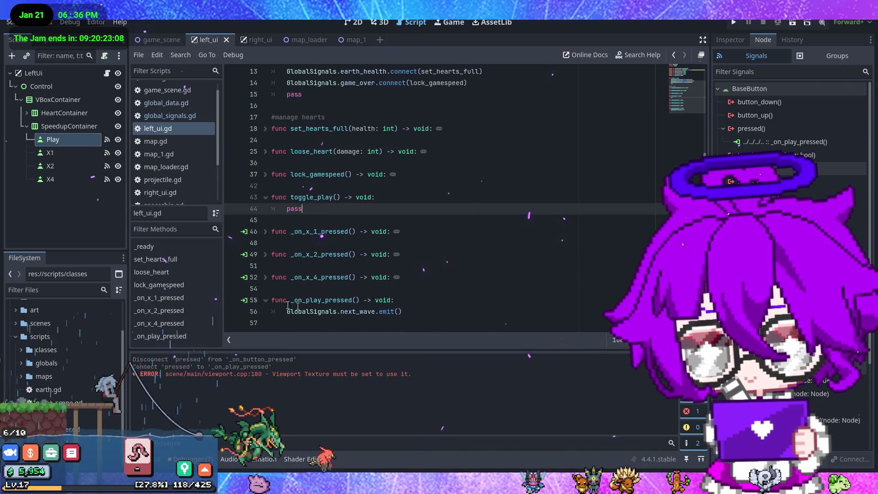
Review the next_wave emit line in _on_play_pressed, then return to the end of line 14
{"action": "left_click", "coordinate": [266, 300]}
{"action": "left_click", "coordinate": [267, 300]}
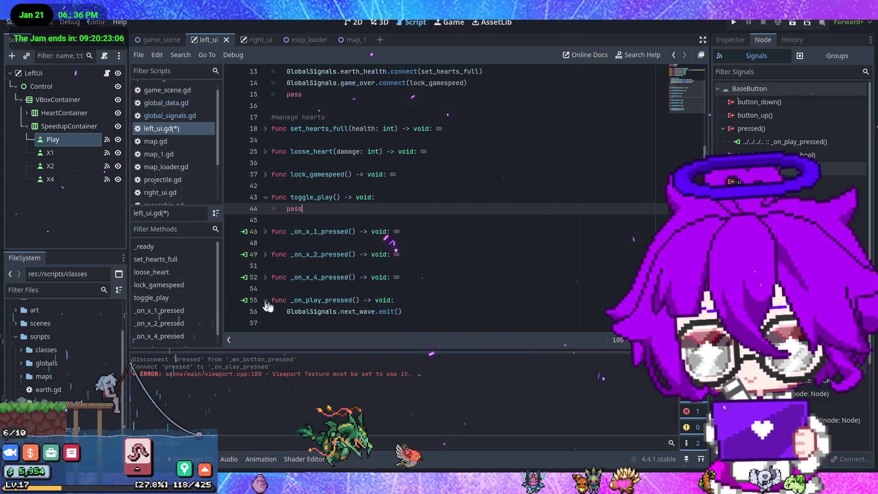
{"action": "left_click_drag", "start_coordinate": [402, 312], "coordinate": [288, 312]}
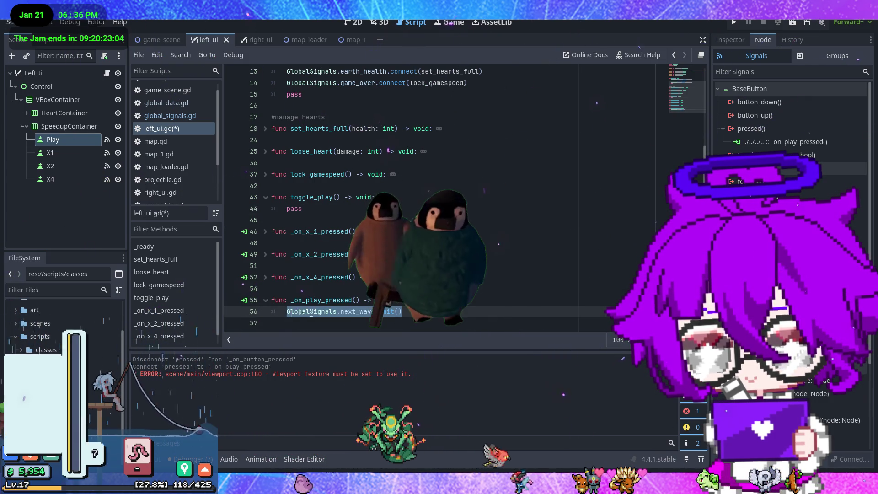
{"action": "scroll", "coordinate": [476, 137], "scroll_direction": "up", "scroll_amount": 2}
{"action": "left_click", "coordinate": [477, 133]}
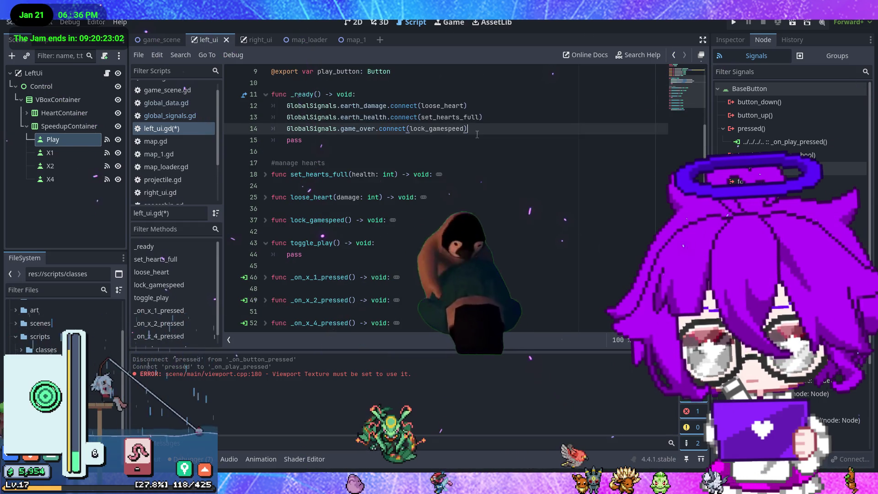
Add GlobalSignals.next_wave.connect() on a new line in _ready
{"action": "key", "text": "Return"}
{"action": "type", "text": "Glob"}
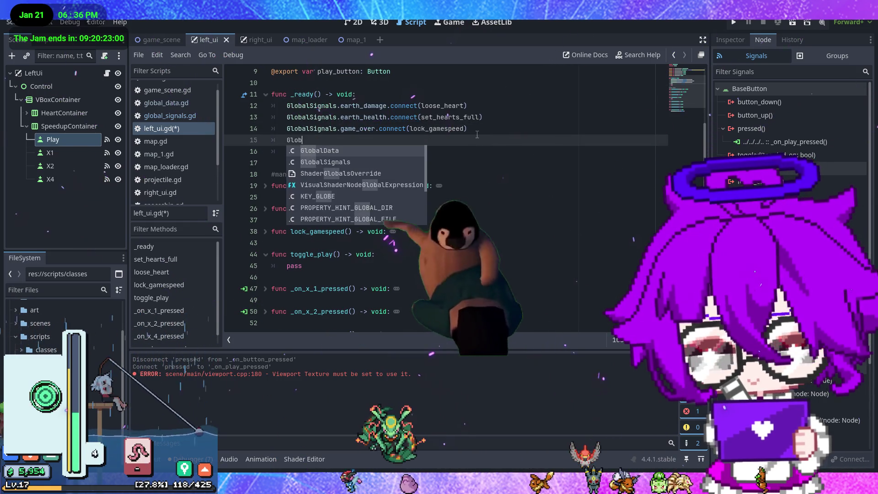
{"action": "key", "text": "Down"}
{"action": "key", "text": "Return"}
{"action": "type", "text": "."}
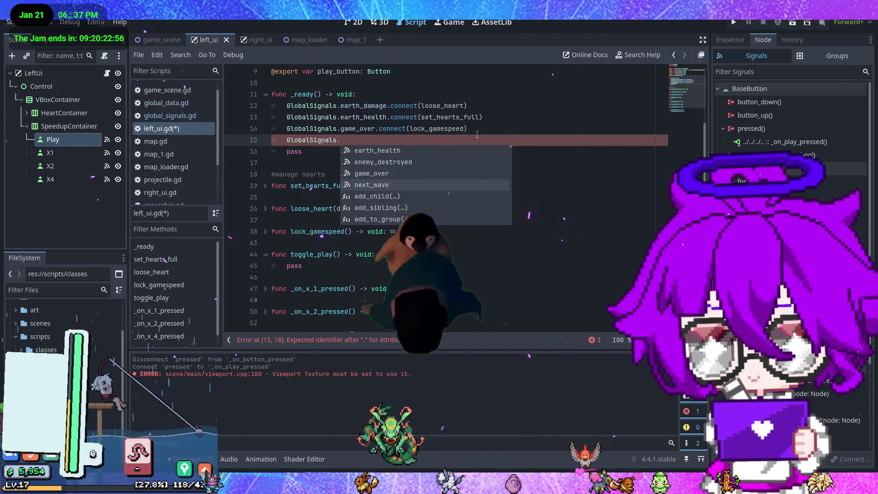
{"action": "key", "text": "Down"}
{"action": "key", "text": "Return"}
{"action": "type", "text": ".conn"}
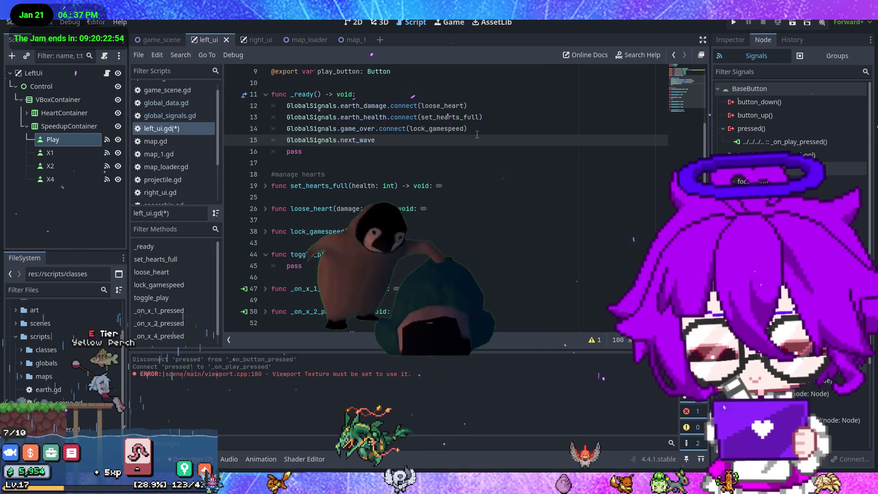
{"action": "key", "text": "Return"}
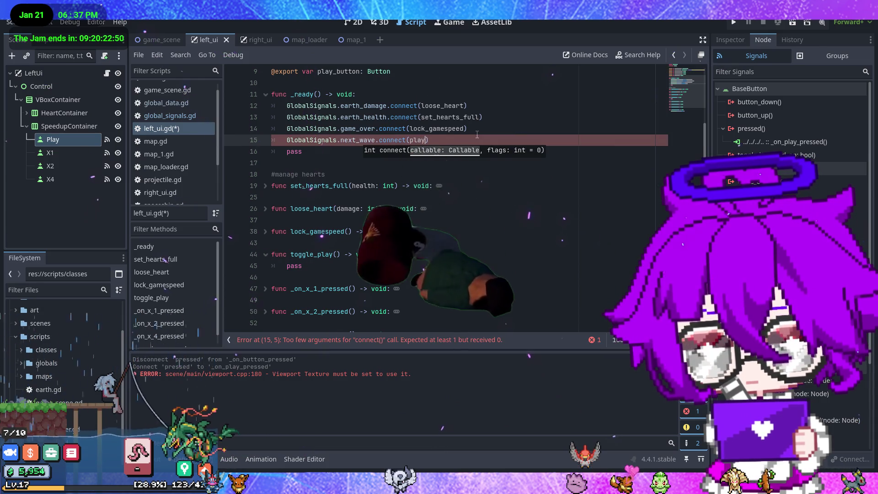
Pass toggle_play, without parentheses, as the connect callback and save
{"action": "key", "text": "Return"}
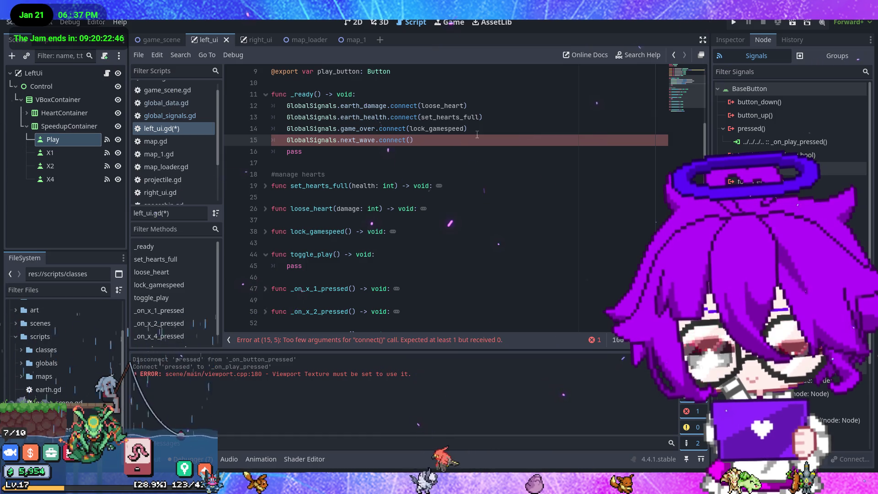
{"action": "type", "text": "tog"}
{"action": "key", "text": "Return"}
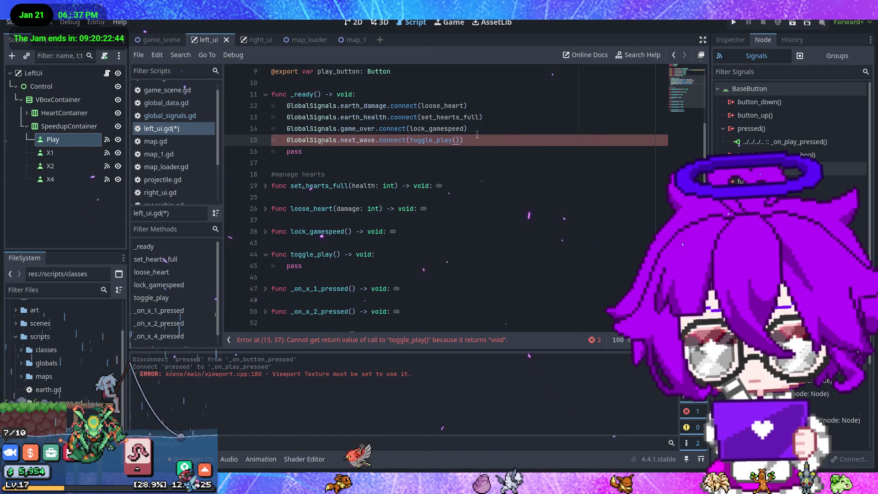
{"action": "key", "text": "BackSpace"}
{"action": "key", "text": "BackSpace"}
{"action": "key", "text": "ctrl+s"}
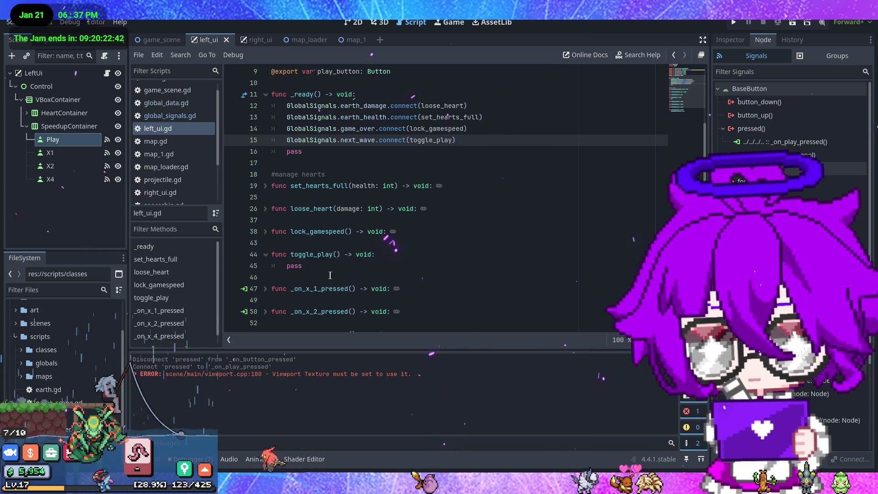
{"action": "scroll", "coordinate": [329, 268], "scroll_direction": "down", "scroll_amount": 1}
{"action": "scroll", "coordinate": [355, 243], "scroll_direction": "up", "scroll_amount": 3}
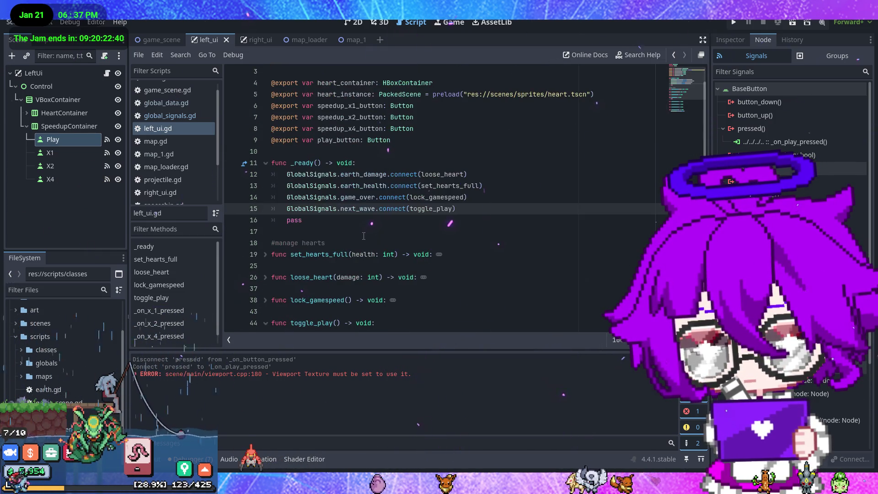
{"action": "left_click", "coordinate": [411, 144]}
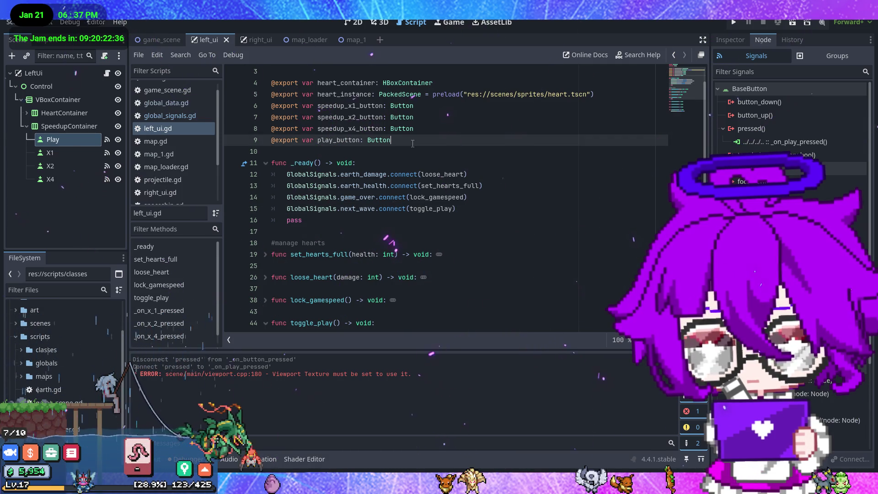
{"action": "scroll", "coordinate": [414, 143], "scroll_direction": "down", "scroll_amount": 1}
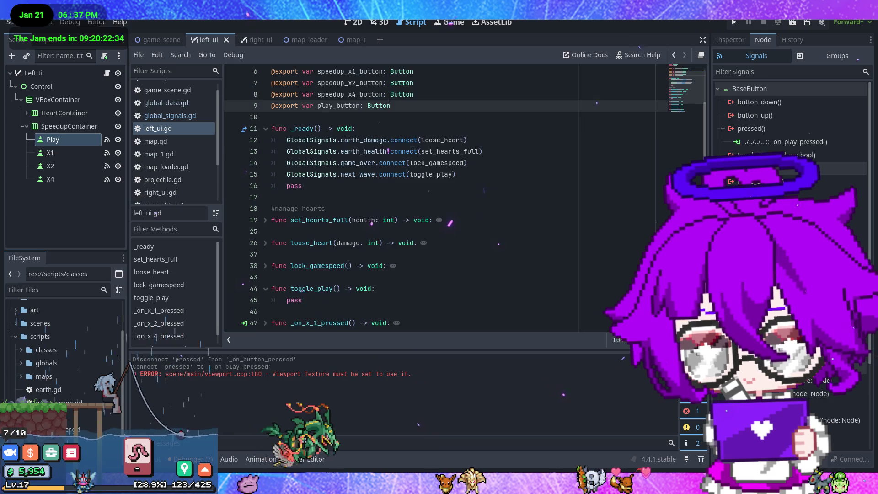
{"action": "scroll", "coordinate": [420, 166], "scroll_direction": "down", "scroll_amount": 3}
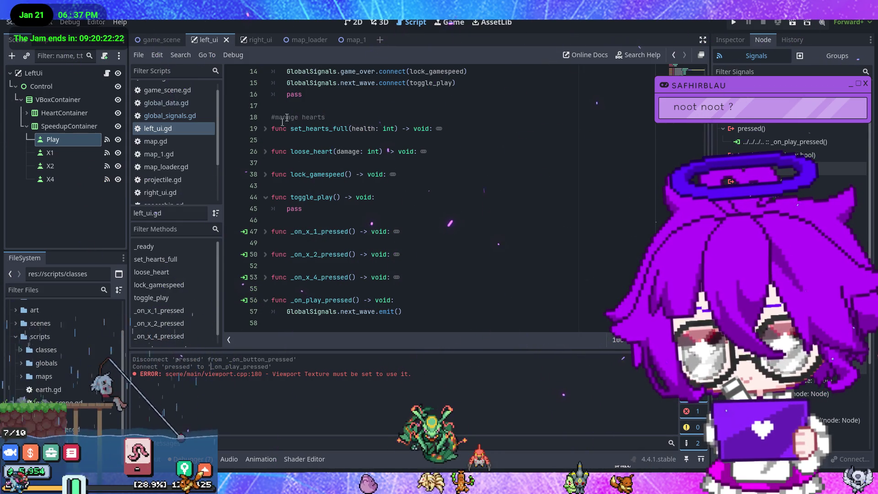
{"action": "left_click", "coordinate": [354, 26]}
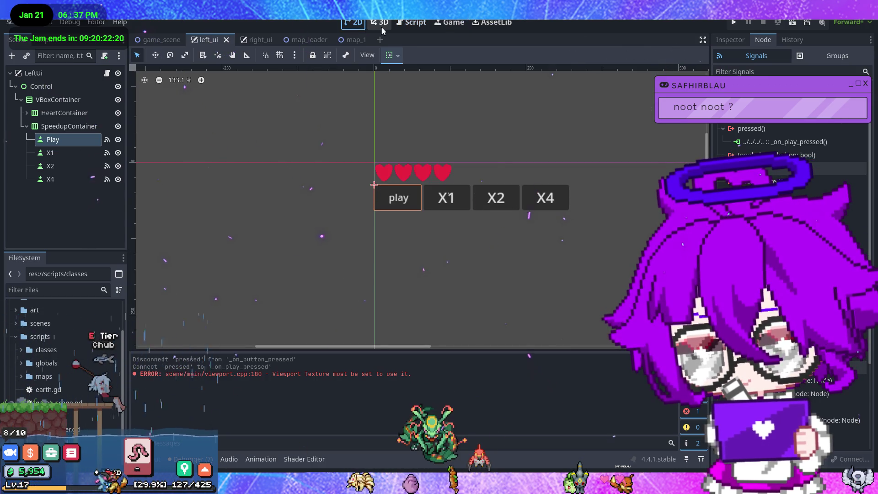
{"action": "left_click", "coordinate": [405, 23]}
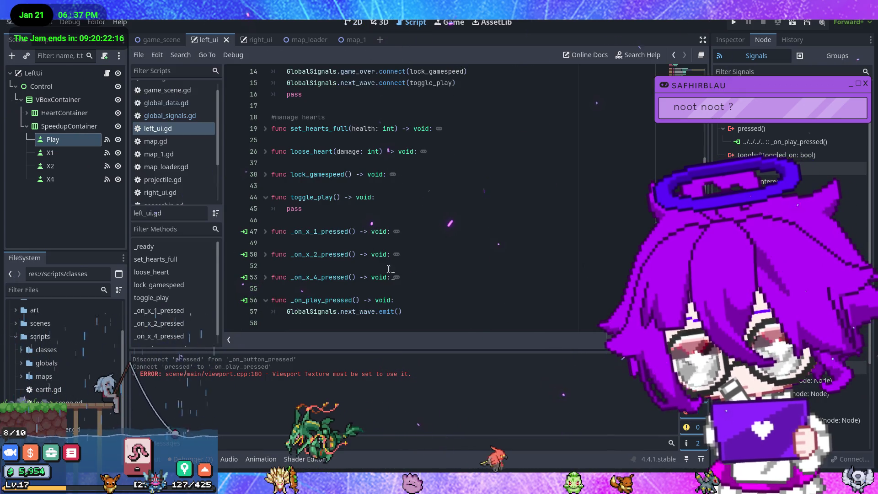
{"action": "left_click", "coordinate": [326, 209]}
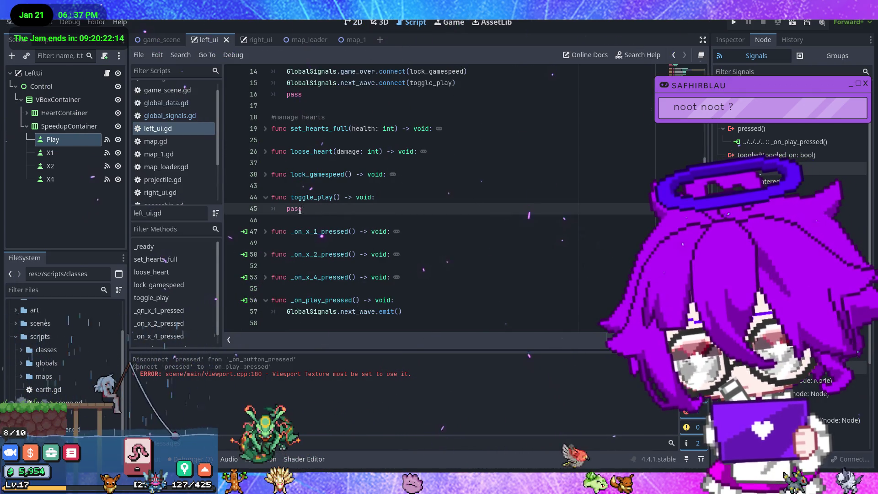
Replace pass in toggle_play with if play_button.text == "Play": and open its body
{"action": "type", "text": "if"}
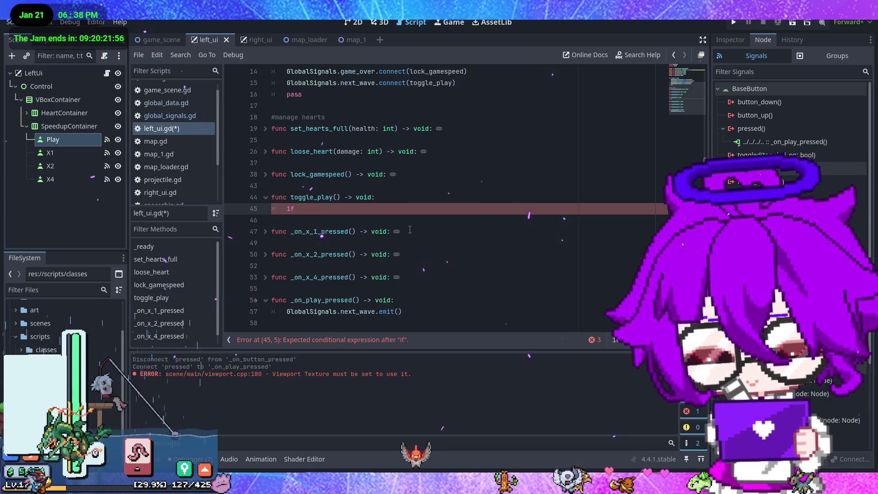
{"action": "type", "text": "p"}
{"action": "key", "text": "Return"}
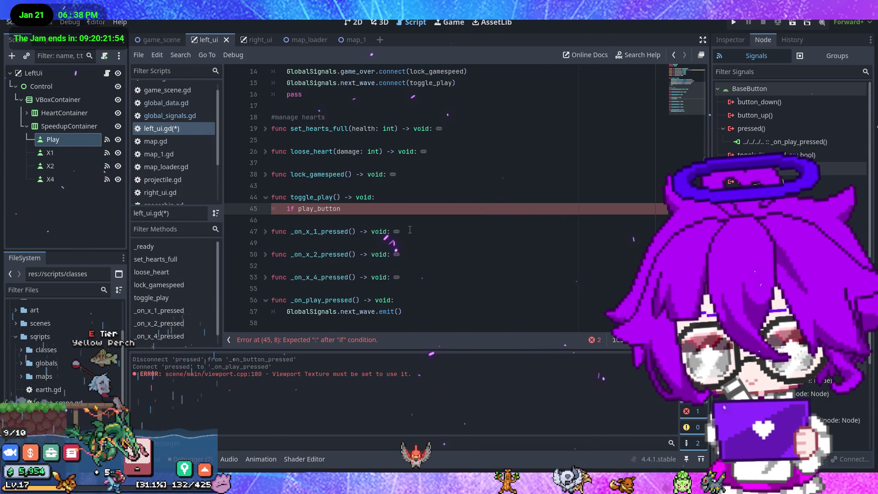
{"action": "type", "text": "text"}
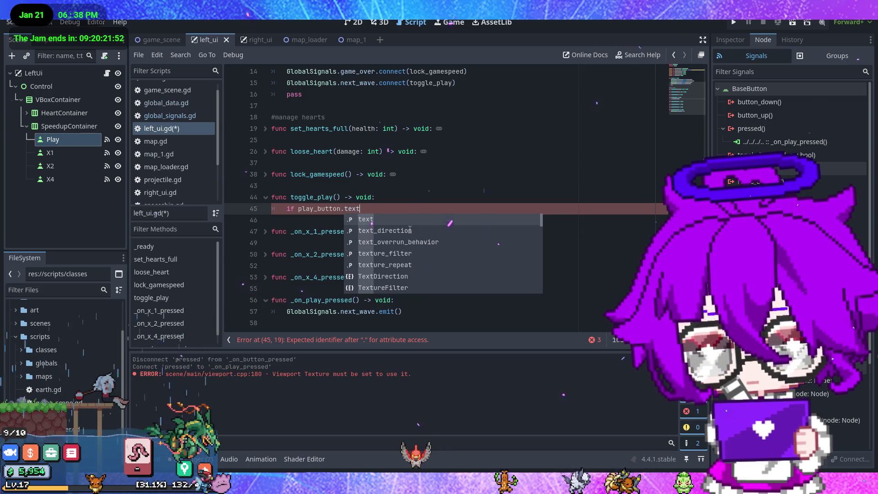
{"action": "type", "text": " == Play"}
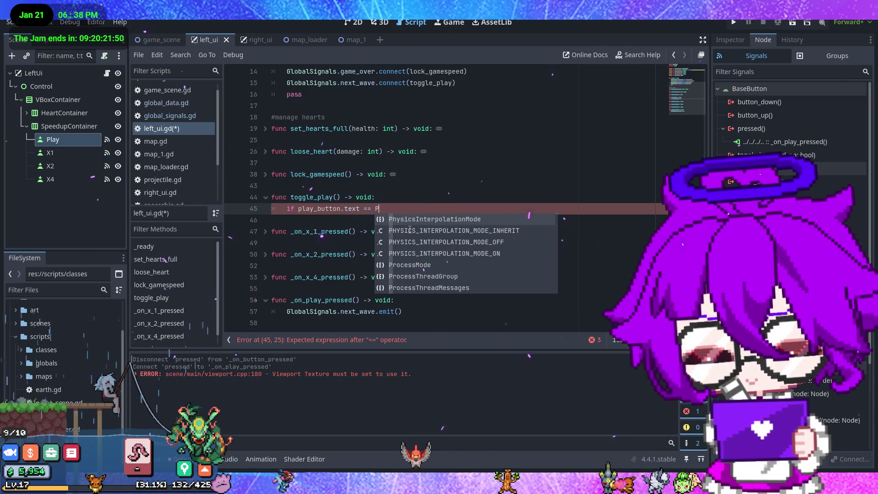
{"action": "key", "text": "BackSpace"}
{"action": "key", "text": "BackSpace"}
{"action": "key", "text": "BackSpace"}
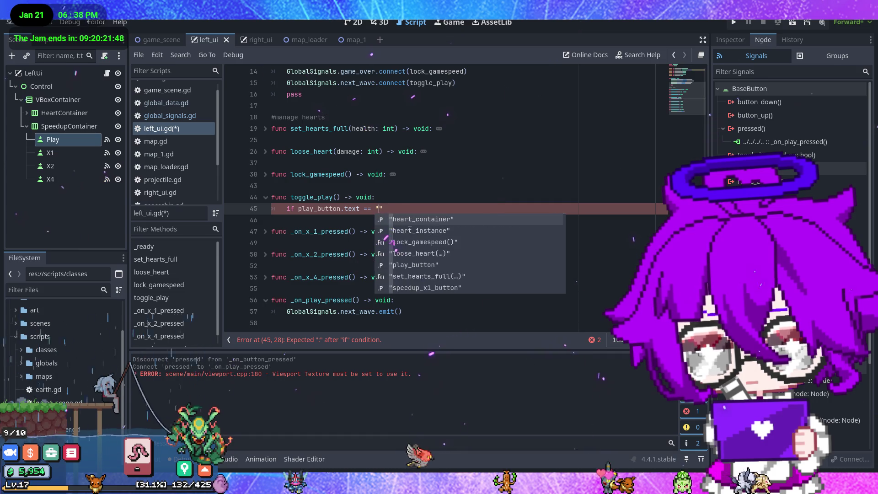
{"action": "type", "text": "\"\""}
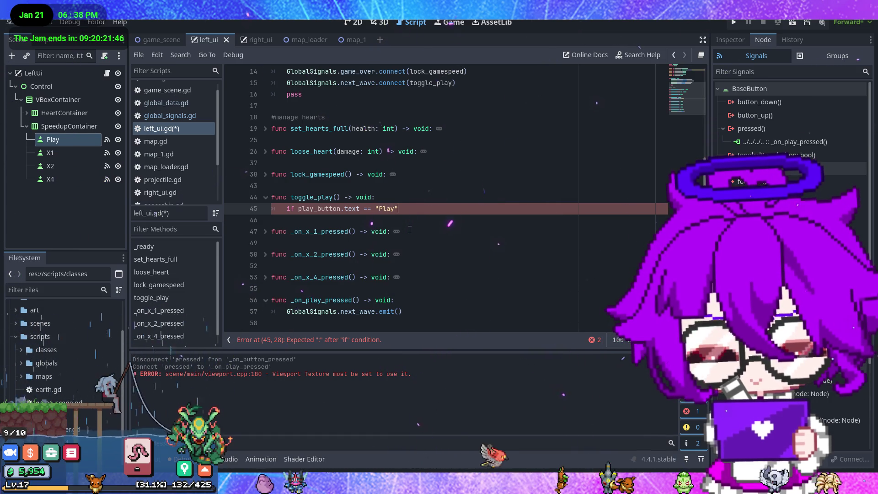
{"action": "key", "text": "Return"}
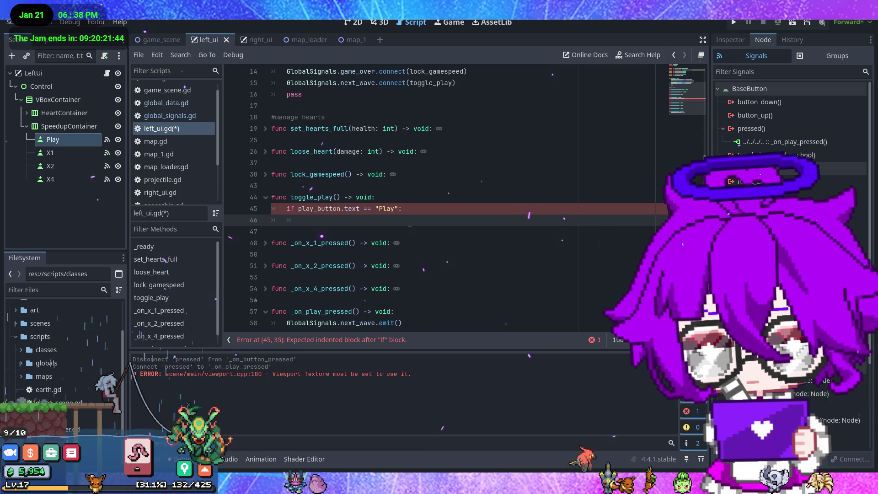
{"action": "scroll", "coordinate": [410, 230], "scroll_direction": "up", "scroll_amount": 4}
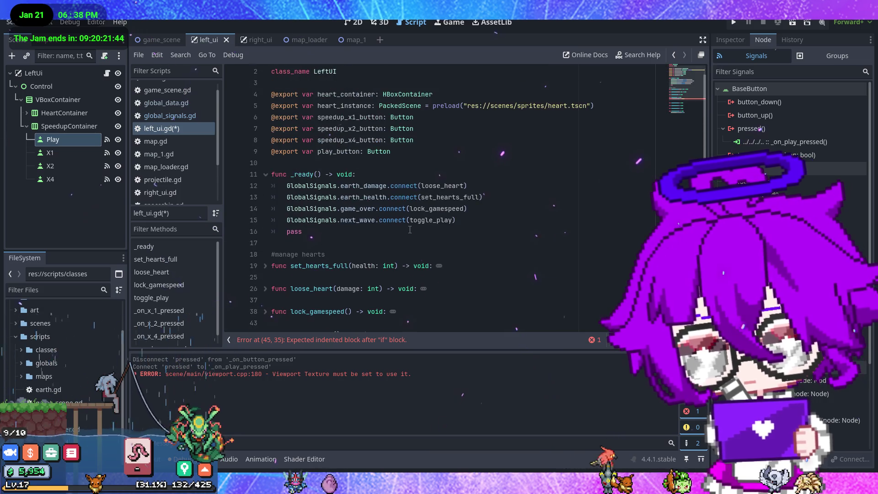
{"action": "left_click", "coordinate": [435, 156]}
{"action": "key", "text": "Return"}
{"action": "type", "text": "@export var play"}
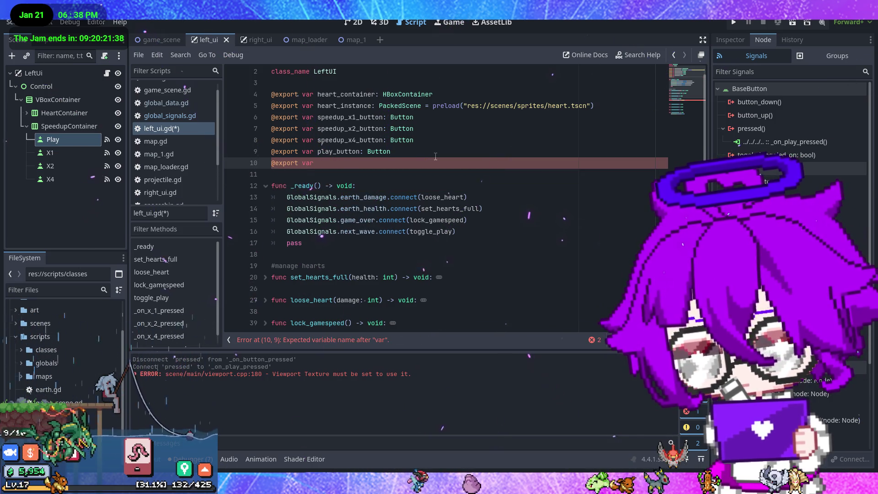
{"action": "type", "text": "_button_toggled:"}
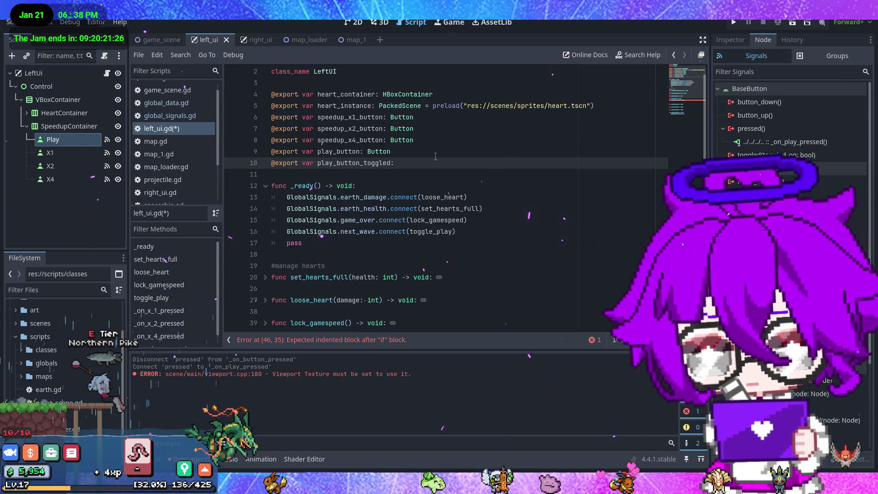
{"action": "type", "text": "bool false"}
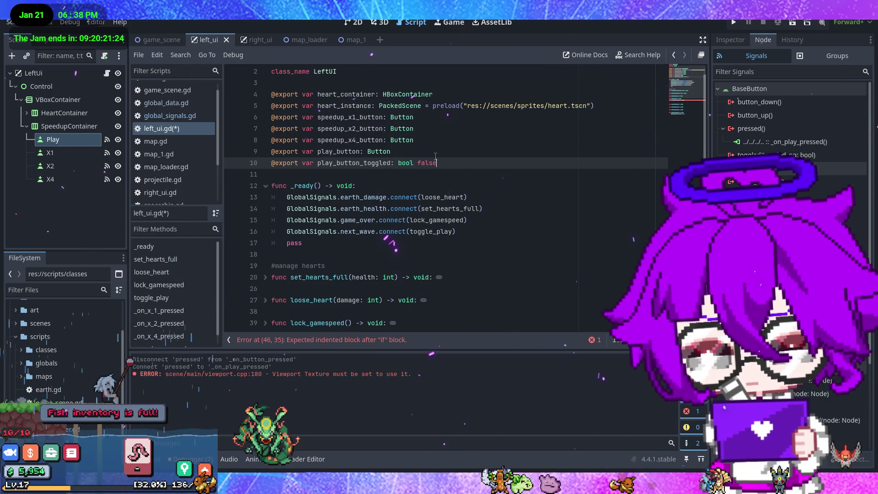
{"action": "left_click", "coordinate": [413, 163]}
{"action": "type", "text": "="}
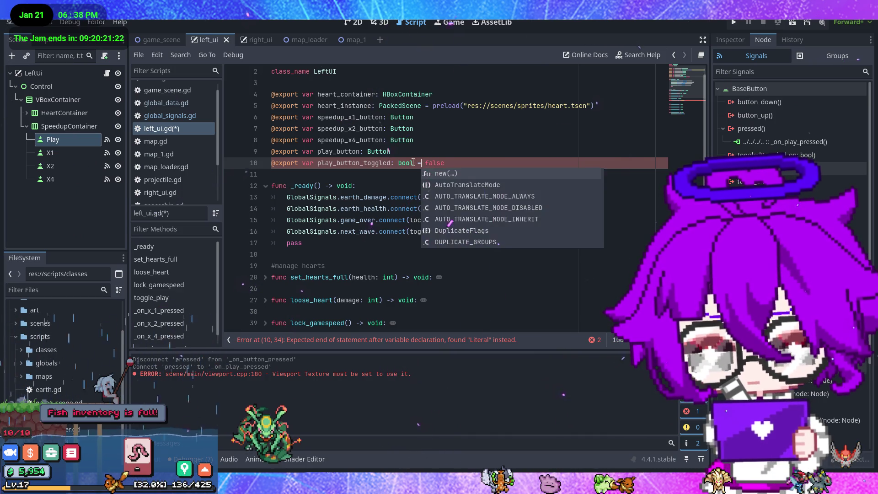
{"action": "scroll", "coordinate": [413, 163], "scroll_direction": "down", "scroll_amount": 1}
{"action": "left_click_drag", "start_coordinate": [390, 128], "coordinate": [318, 128]}
{"action": "key", "text": "ctrl+c"}
{"action": "scroll", "coordinate": [365, 252], "scroll_direction": "down", "scroll_amount": 2}
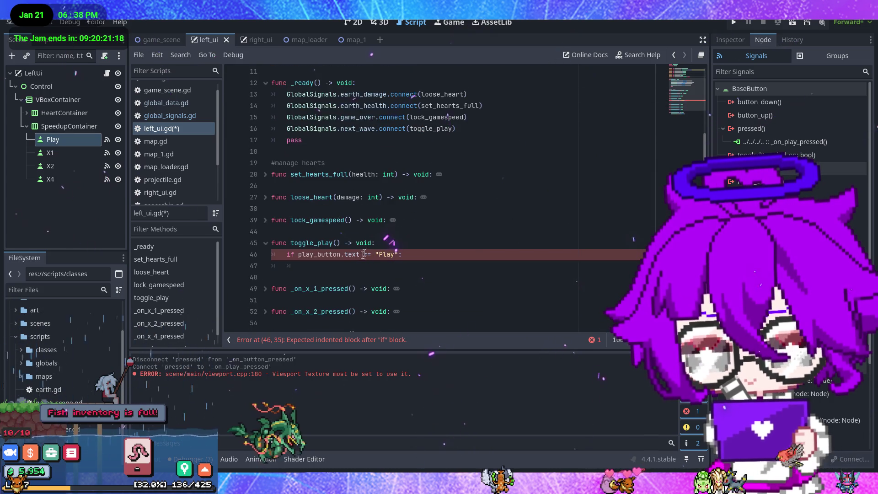
Change the if condition to test play_button_toggled instead of comparing the text with "Play"
{"action": "left_click_drag", "start_coordinate": [360, 254], "coordinate": [298, 254]}
{"action": "key", "text": "ctrl+v"}
{"action": "left_click_drag", "start_coordinate": [414, 254], "coordinate": [373, 256]}
{"action": "key", "text": "BackSpace"}
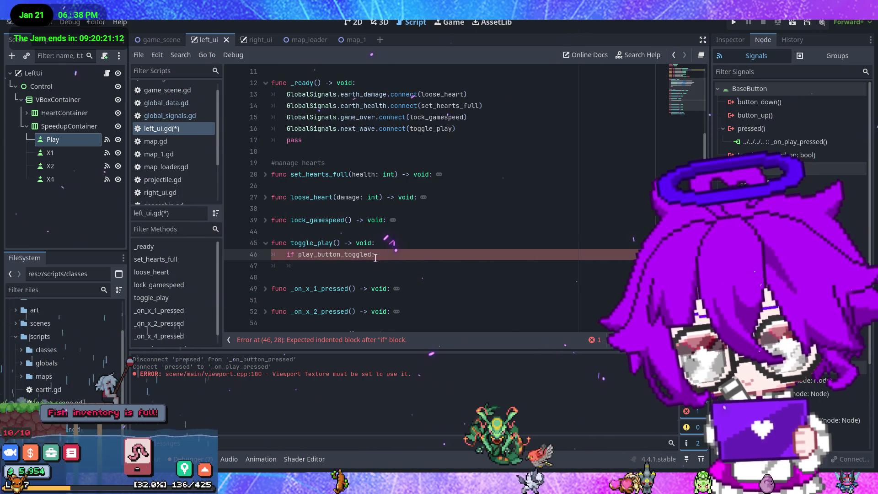
{"action": "key", "text": "Return"}
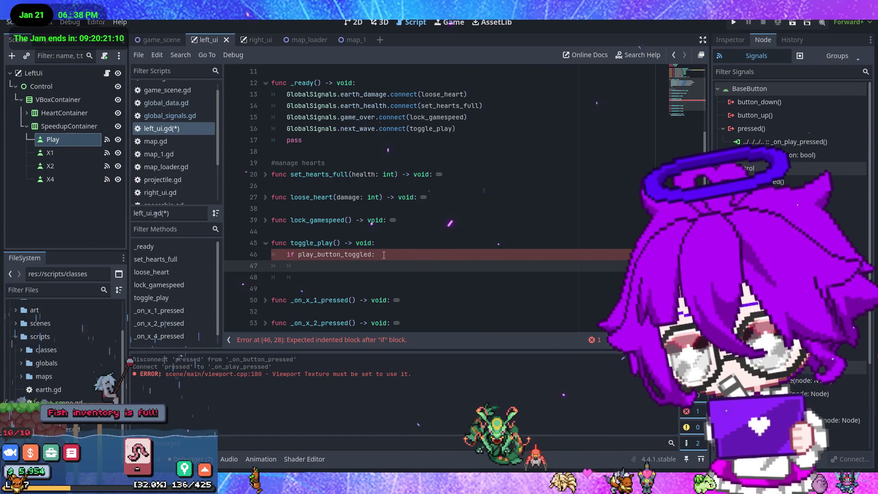
{"action": "key", "text": "ctrl+z"}
{"action": "left_click", "coordinate": [367, 267]}
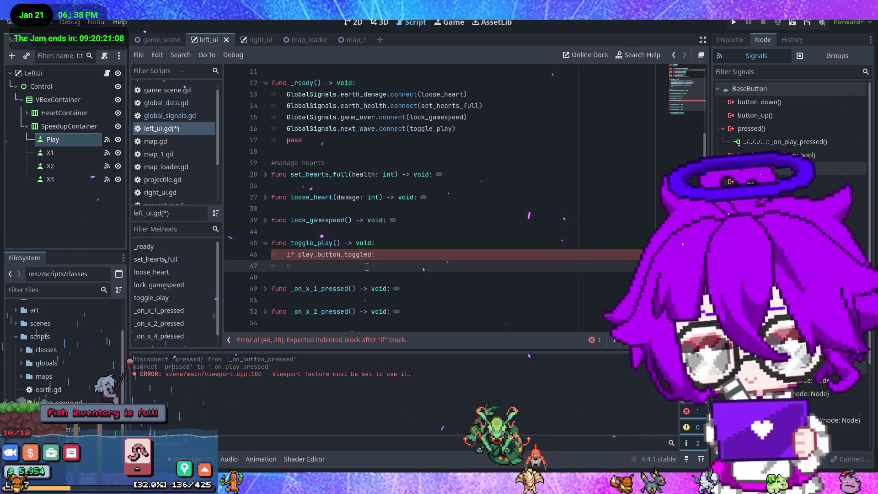
{"action": "scroll", "coordinate": [367, 267], "scroll_direction": "up", "scroll_amount": 1}
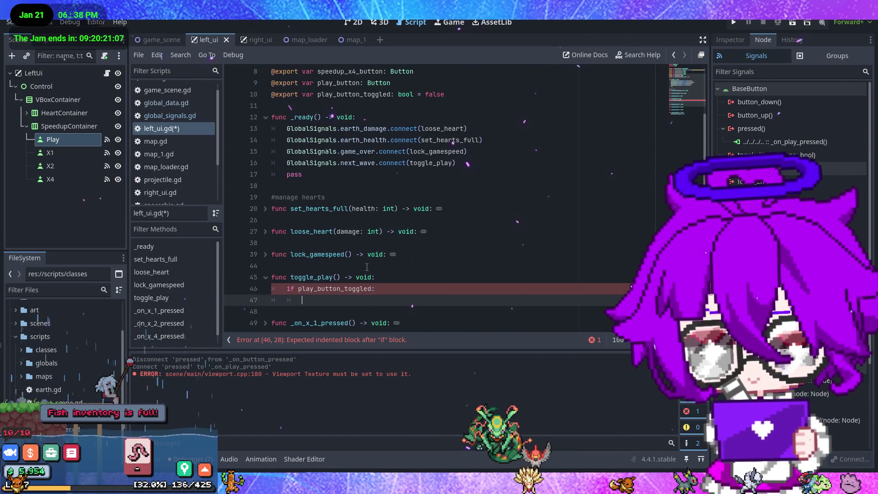
{"action": "left_click", "coordinate": [267, 118]}
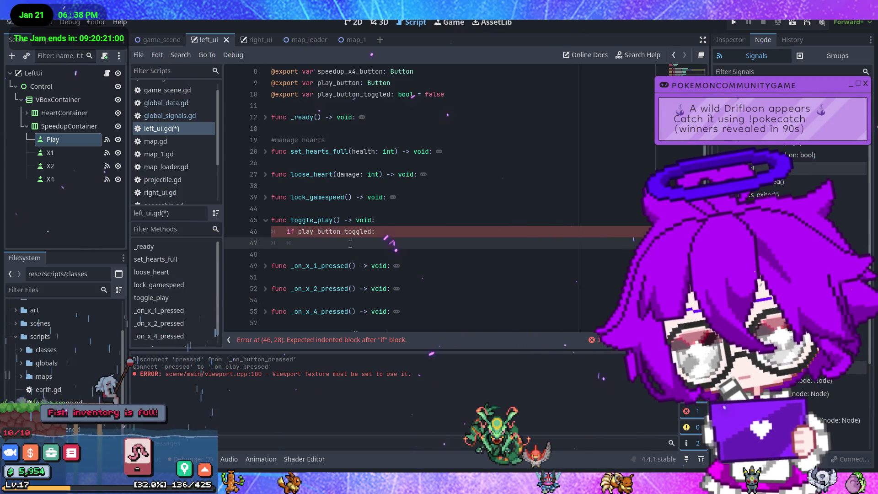
Negate the condition to !play_button_toggled and set play_button.text to "Pause" in its body
{"action": "left_click", "coordinate": [299, 231]}
{"action": "type", "text": "!"}
{"action": "left_click", "coordinate": [338, 243]}
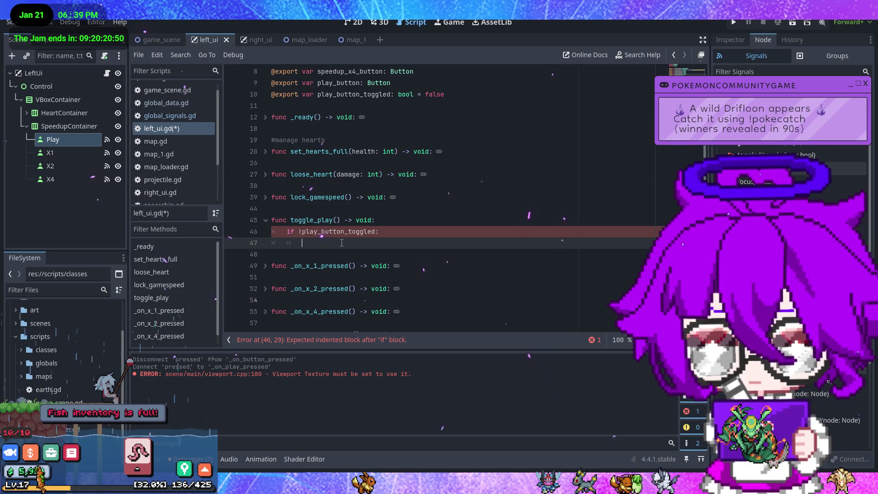
{"action": "type", "text": "play"}
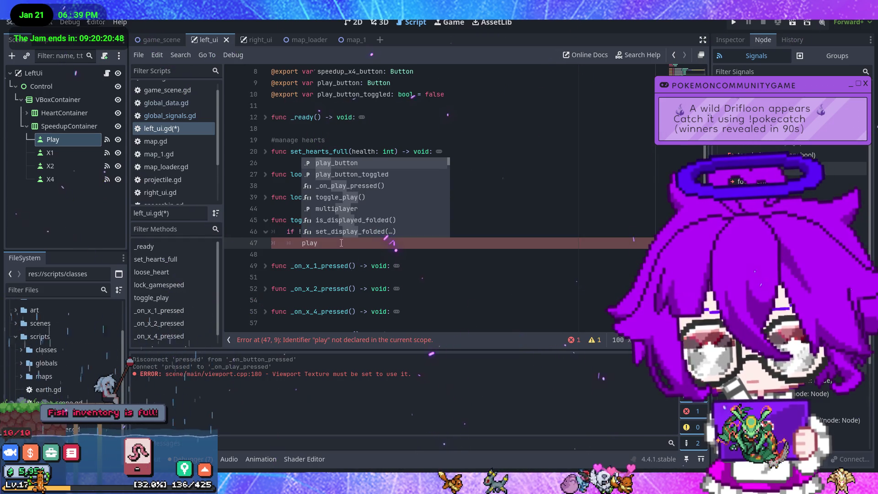
{"action": "key", "text": "Return"}
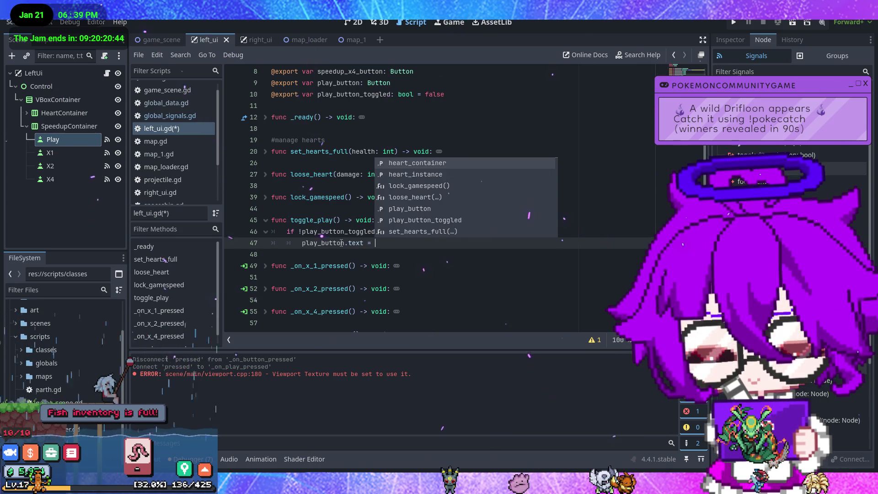
{"action": "type", "text": "\"Pause"}
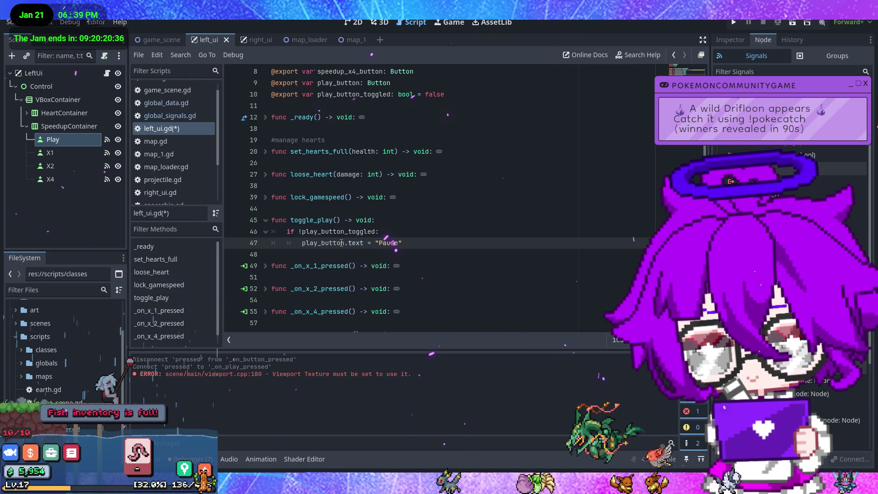
Add play_button_toggled = true under the Pause assignment
{"action": "key", "text": "Return"}
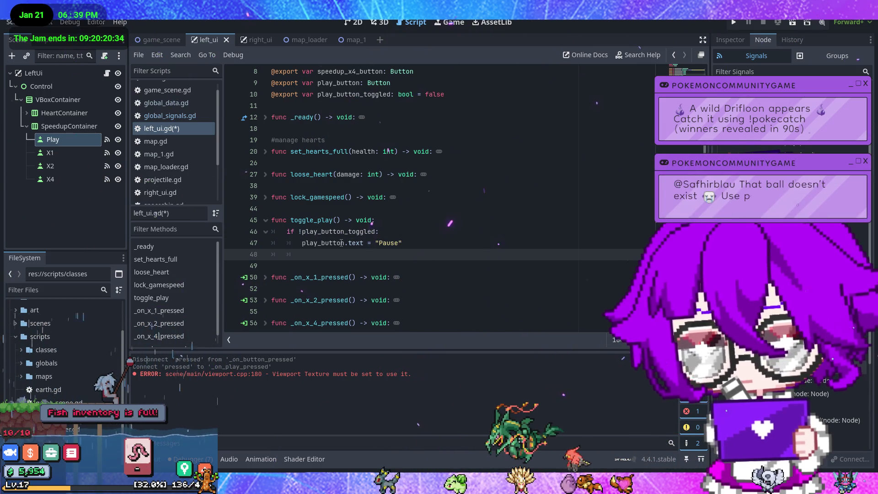
{"action": "type", "text": "pla"}
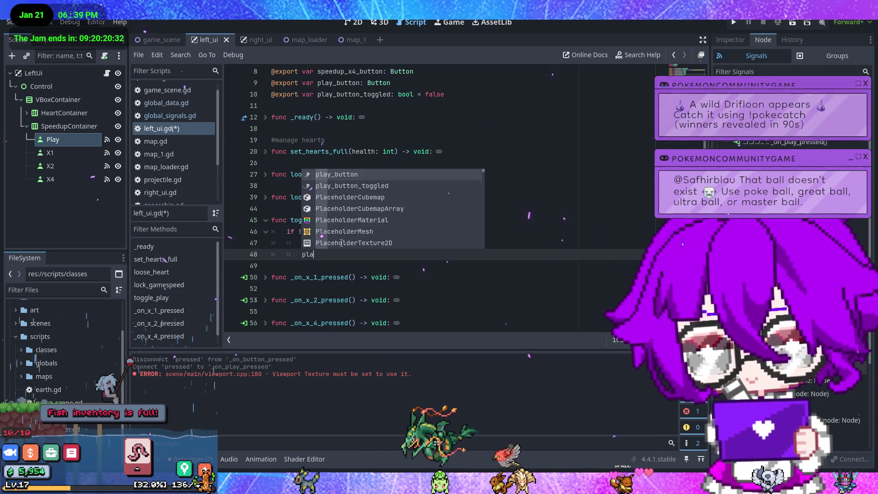
{"action": "key", "text": "Down"}
{"action": "key", "text": "Return"}
{"action": "type", "text": "."}
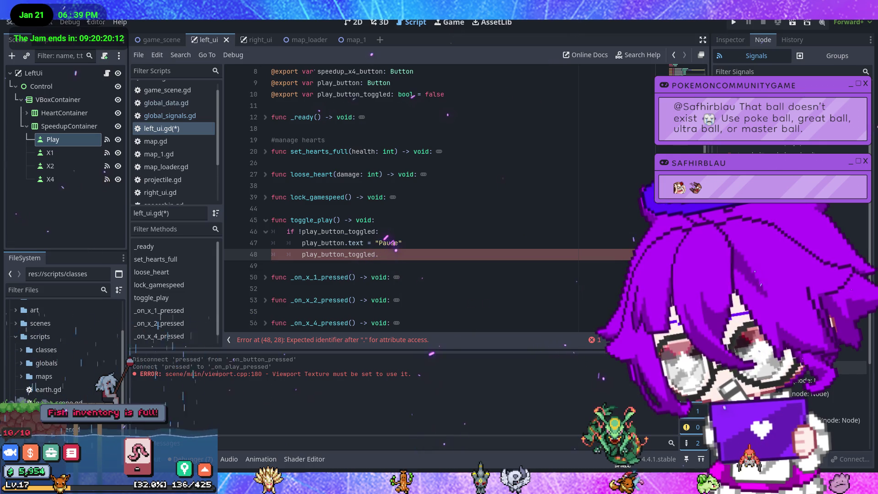
{"action": "left_click", "coordinate": [10, 453]}
{"action": "left_click", "coordinate": [178, 369]}
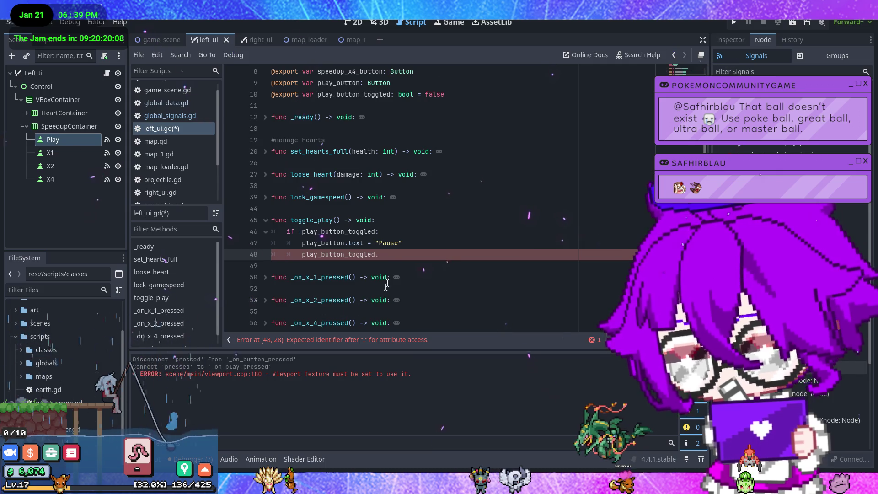
{"action": "left_click", "coordinate": [397, 257]}
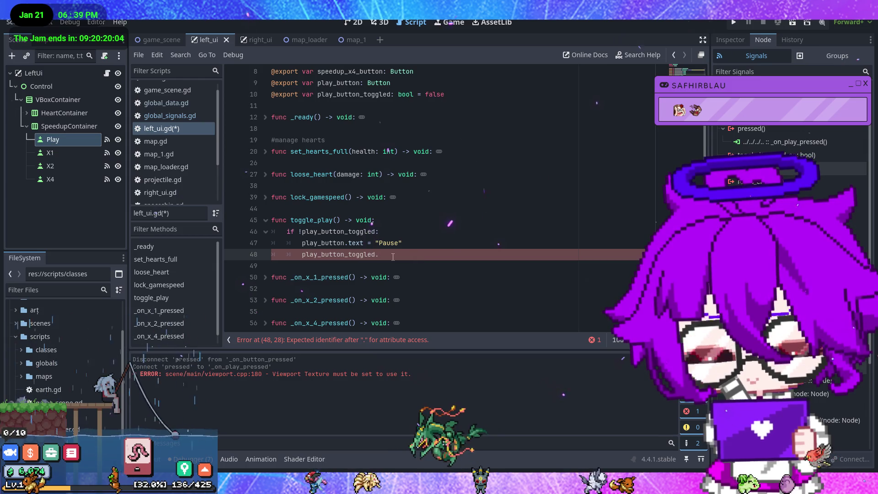
{"action": "key", "text": "BackSpace"}
{"action": "type", "text": "= "}
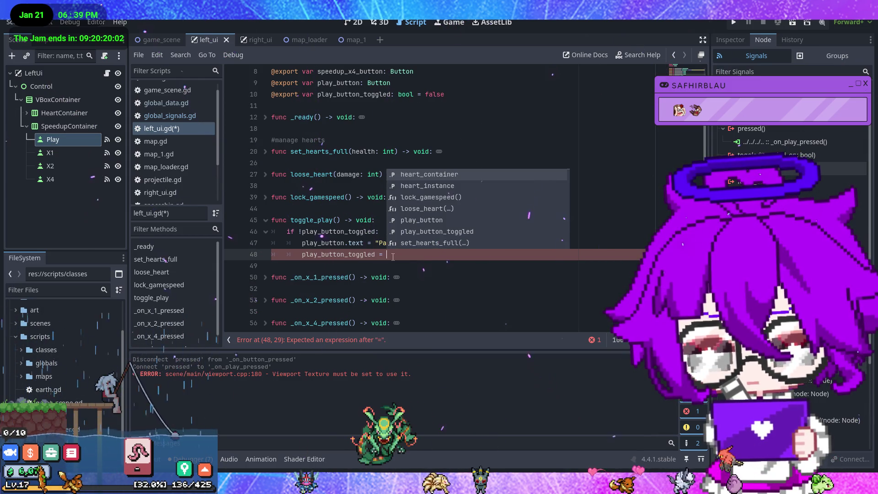
{"action": "type", "text": "true"}
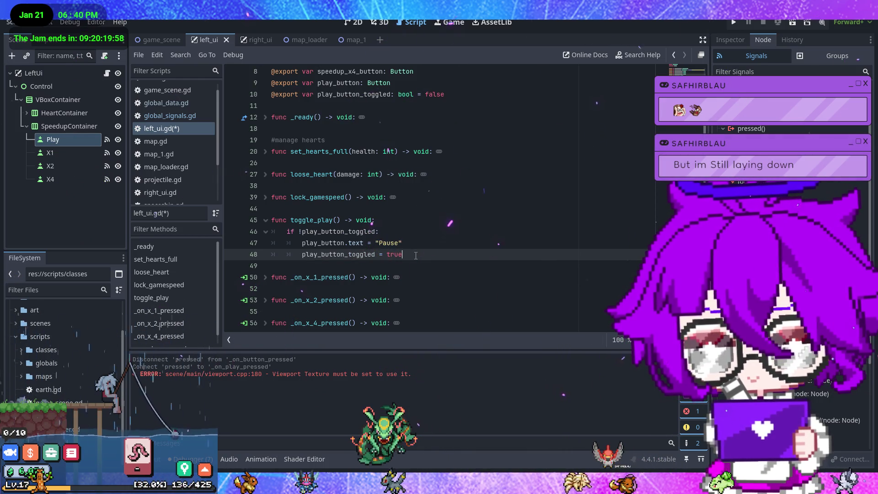
Add an else branch setting the text to "Play" and play_button_toggled to false, then save
{"action": "key", "text": "Return"}
{"action": "key", "text": "BackSpace"}
{"action": "type", "text": "else"}
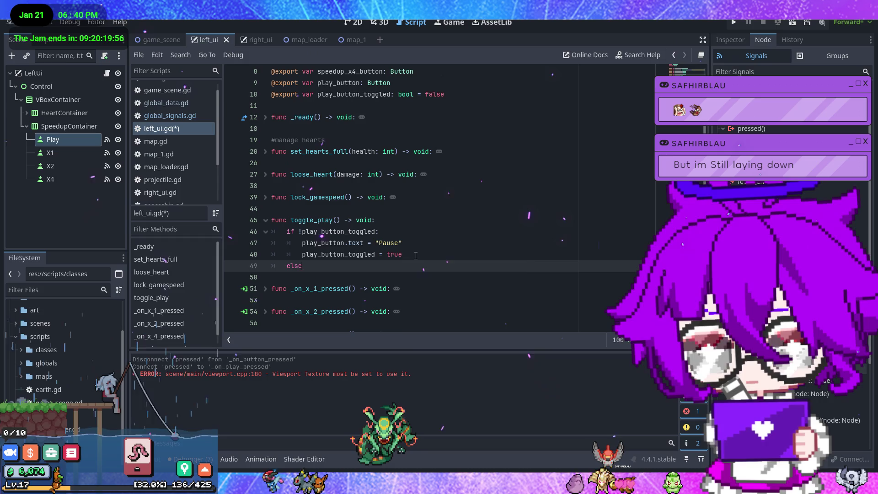
{"action": "type", "text": ":"}
{"action": "key", "text": "Return"}
{"action": "left_click_drag", "start_coordinate": [403, 254], "coordinate": [301, 247]}
{"action": "key", "text": "ctrl+c"}
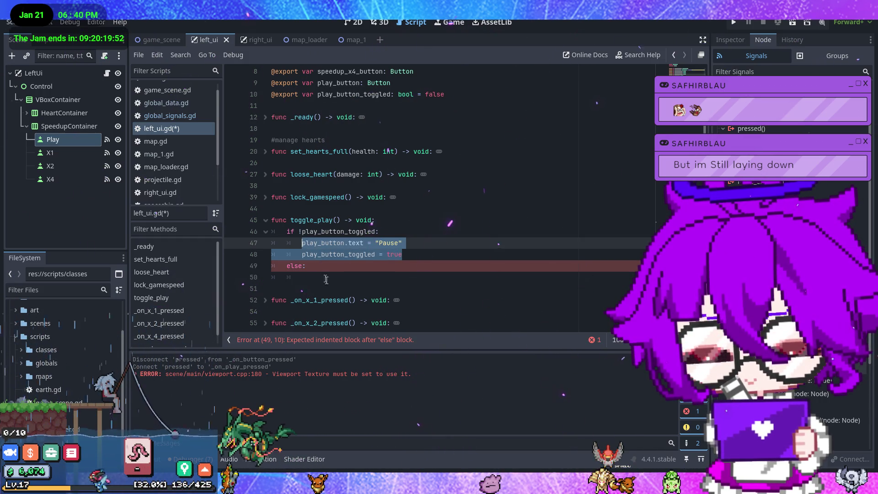
{"action": "left_click", "coordinate": [303, 278]}
{"action": "key", "text": "ctrl+v"}
{"action": "left_click", "coordinate": [399, 278]}
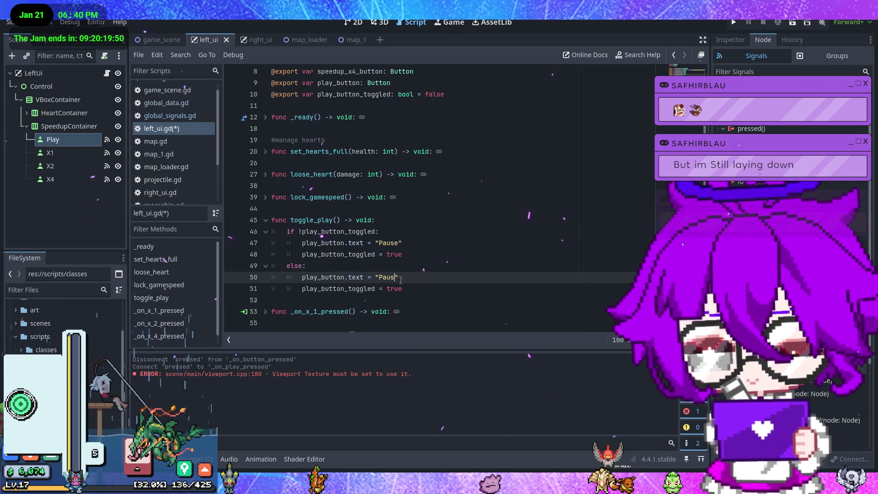
{"action": "left_click", "coordinate": [404, 288]}
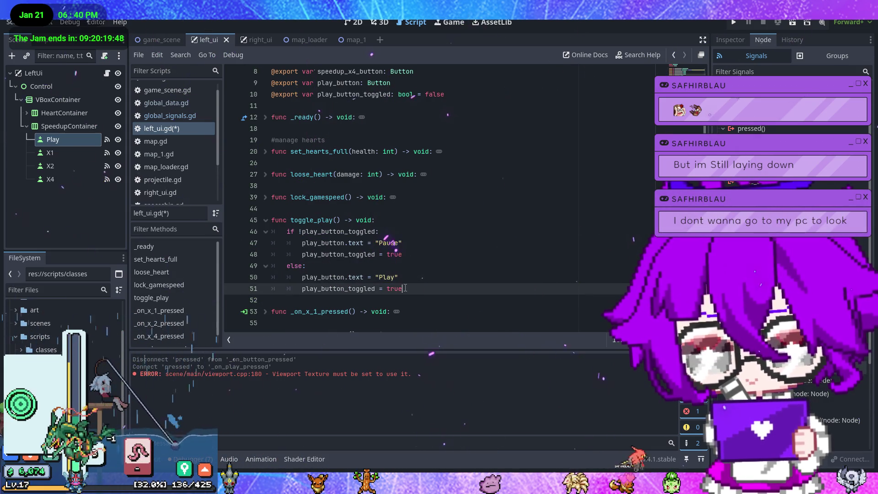
{"action": "key", "text": "BackSpace"}
{"action": "key", "text": "BackSpace"}
{"action": "type", "text": "fals"}
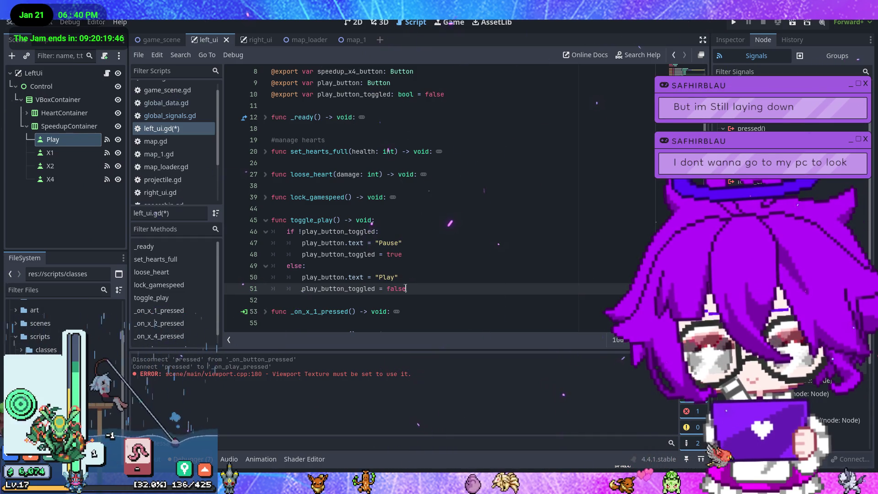
{"action": "key", "text": "ctrl+s"}
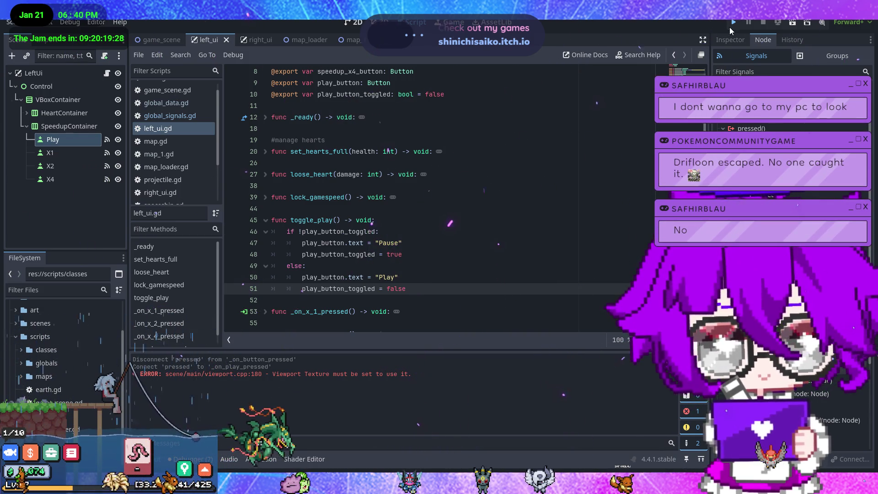
{"action": "left_click", "coordinate": [733, 23]}
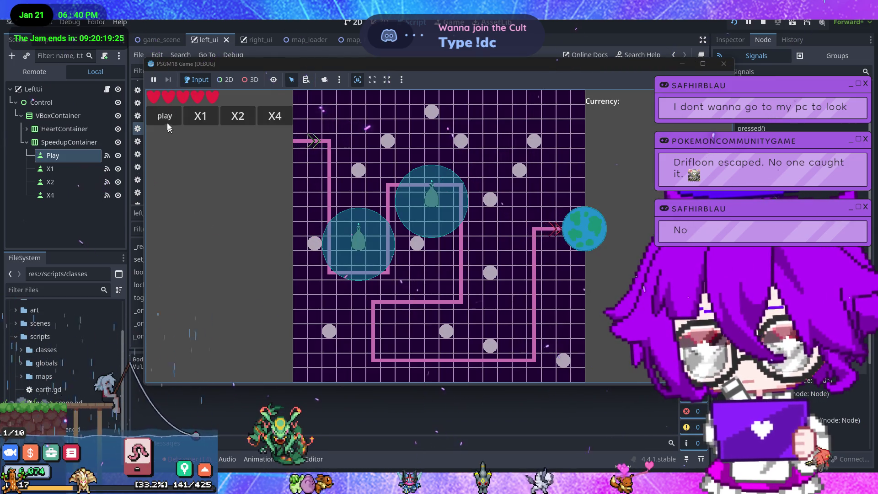
{"action": "left_click", "coordinate": [167, 122]}
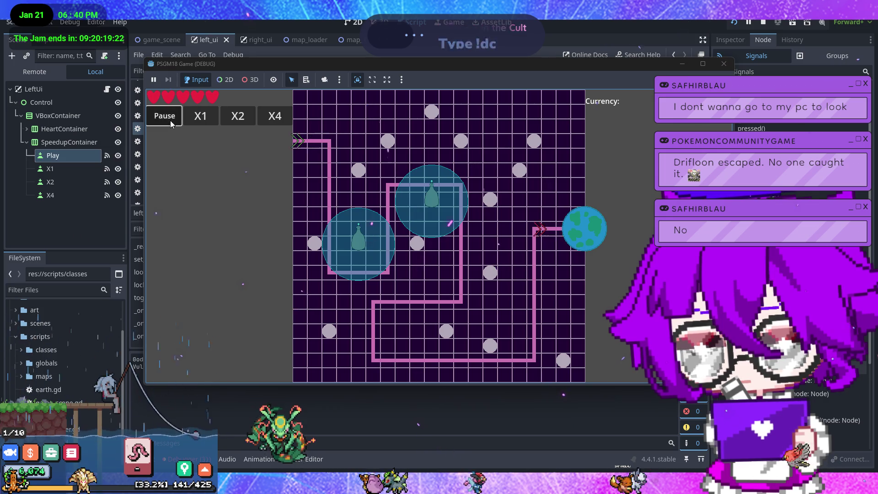
{"action": "left_click", "coordinate": [171, 120]}
{"action": "left_click", "coordinate": [172, 123]}
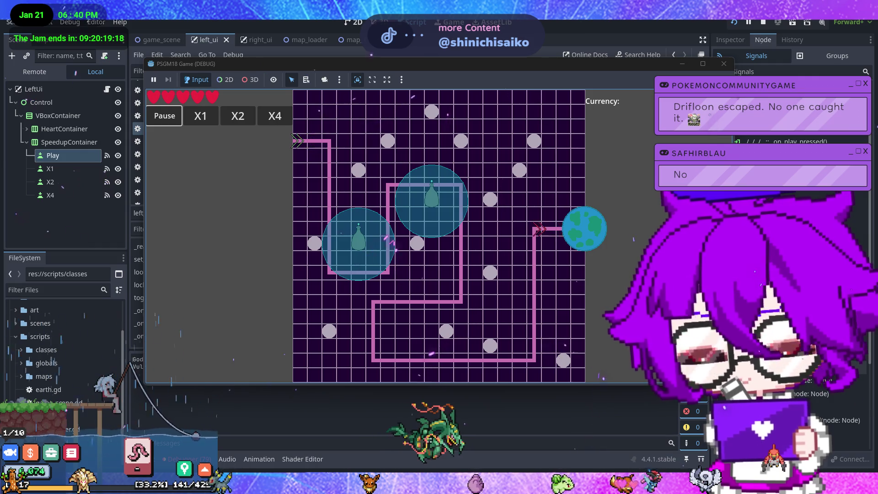
{"action": "left_click", "coordinate": [725, 64]}
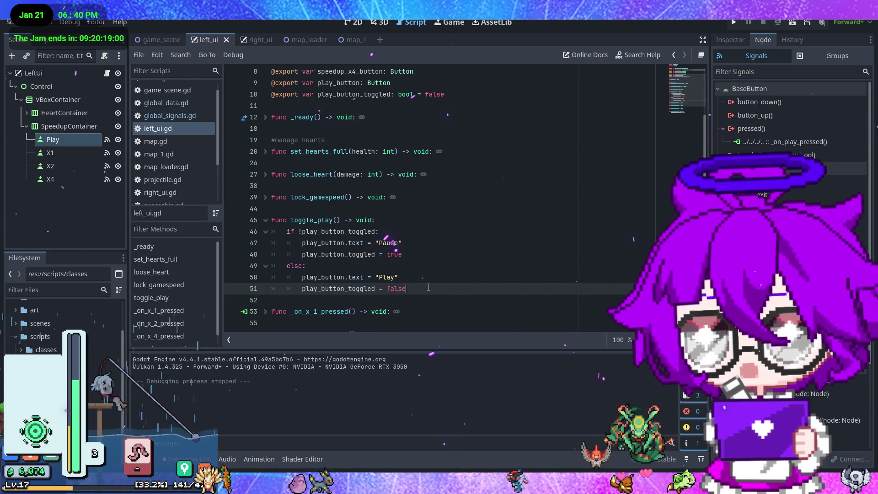
Select next_wave in the emit call on line 63 of _on_play_pressed
{"action": "scroll", "coordinate": [428, 287], "scroll_direction": "down", "scroll_amount": 1}
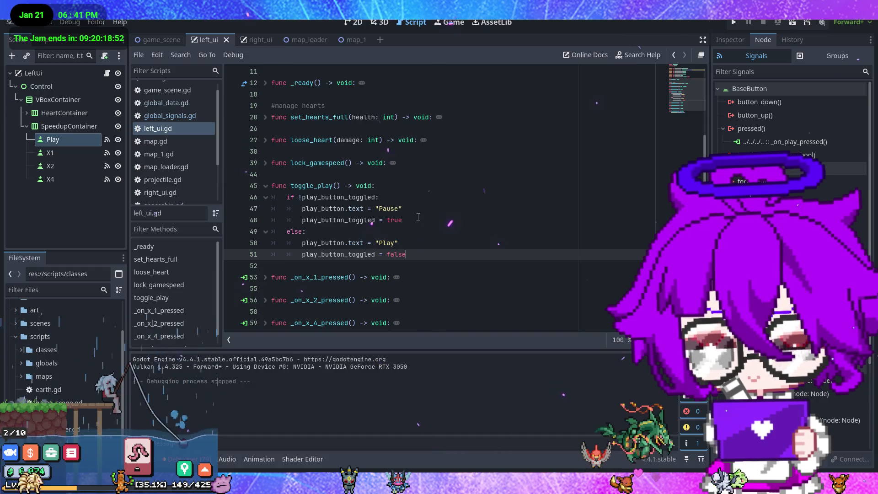
{"action": "left_click", "coordinate": [419, 221]}
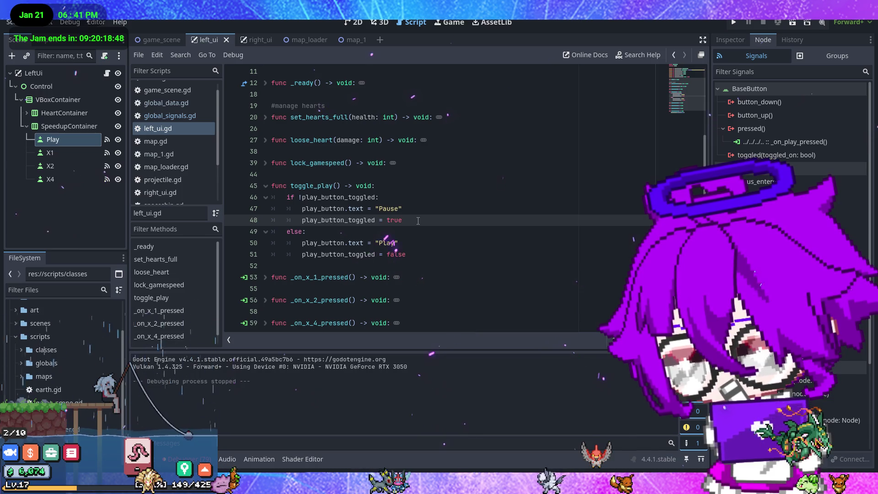
{"action": "scroll", "coordinate": [418, 221], "scroll_direction": "down", "scroll_amount": 2}
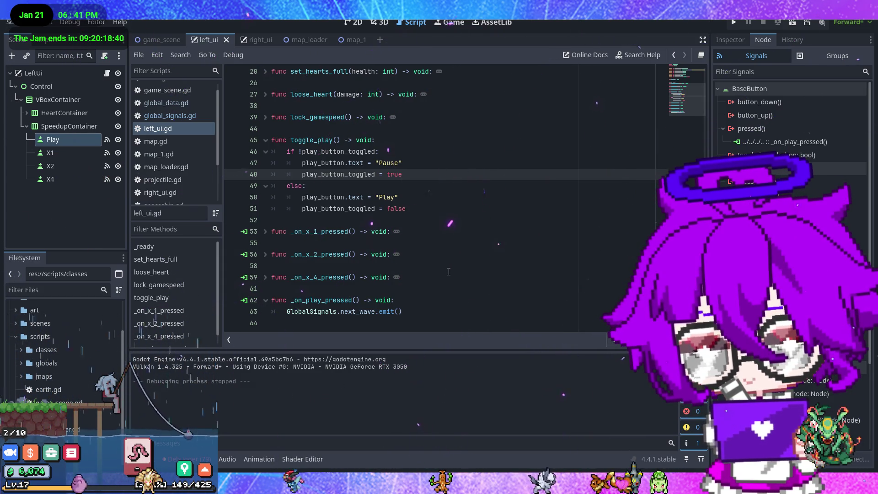
{"action": "scroll", "coordinate": [449, 272], "scroll_direction": "up", "scroll_amount": 2}
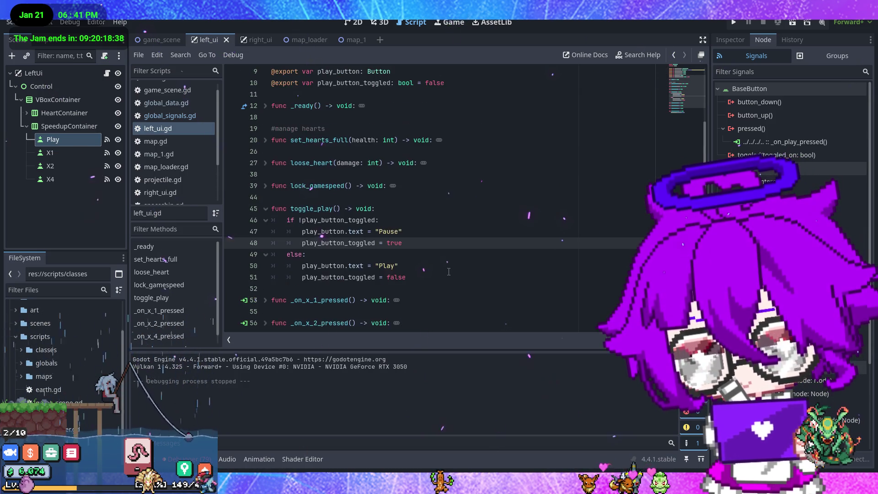
{"action": "scroll", "coordinate": [449, 272], "scroll_direction": "up", "scroll_amount": 2}
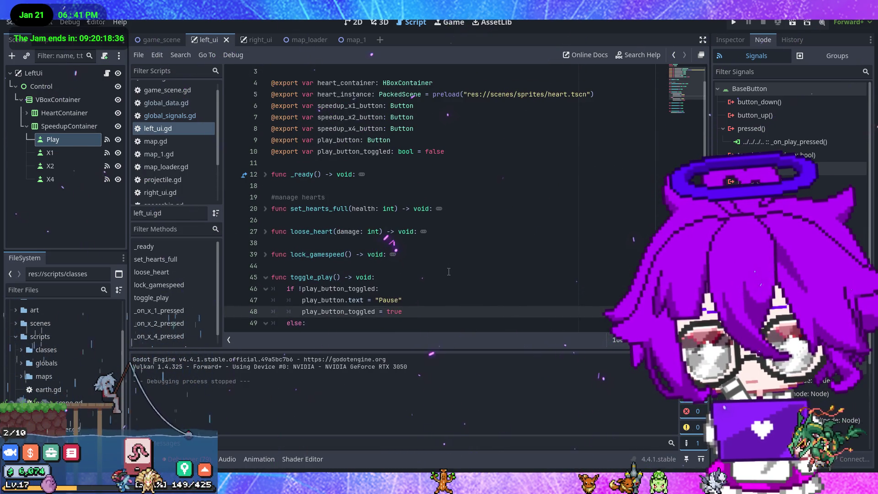
{"action": "scroll", "coordinate": [449, 272], "scroll_direction": "down", "scroll_amount": 4}
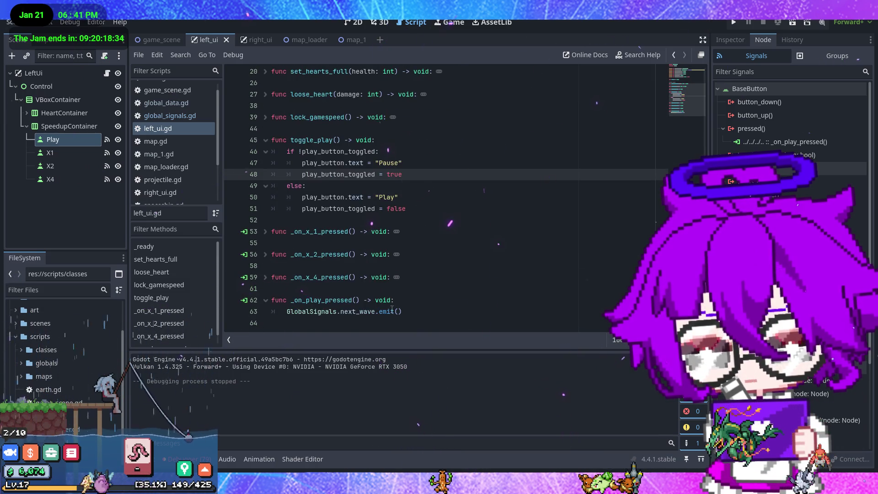
{"action": "double_click", "coordinate": [342, 315]}
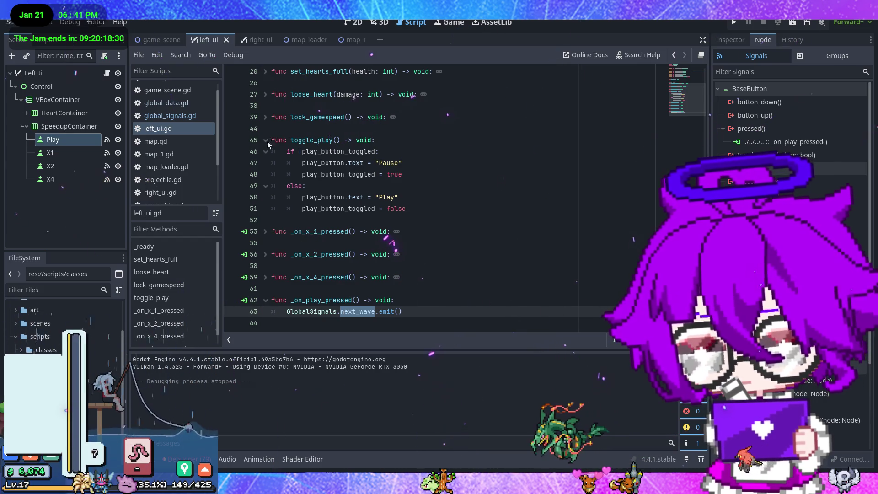
In global_signals.gd, insert an empty line above signal next_wave
{"action": "left_click", "coordinate": [184, 116]}
{"action": "left_click", "coordinate": [403, 128]}
{"action": "key", "text": "Return"}
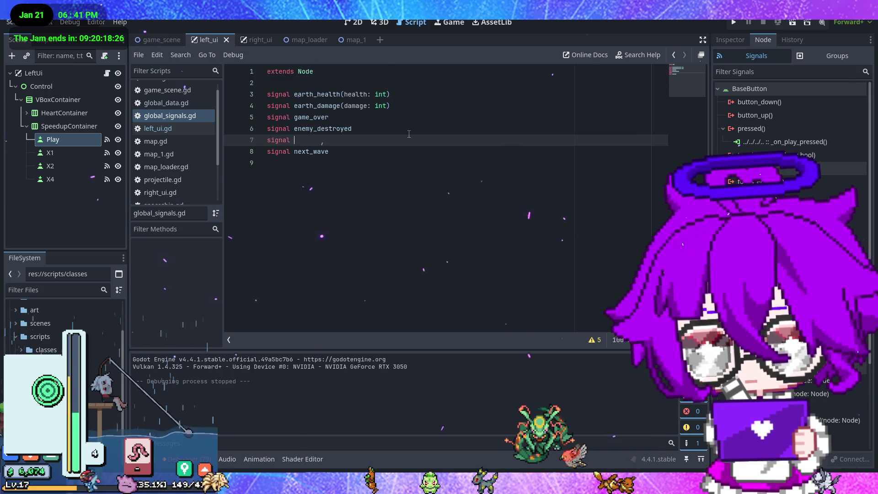
Declare signal play_button_pressed and emit it instead of next_wave on line 63 of left_ui.gd
{"action": "type", "text": "play_bu"}
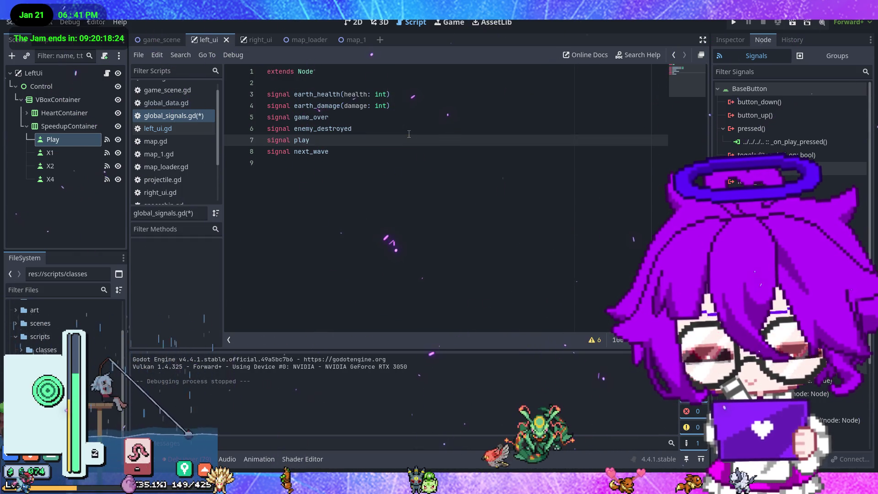
{"action": "type", "text": "tton_pressed"}
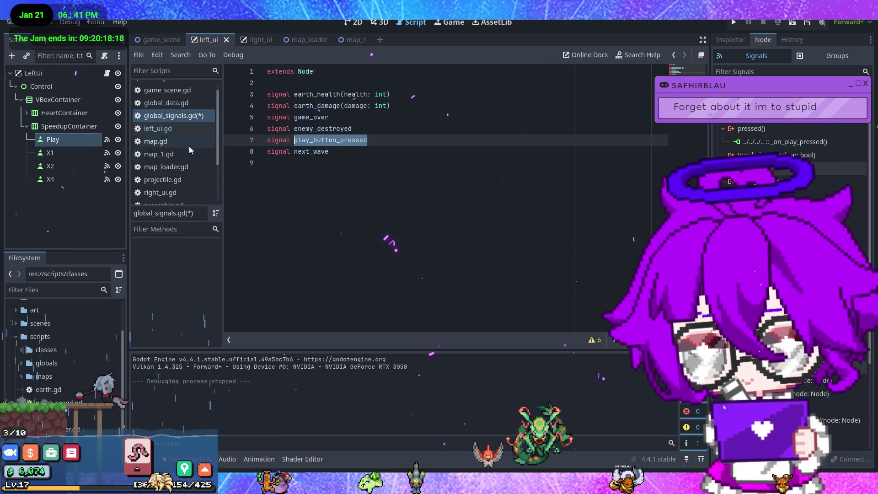
{"action": "left_click", "coordinate": [181, 130]}
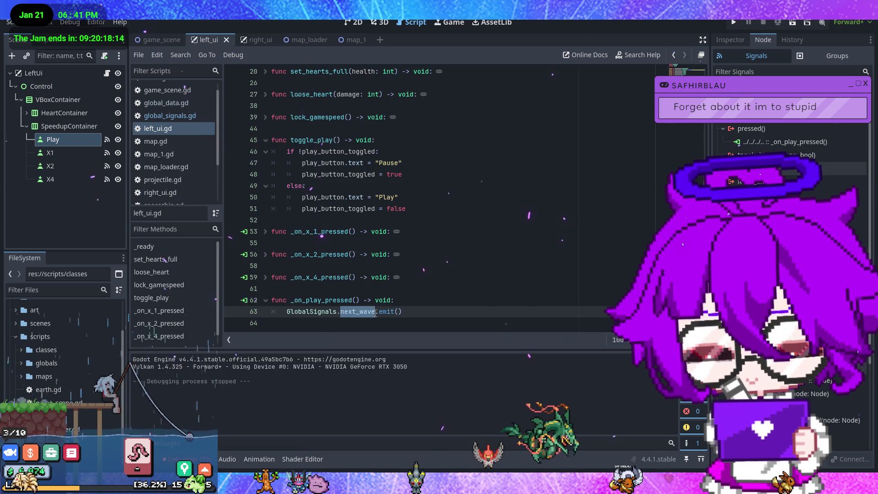
{"action": "key", "text": "ctrl+v"}
Delete the #manage hearts comment, connect play_button_pressed on line 16, save, and run the game
{"action": "scroll", "coordinate": [417, 296], "scroll_direction": "up", "scroll_amount": 5}
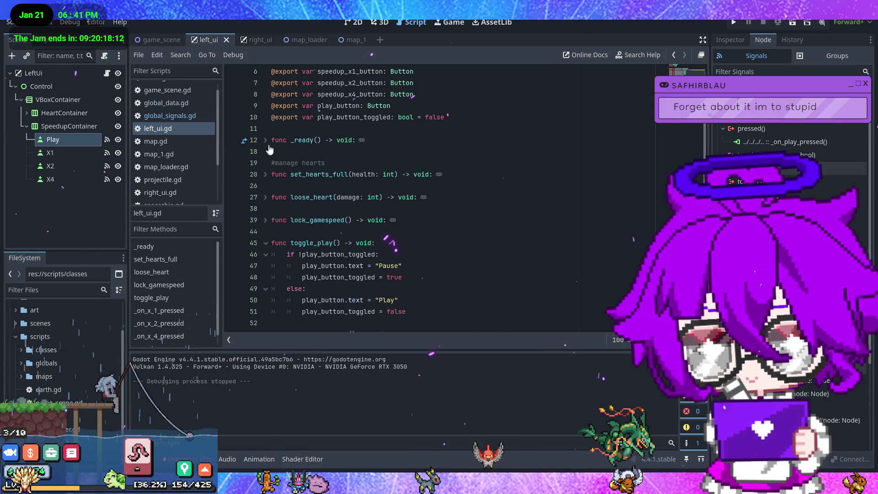
{"action": "left_click", "coordinate": [254, 219]}
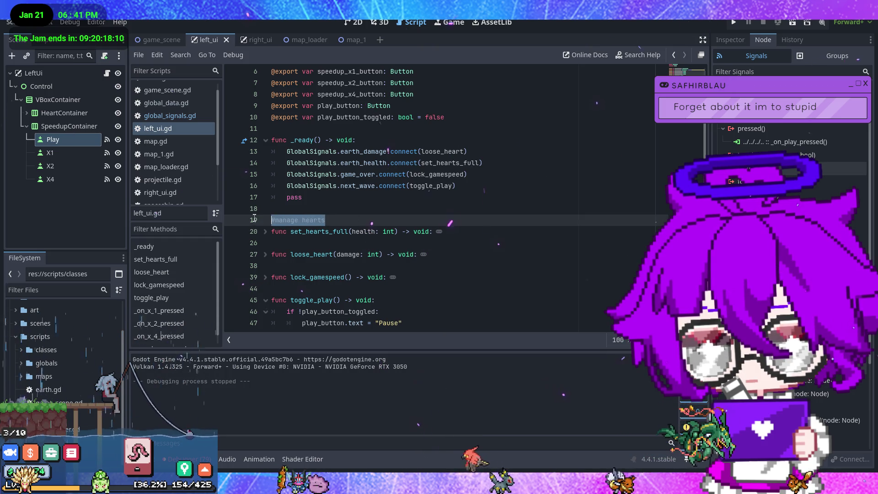
{"action": "key", "text": "BackSpace"}
{"action": "key", "text": "BackSpace"}
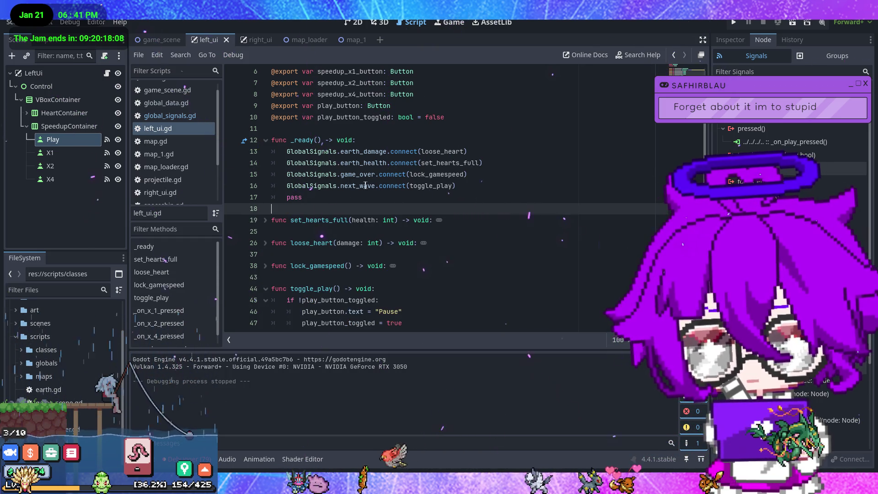
{"action": "double_click", "coordinate": [357, 186]}
{"action": "key", "text": "ctrl+v"}
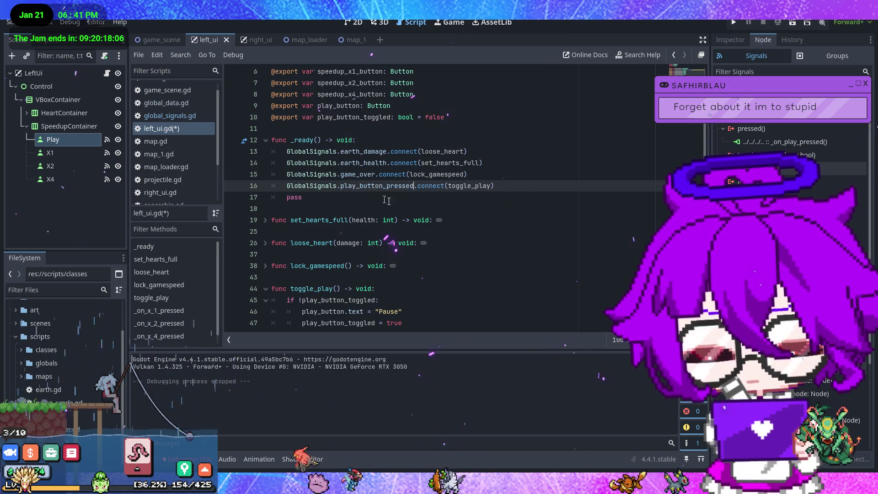
{"action": "key", "text": "ctrl+s"}
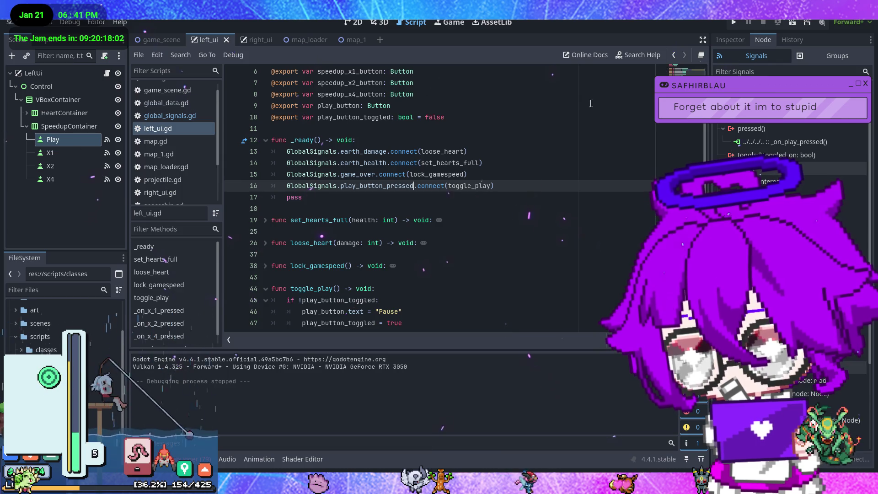
{"action": "left_click", "coordinate": [735, 23]}
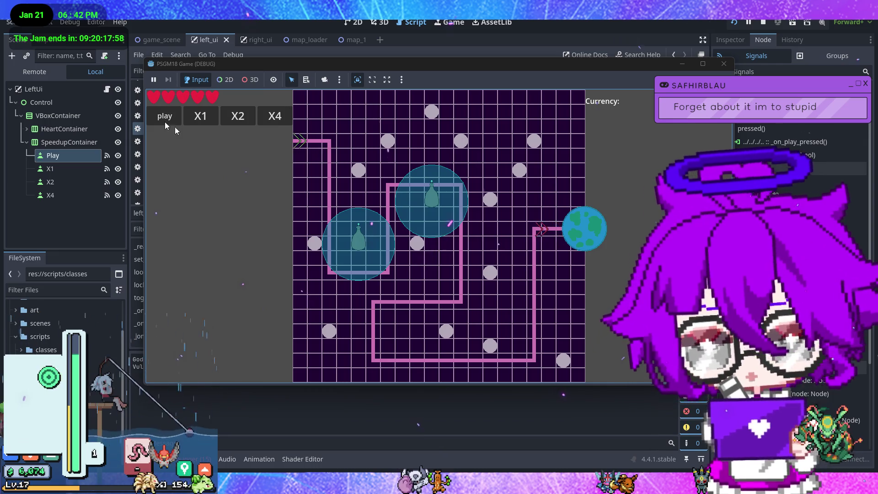
Press the in-game Play button, close the game, review the Errors tab, and stop the run
{"action": "left_click", "coordinate": [168, 121]}
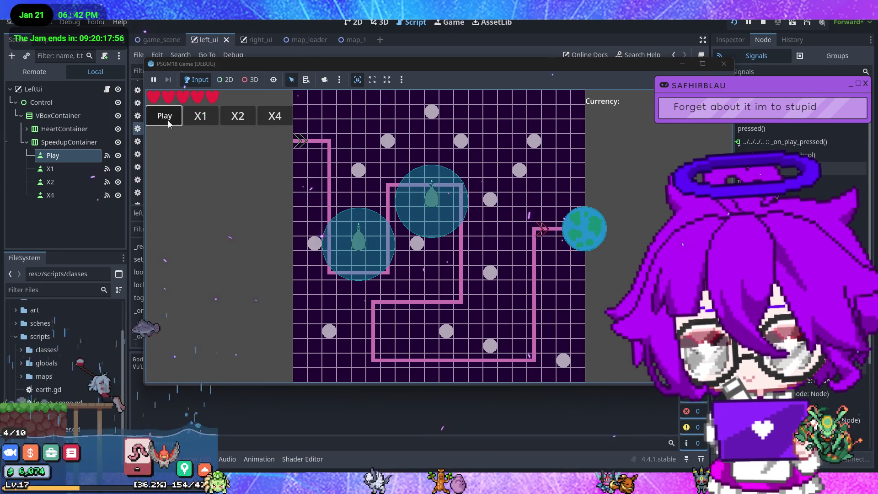
{"action": "key", "text": "F8"}
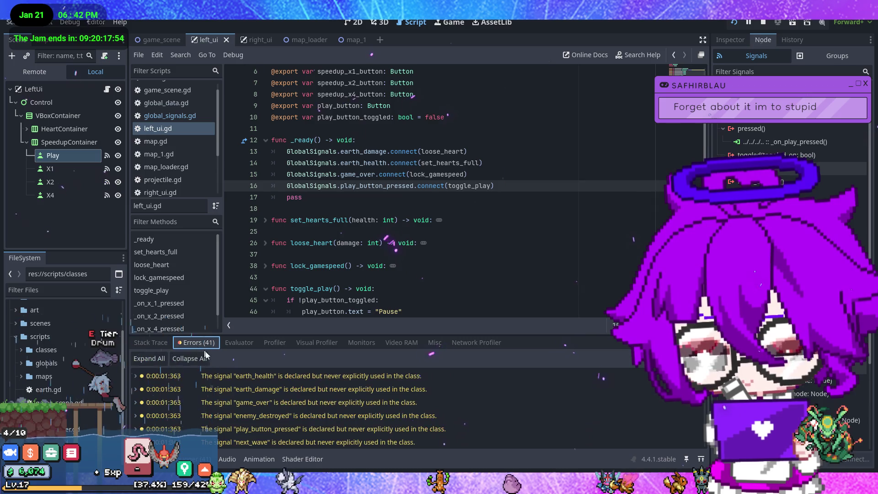
{"action": "scroll", "coordinate": [250, 407], "scroll_direction": "down", "scroll_amount": 3}
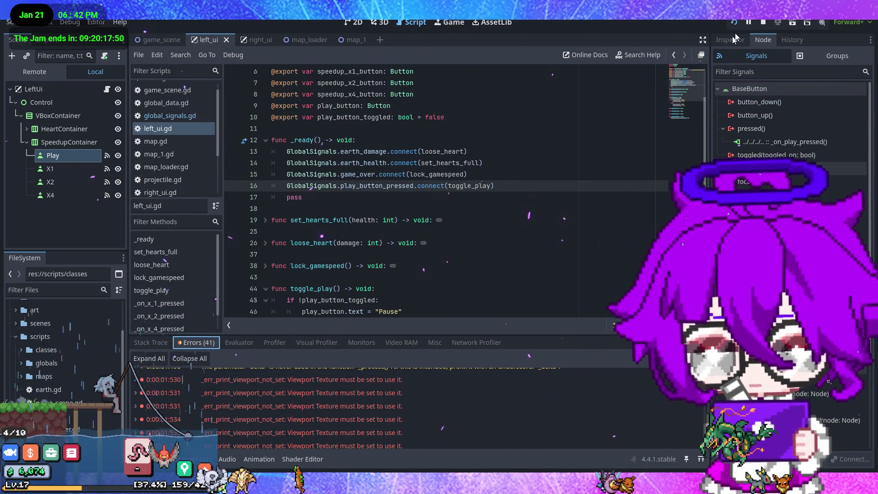
{"action": "left_click", "coordinate": [762, 23]}
{"action": "left_click", "coordinate": [354, 22]}
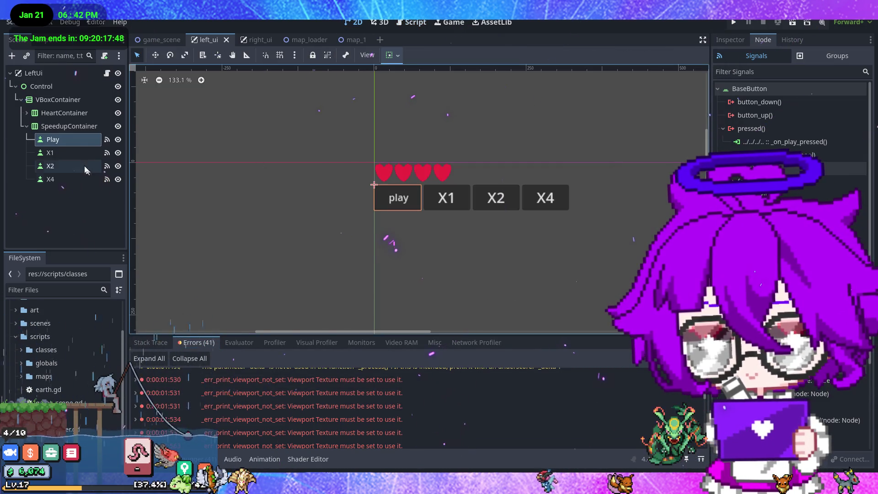
Check the Container Sizing flags of the Play, X1, X2 and X4 buttons
{"action": "left_click", "coordinate": [397, 55]}
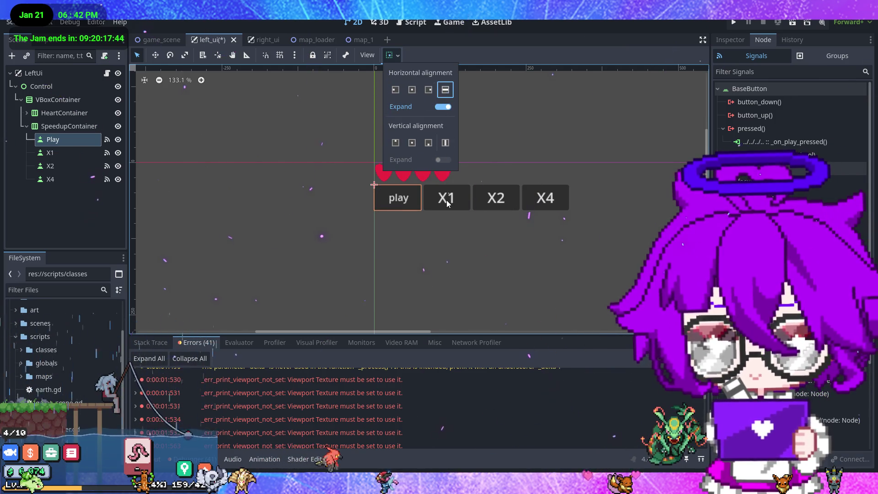
{"action": "left_click", "coordinate": [447, 202]}
{"action": "left_click", "coordinate": [392, 56]}
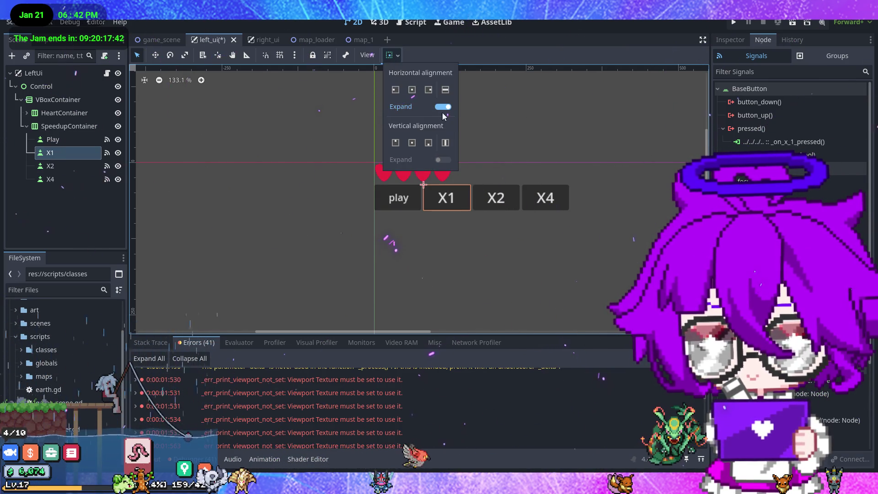
{"action": "left_click", "coordinate": [65, 166]}
{"action": "left_click", "coordinate": [398, 54]}
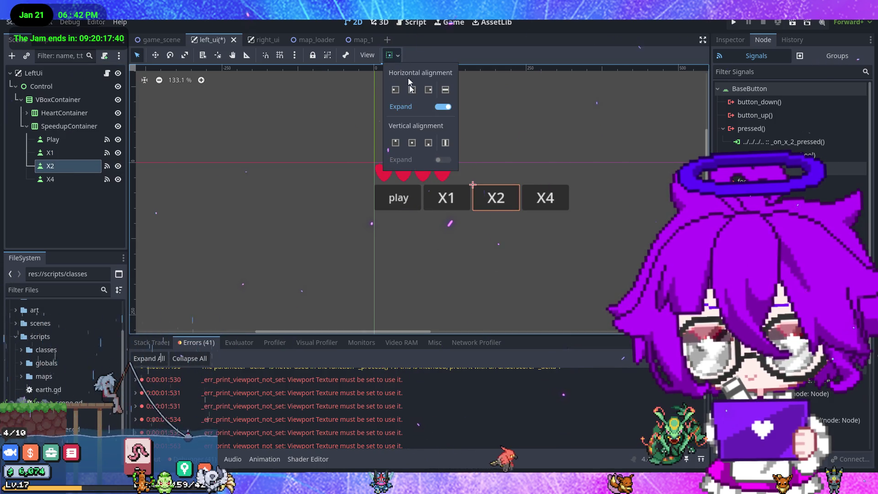
{"action": "left_click", "coordinate": [51, 180]}
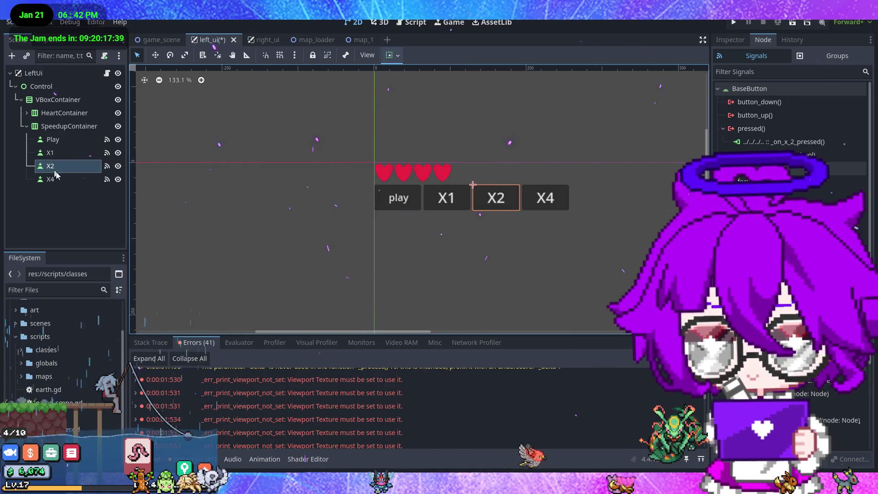
{"action": "left_click", "coordinate": [396, 57]}
Turn off SpeedupContainer's vertical Expand, collapse its children, and inspect a viewport-texture error
{"action": "left_click", "coordinate": [68, 126]}
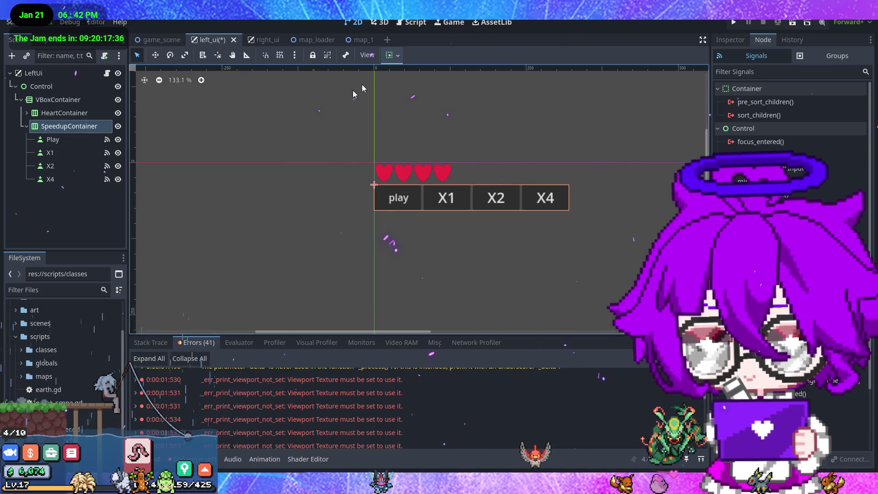
{"action": "left_click", "coordinate": [399, 55]}
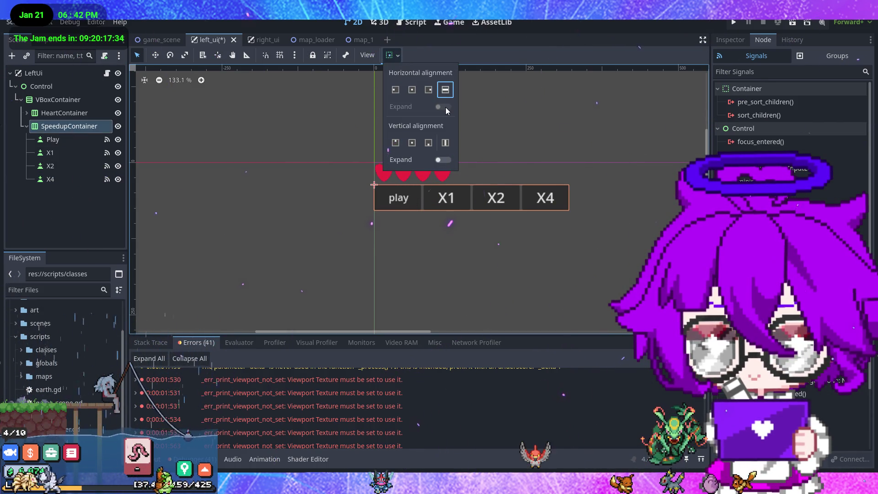
{"action": "left_click", "coordinate": [445, 160]}
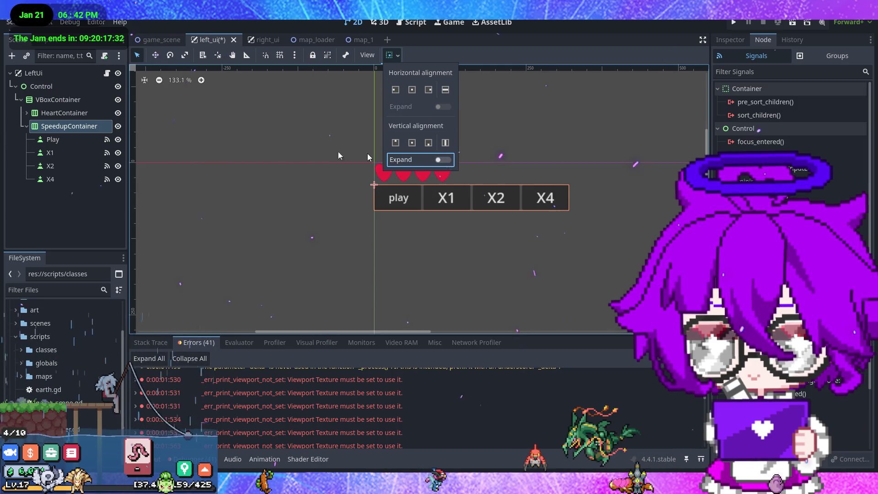
{"action": "left_click", "coordinate": [26, 127]}
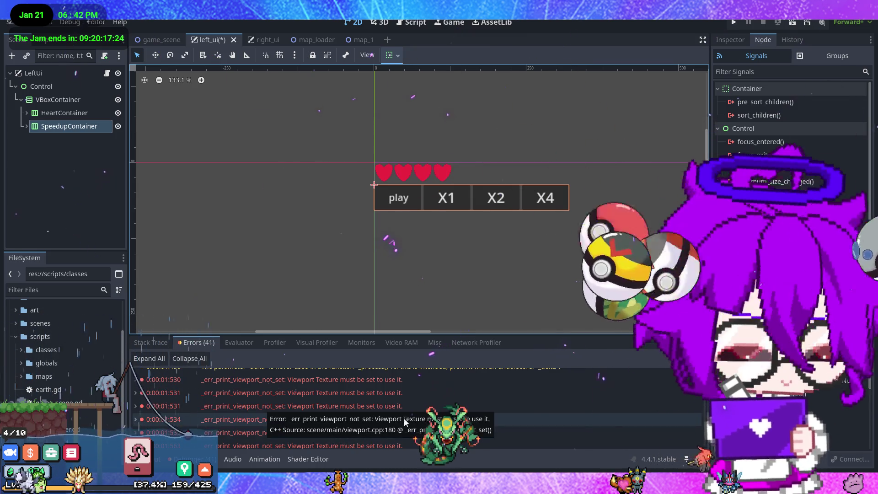
{"action": "left_click", "coordinate": [361, 406]}
{"action": "double_click", "coordinate": [361, 411]}
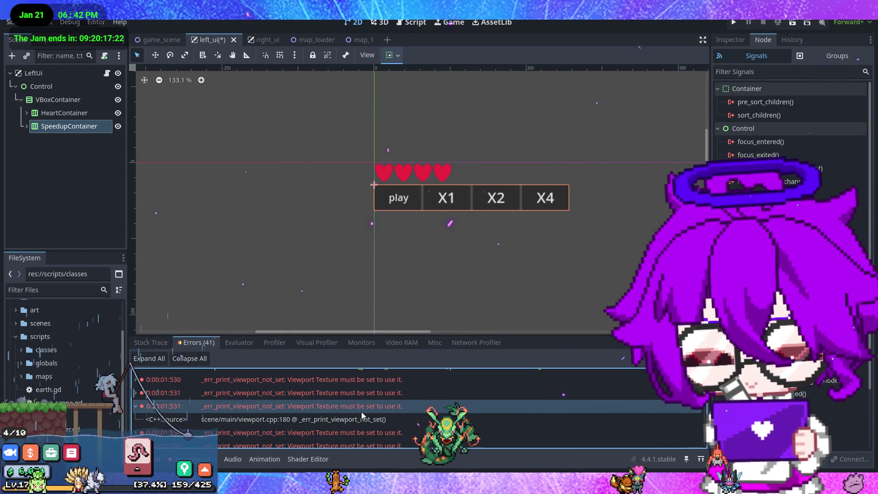
{"action": "scroll", "coordinate": [422, 409], "scroll_direction": "down", "scroll_amount": 5}
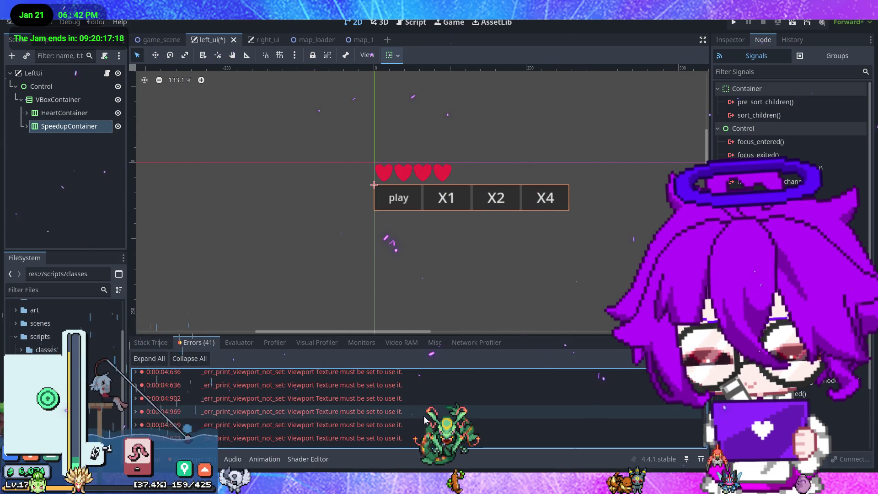
Run the game and press its Play button repeatedly, confirming it alternates between Play and Pause
{"action": "left_click", "coordinate": [735, 23]}
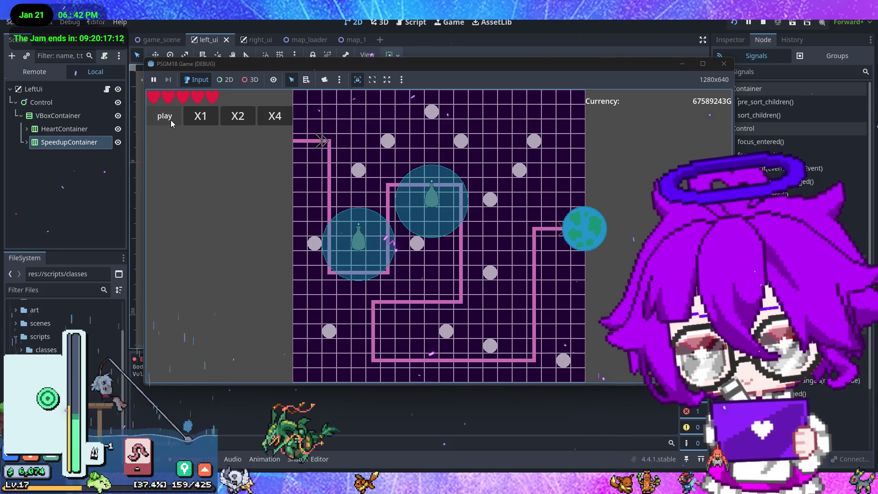
{"action": "left_click", "coordinate": [171, 120]}
{"action": "left_click", "coordinate": [172, 122]}
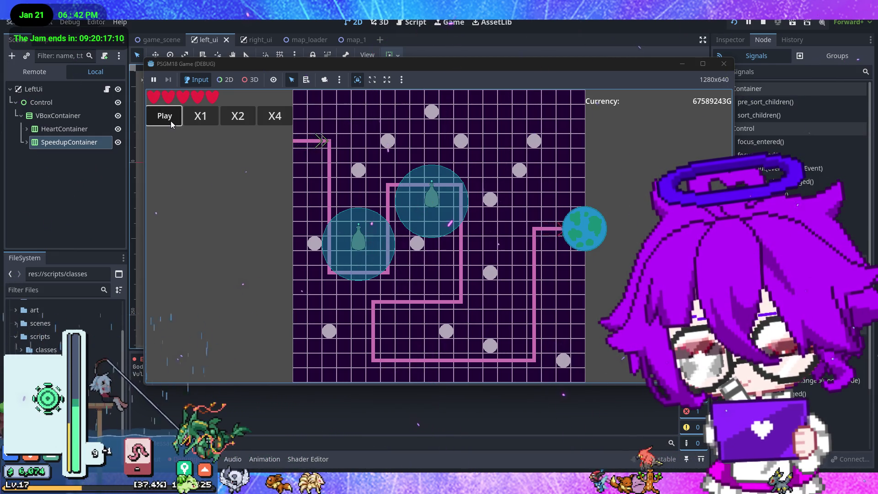
{"action": "left_click", "coordinate": [171, 123]}
{"action": "left_click", "coordinate": [171, 123]}
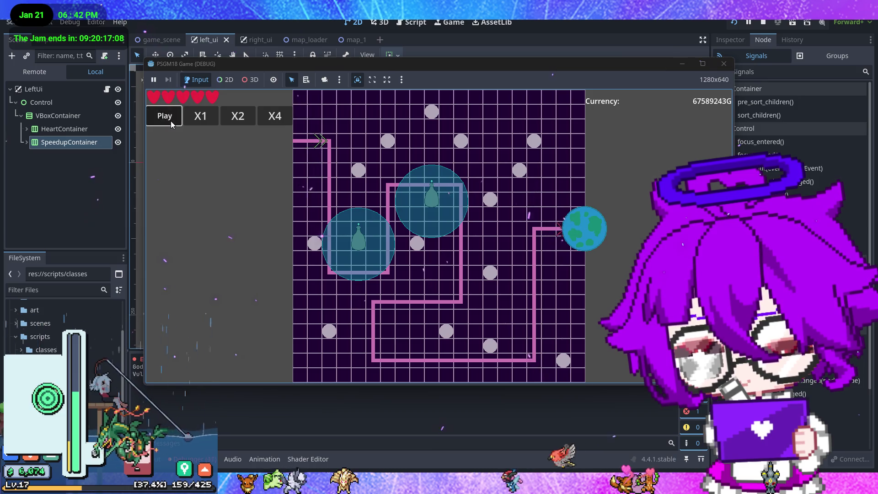
{"action": "left_click", "coordinate": [171, 123]}
{"action": "left_click", "coordinate": [172, 123]}
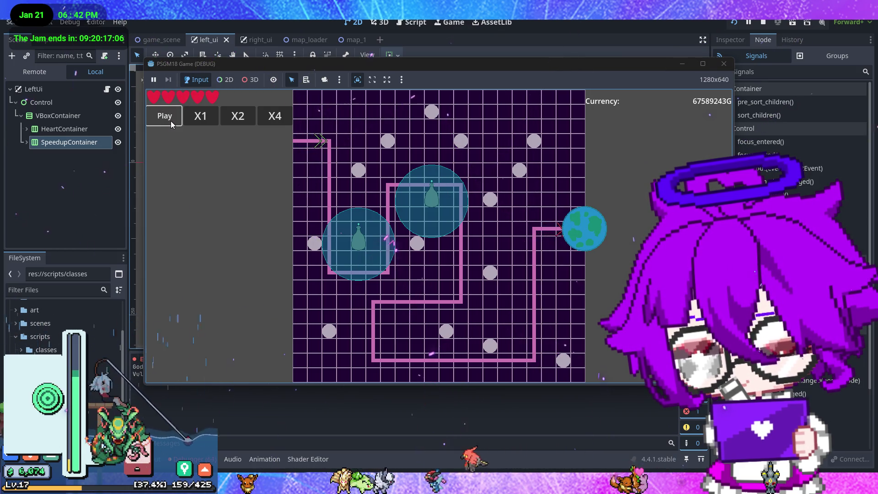
{"action": "left_click", "coordinate": [172, 123]}
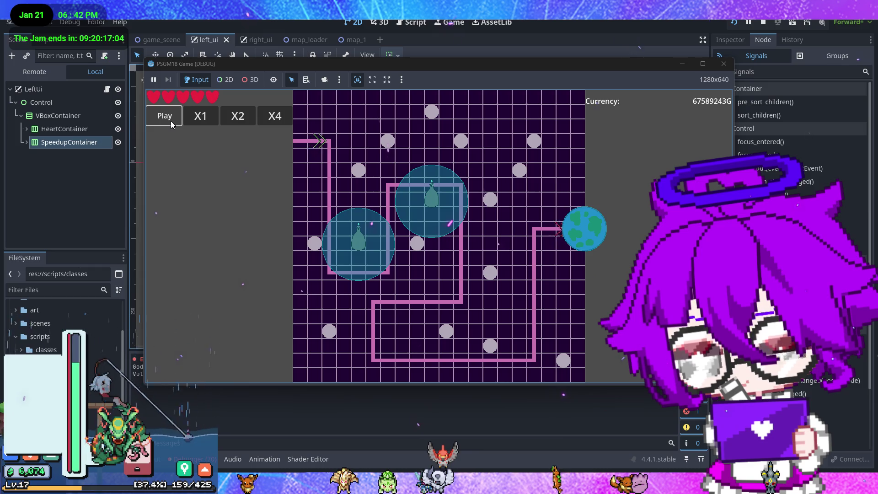
{"action": "left_click", "coordinate": [171, 123]}
{"action": "left_click", "coordinate": [171, 122]}
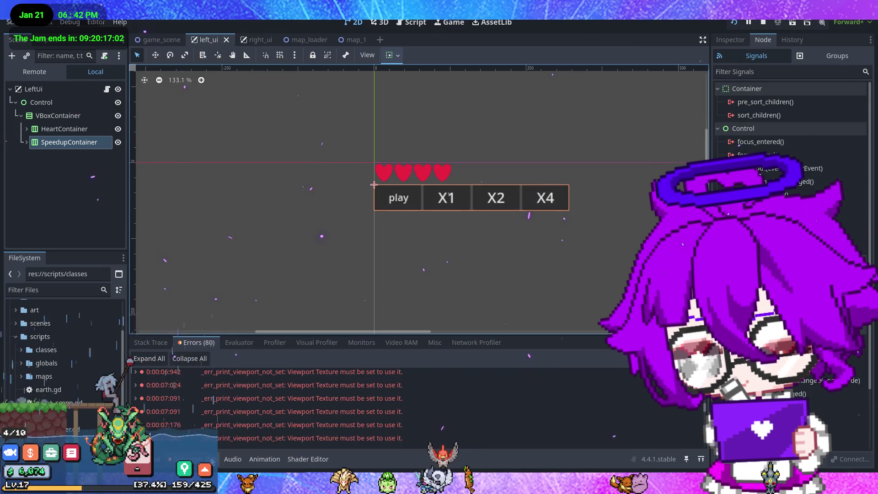
Change the Play button's Text property to 'Play', save the scene, and switch to left_ui.gd
{"action": "scroll", "coordinate": [345, 414], "scroll_direction": "down", "scroll_amount": 5}
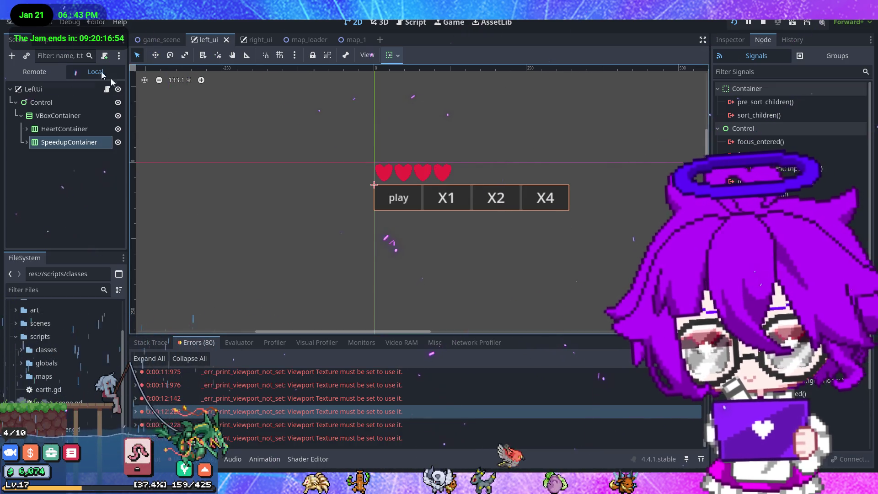
{"action": "left_click", "coordinate": [27, 142]}
{"action": "left_click", "coordinate": [70, 159]}
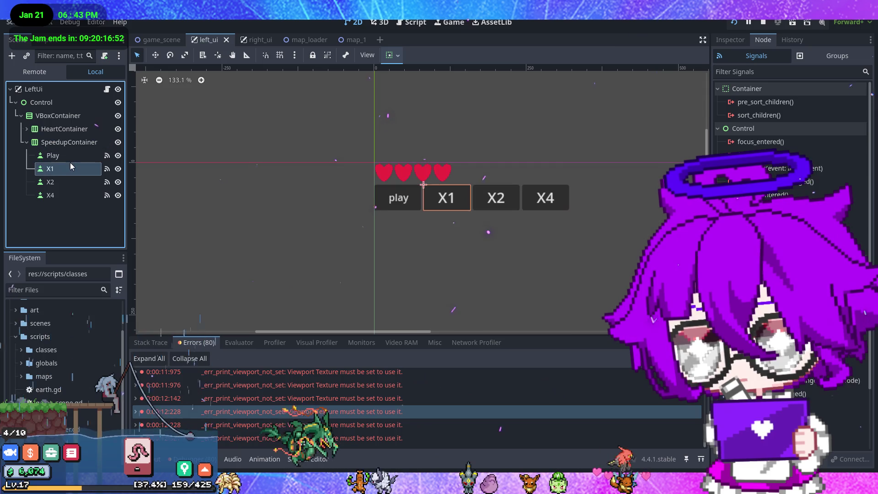
{"action": "left_click", "coordinate": [731, 40]}
{"action": "left_click", "coordinate": [743, 135]}
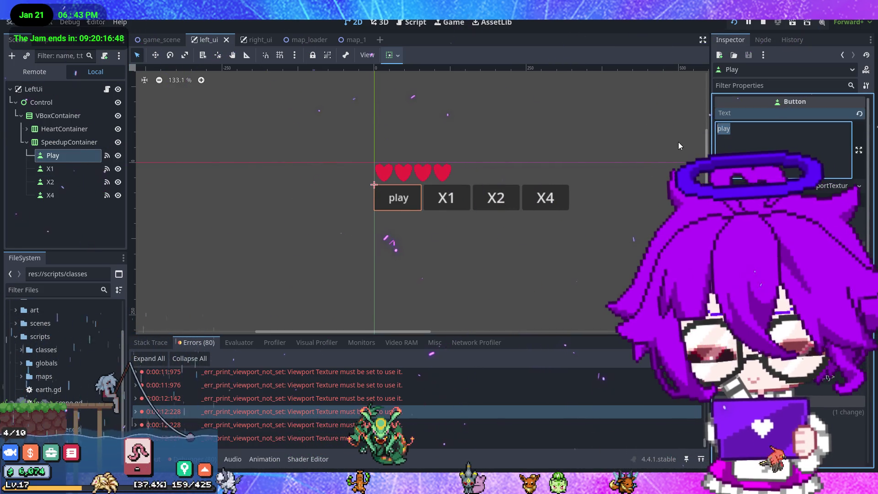
{"action": "key", "text": "ctrl+a"}
{"action": "type", "text": "Play"}
{"action": "key", "text": "ctrl+s"}
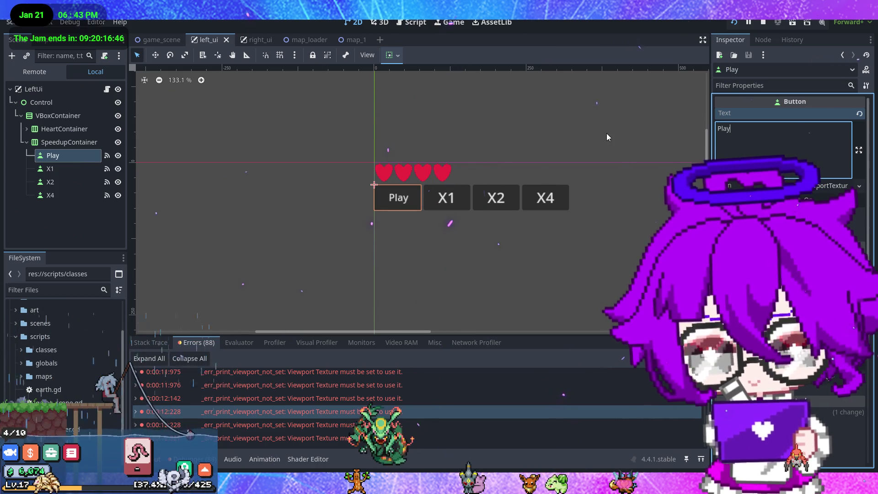
{"action": "left_click", "coordinate": [414, 22]}
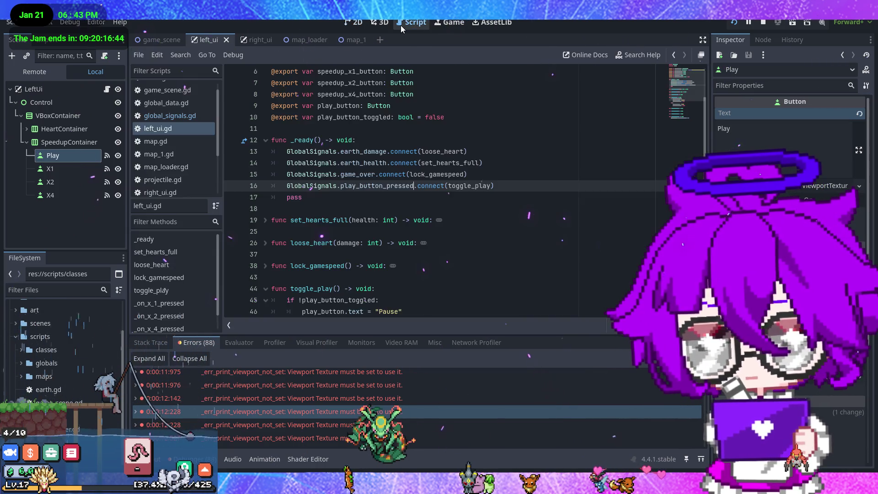
Review left_ui.gd, folding _on_play_pressed and checking toggle_play's lines 47–50
{"action": "scroll", "coordinate": [420, 271], "scroll_direction": "down", "scroll_amount": 5}
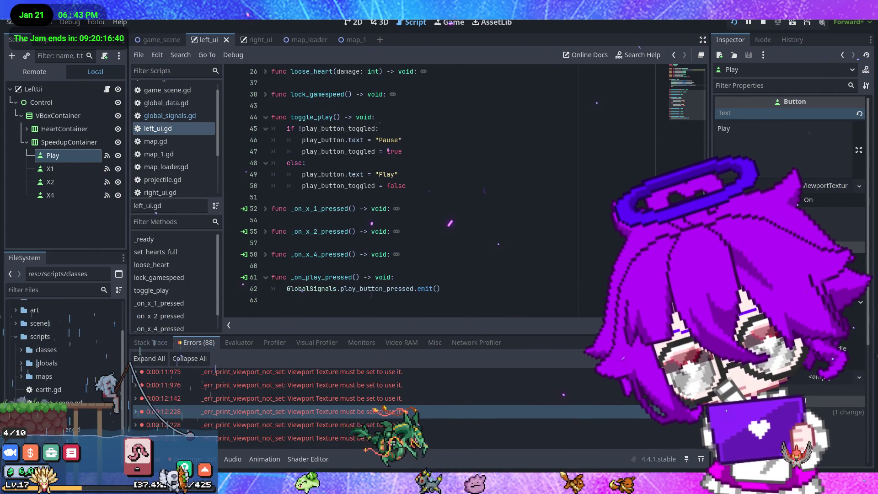
{"action": "left_click", "coordinate": [450, 286]}
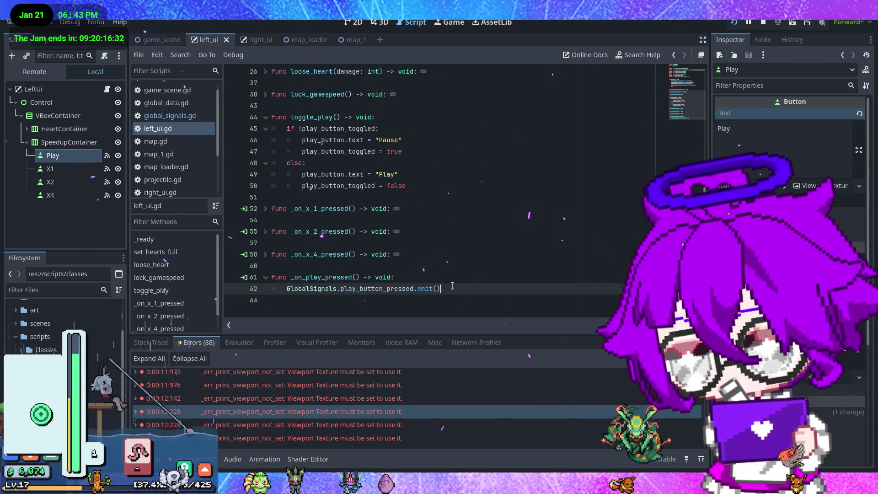
{"action": "left_click", "coordinate": [265, 278]}
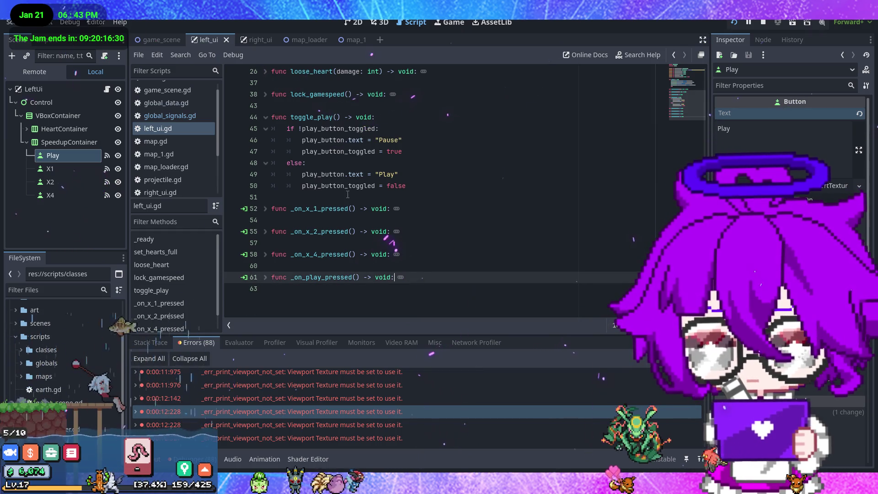
{"action": "left_click", "coordinate": [412, 155]}
{"action": "left_click", "coordinate": [430, 185]}
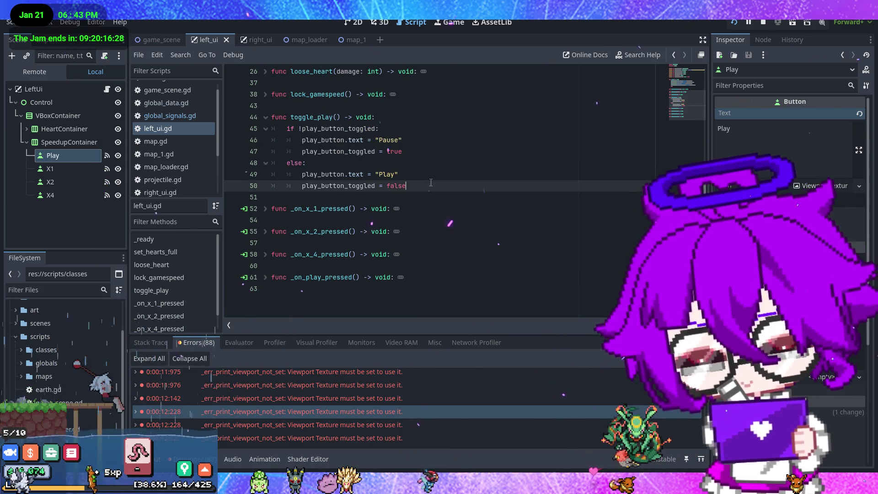
{"action": "left_click", "coordinate": [432, 163]}
{"action": "left_click", "coordinate": [437, 183]}
{"action": "left_click", "coordinate": [436, 180]}
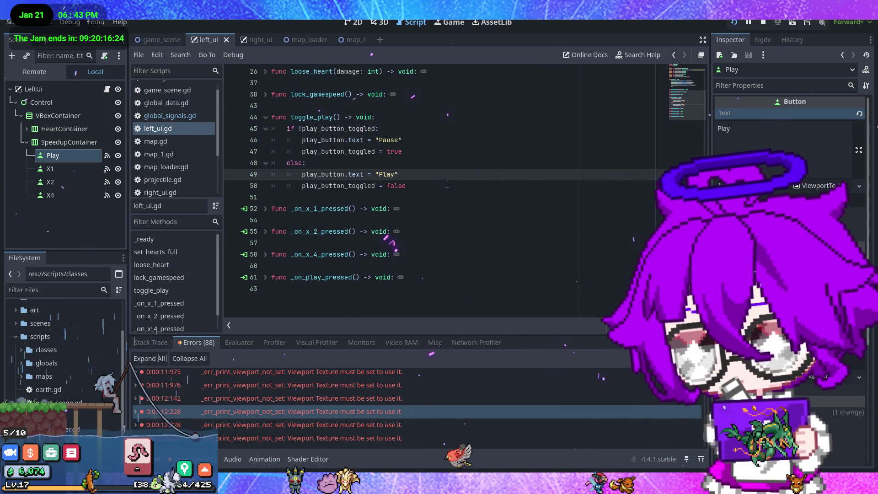
{"action": "scroll", "coordinate": [447, 184], "scroll_direction": "up", "scroll_amount": 3}
{"action": "scroll", "coordinate": [447, 184], "scroll_direction": "up", "scroll_amount": 2}
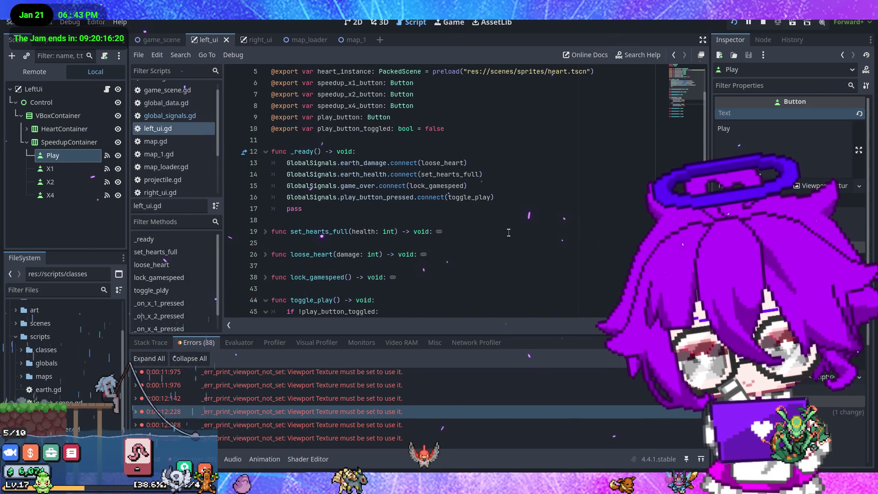
{"action": "scroll", "coordinate": [509, 232], "scroll_direction": "down", "scroll_amount": 3}
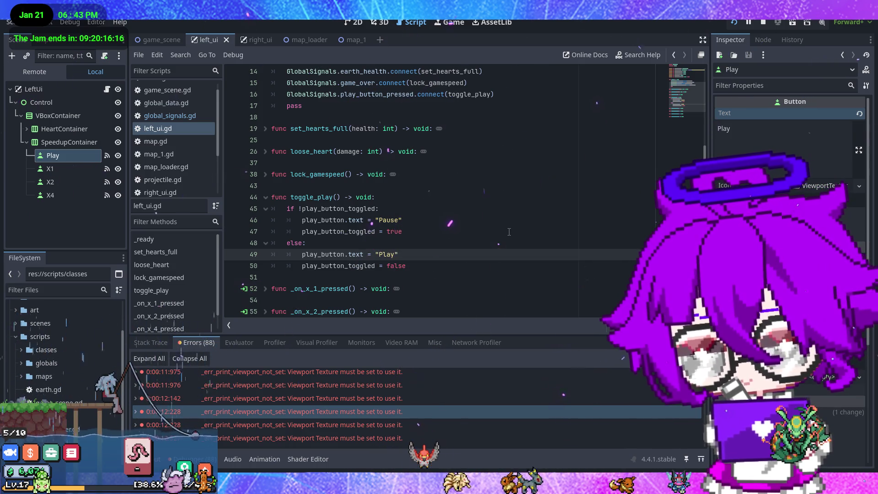
{"action": "left_click", "coordinate": [446, 230]}
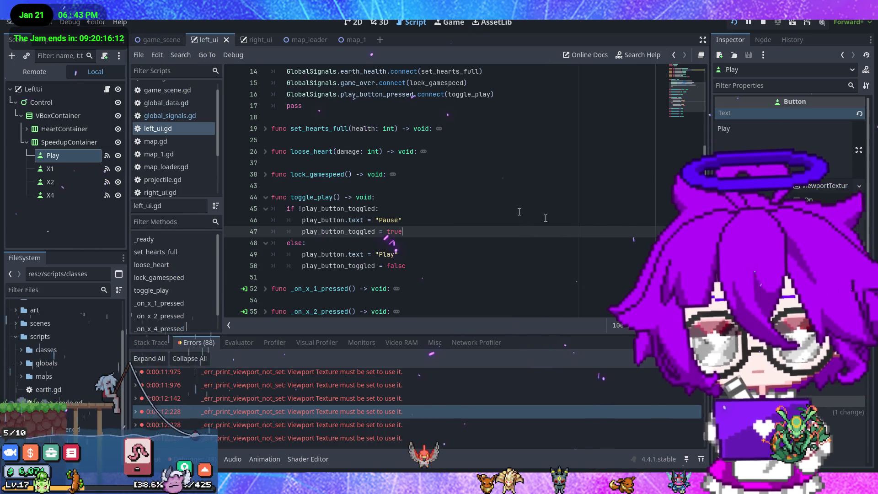
Stop the game, clear the Play button's Icon, clear the output log, and rerun
{"action": "left_click", "coordinate": [763, 22]}
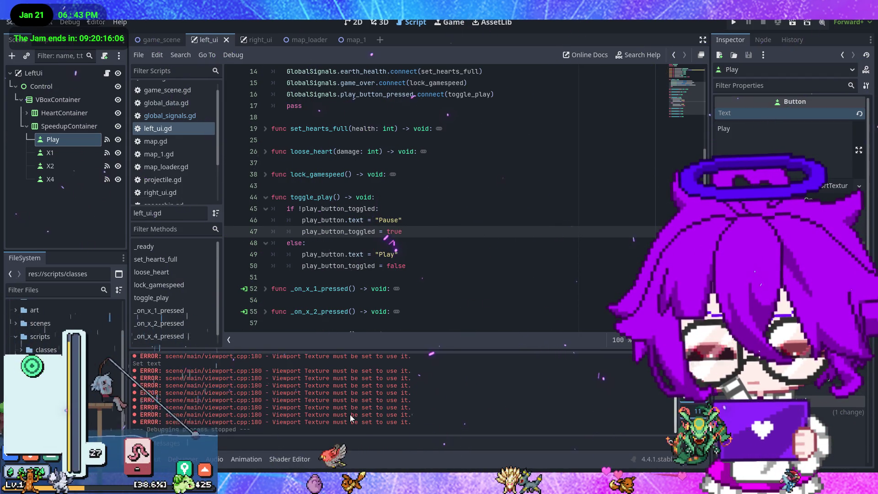
{"action": "scroll", "coordinate": [312, 408], "scroll_direction": "up", "scroll_amount": 3}
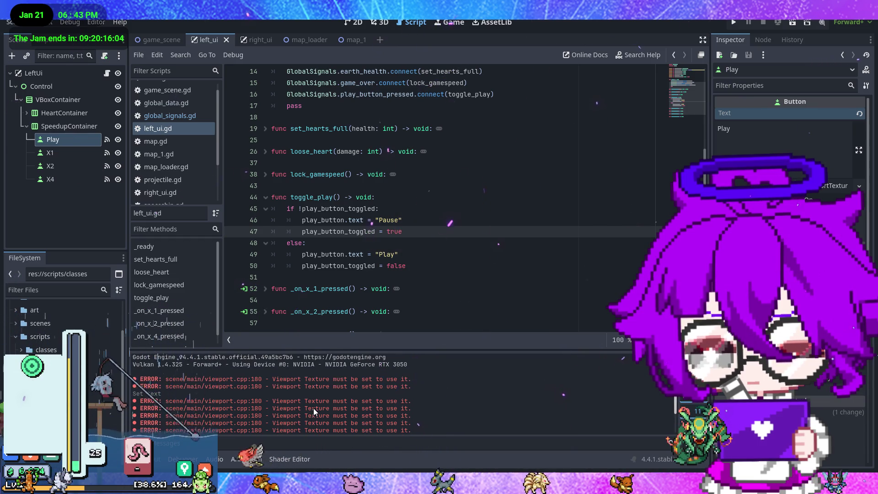
{"action": "scroll", "coordinate": [314, 408], "scroll_direction": "down", "scroll_amount": 3}
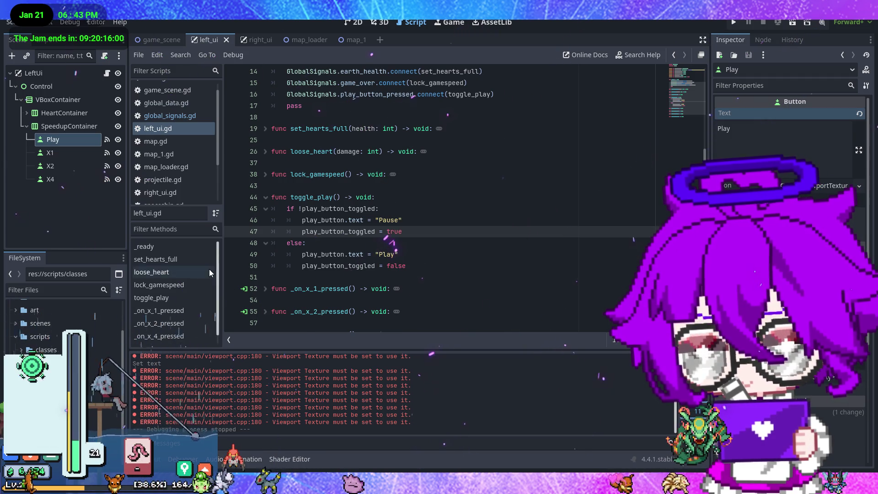
{"action": "left_click", "coordinate": [72, 137]}
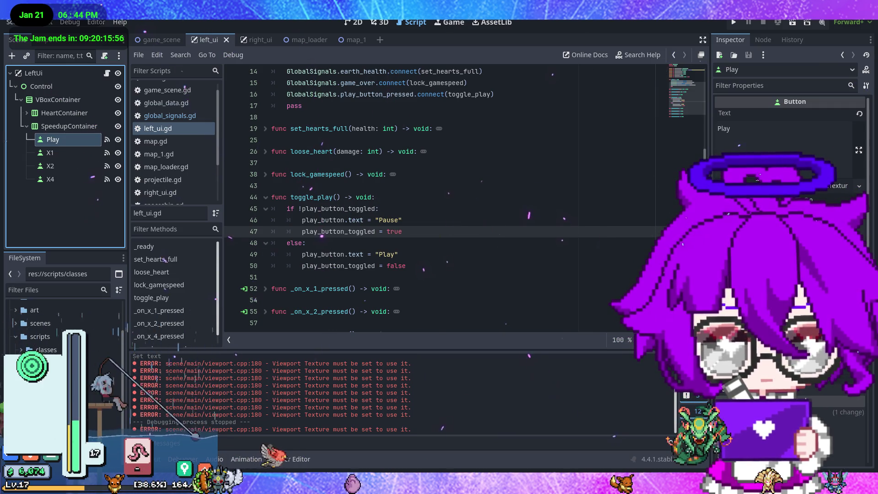
{"action": "left_click", "coordinate": [842, 186]}
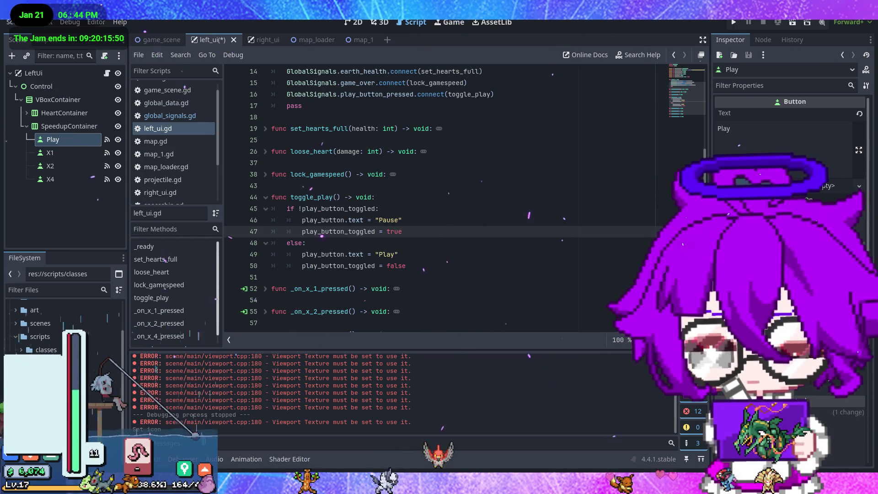
{"action": "key", "text": "ctrl+alt+k"}
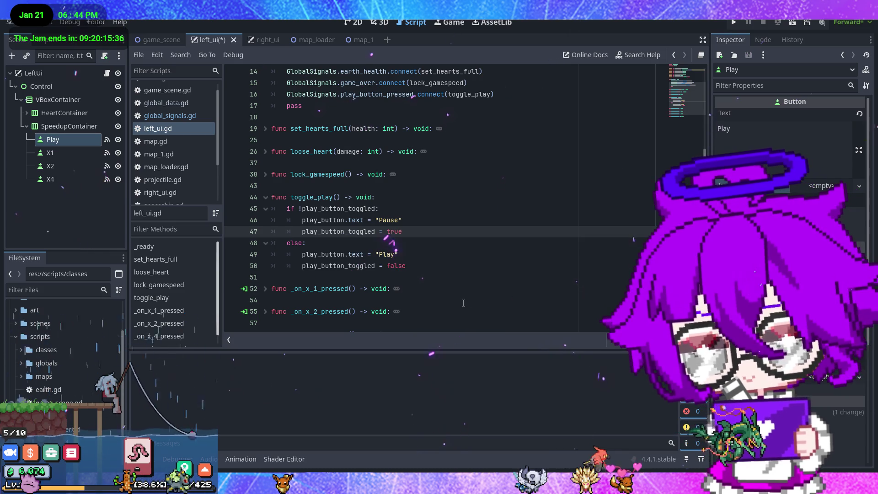
{"action": "left_click", "coordinate": [732, 23]}
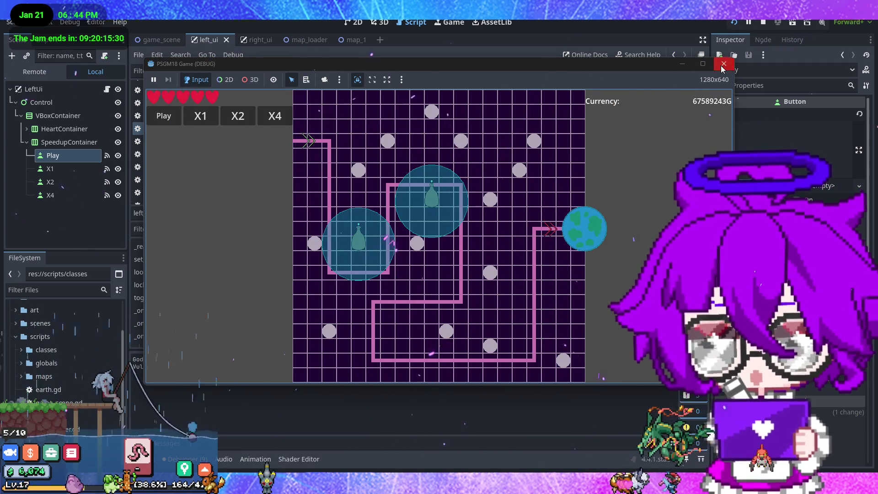
Stop the running test game with F8
{"action": "key", "text": "F8"}
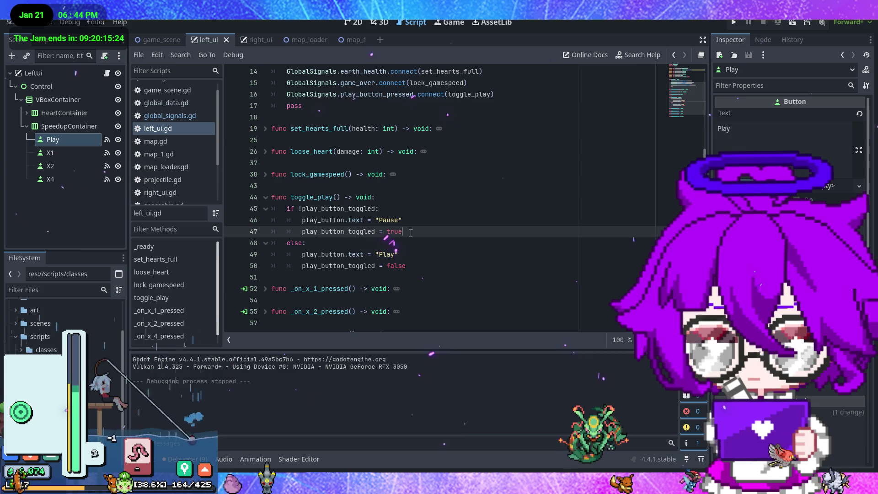
Add GlobalSignals.next_wave.emit() below play_button_toggled = true on line 47, then save left_ui.gd
{"action": "key", "text": "Return"}
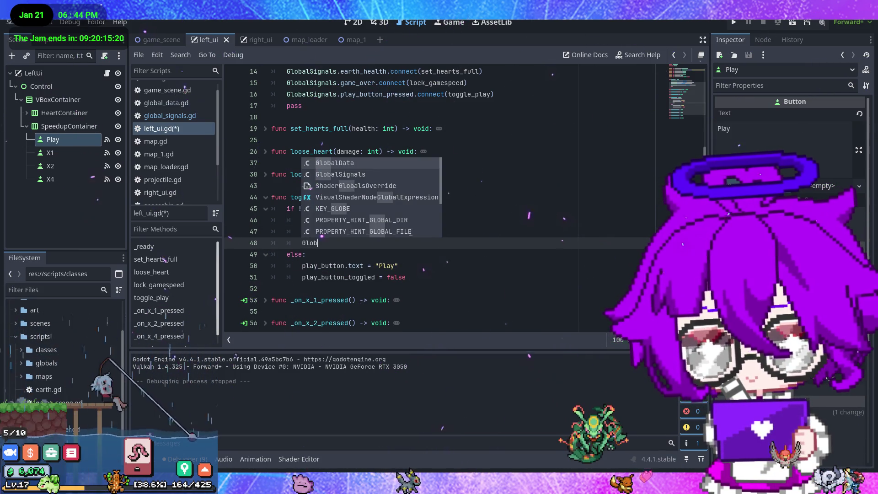
{"action": "key", "text": "Down"}
{"action": "key", "text": "Return"}
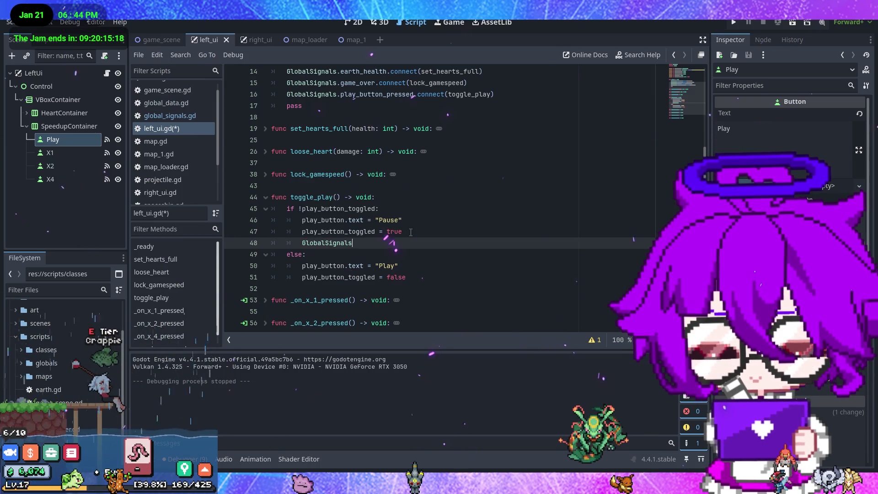
{"action": "type", "text": "."}
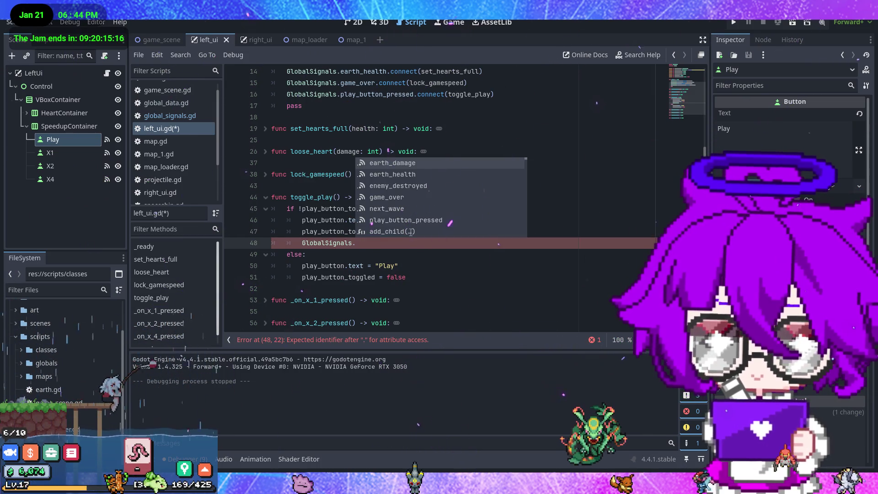
{"action": "key", "text": "Down"}
{"action": "key", "text": "Down"}
{"action": "key", "text": "Down"}
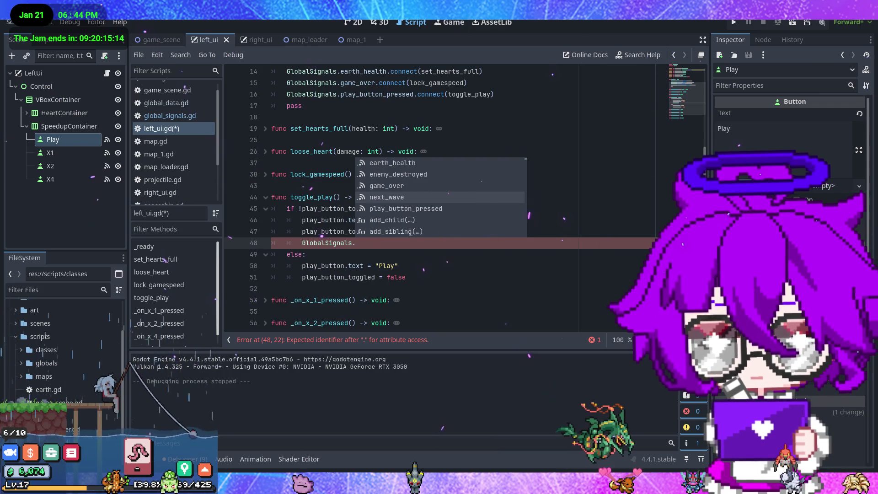
{"action": "key", "text": "Return"}
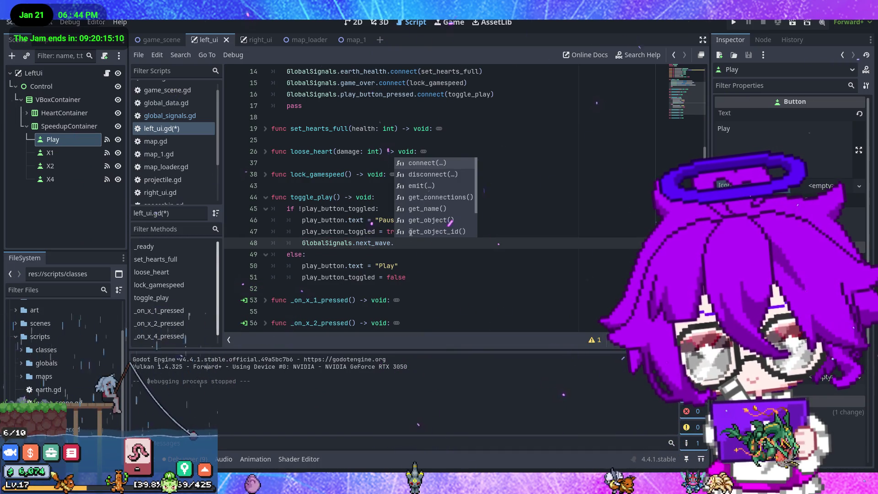
{"action": "key", "text": "Down"}
{"action": "key", "text": "Down"}
{"action": "key", "text": "Return"}
{"action": "key", "text": "ctrl+s"}
{"action": "left_click", "coordinate": [428, 277]}
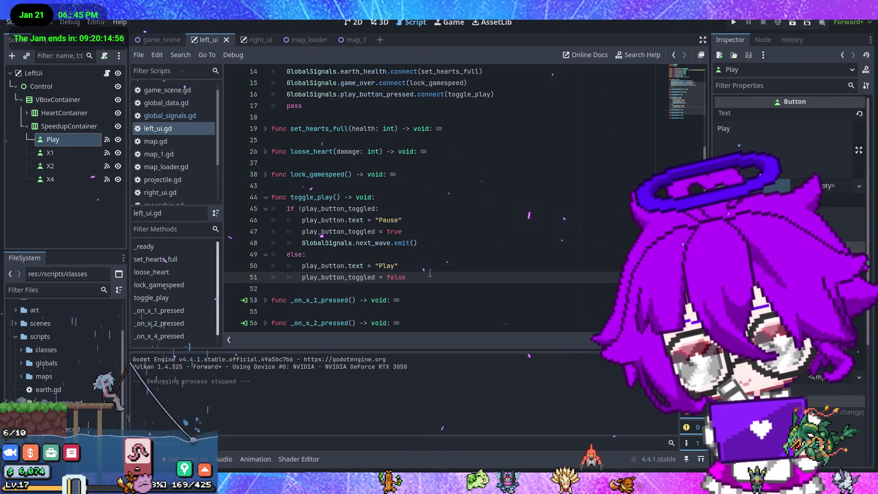
{"action": "scroll", "coordinate": [430, 273], "scroll_direction": "up", "scroll_amount": 1}
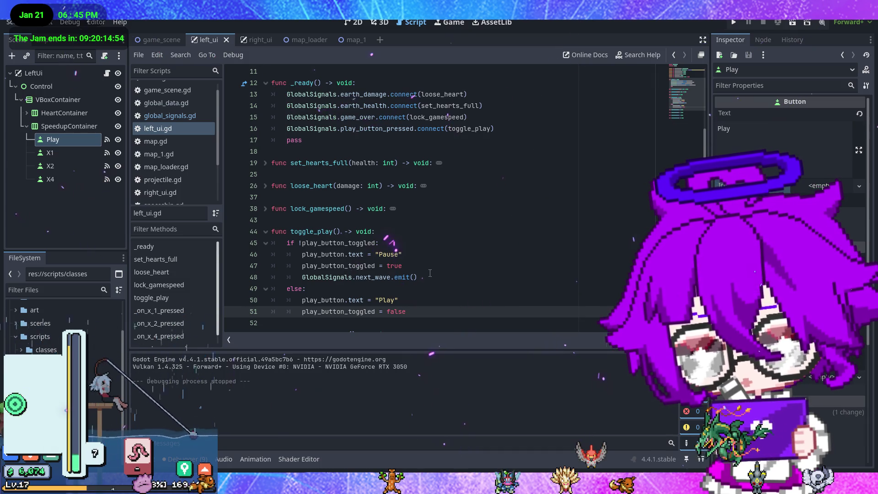
Append 'signal wave_done' after line 8 of global_signals.gd, save, and return to left_ui.gd
{"action": "left_click", "coordinate": [172, 116]}
{"action": "left_click", "coordinate": [365, 154]}
{"action": "key", "text": "Return"}
{"action": "type", "text": "signal wave"}
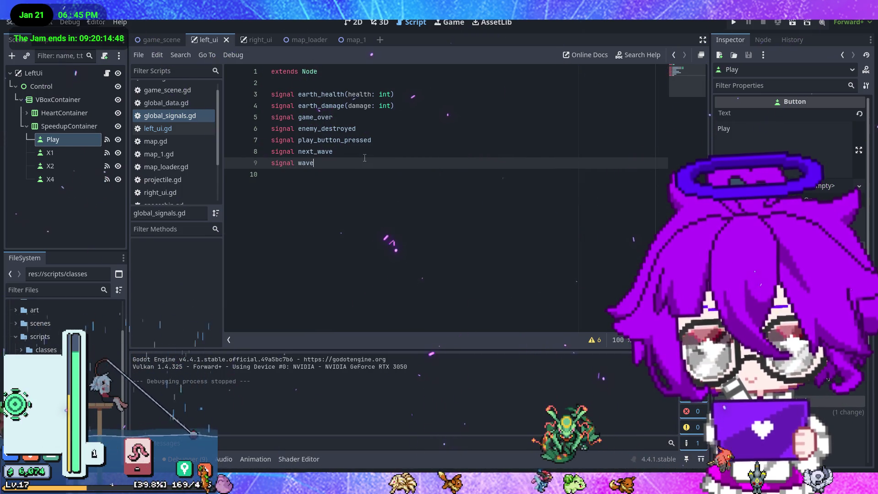
{"action": "type", "text": "_done"}
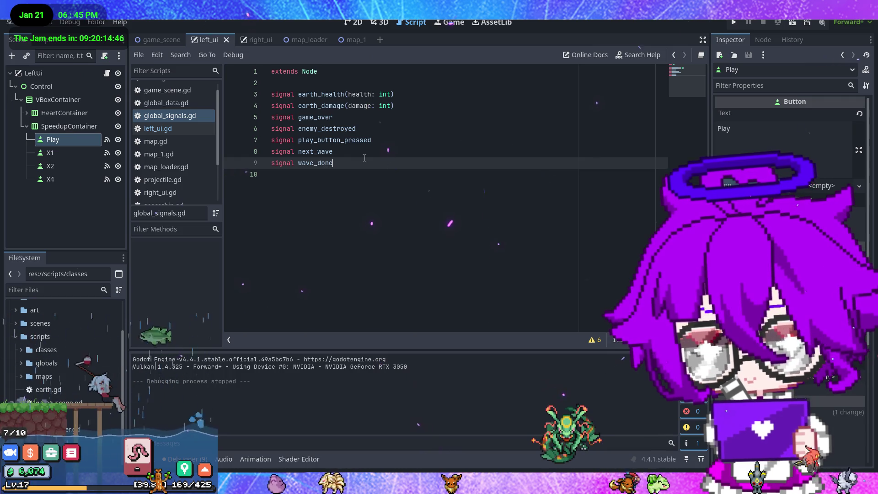
{"action": "key", "text": "ctrl+s"}
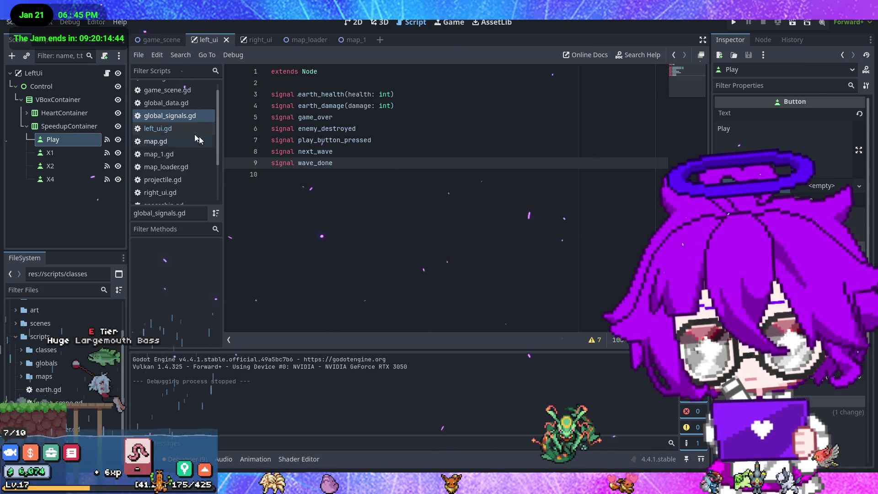
{"action": "left_click", "coordinate": [180, 128]}
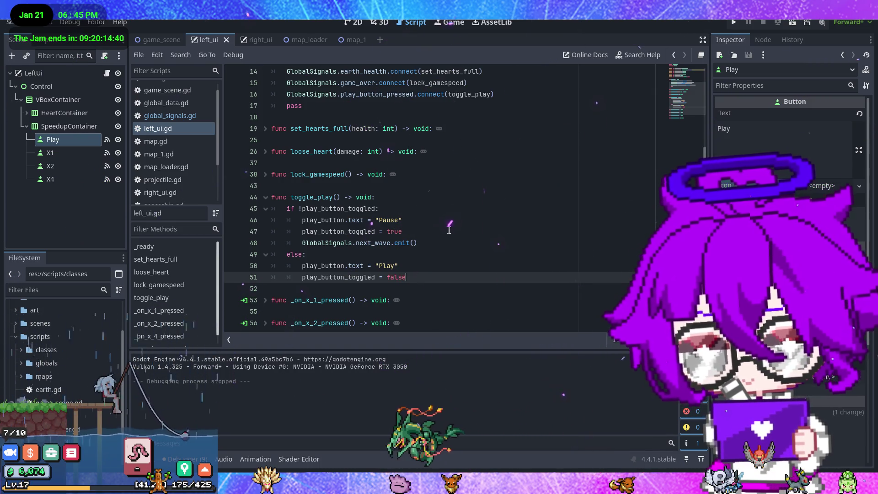
After checking the emit call near line 48, add a blank line 11 below the play_button_toggled export
{"action": "scroll", "coordinate": [448, 215], "scroll_direction": "down", "scroll_amount": 2}
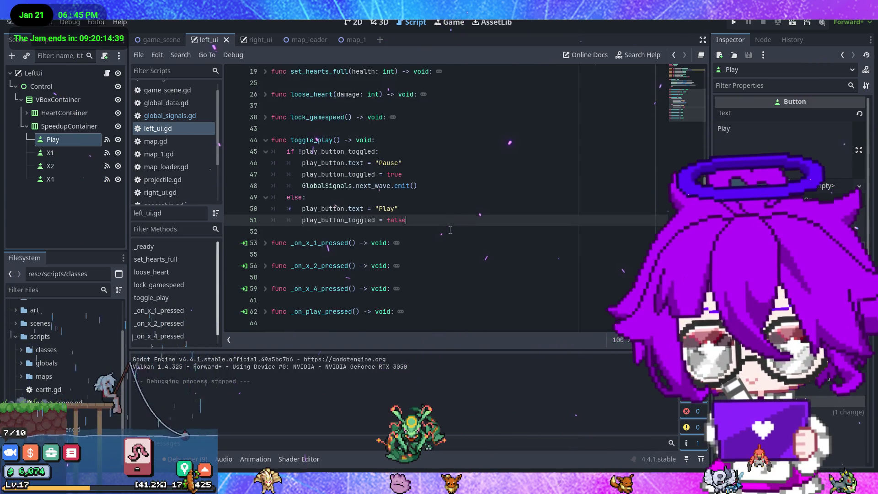
{"action": "left_click", "coordinate": [446, 187]}
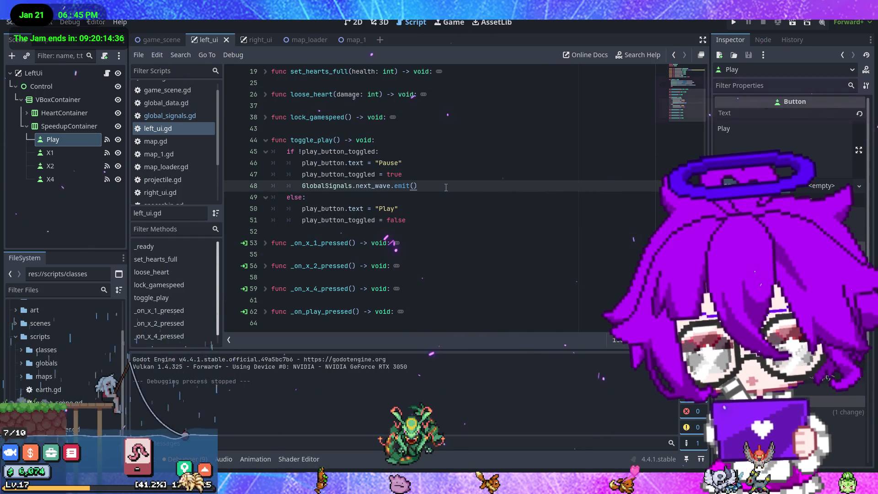
{"action": "left_click", "coordinate": [448, 178]}
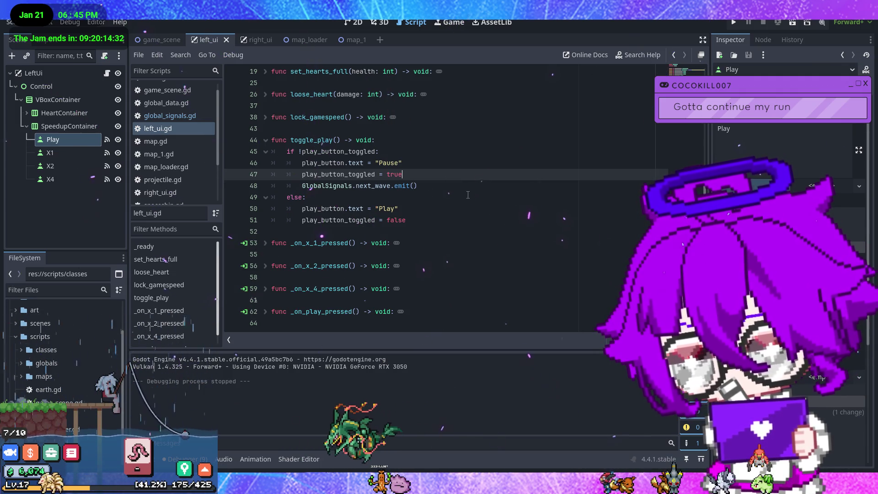
{"action": "scroll", "coordinate": [462, 193], "scroll_direction": "up", "scroll_amount": 3}
{"action": "scroll", "coordinate": [445, 192], "scroll_direction": "up", "scroll_amount": 3}
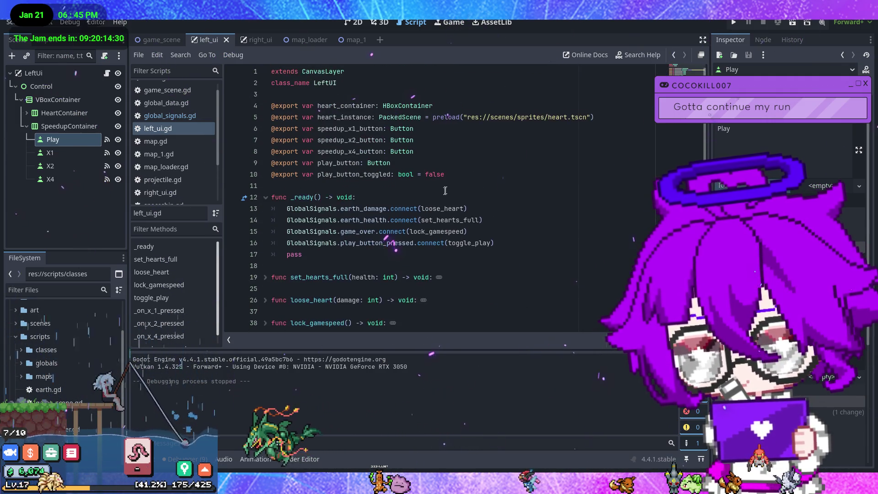
{"action": "left_click", "coordinate": [457, 176]}
{"action": "key", "text": "Return"}
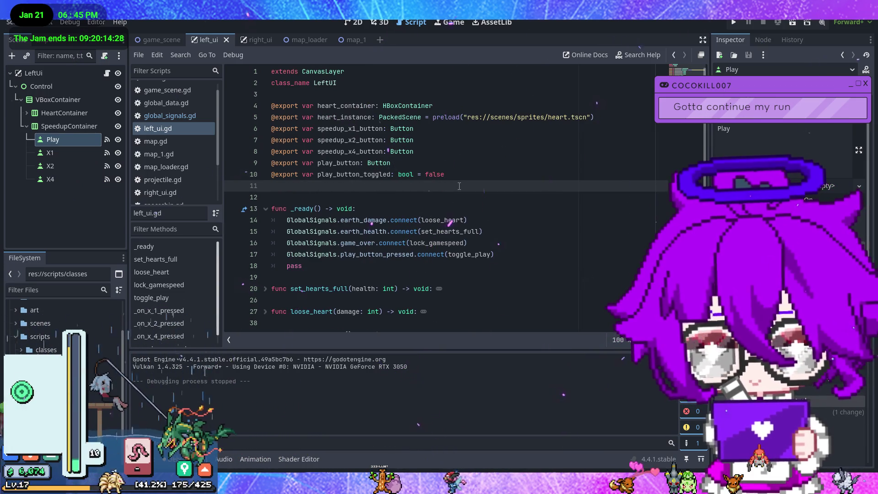
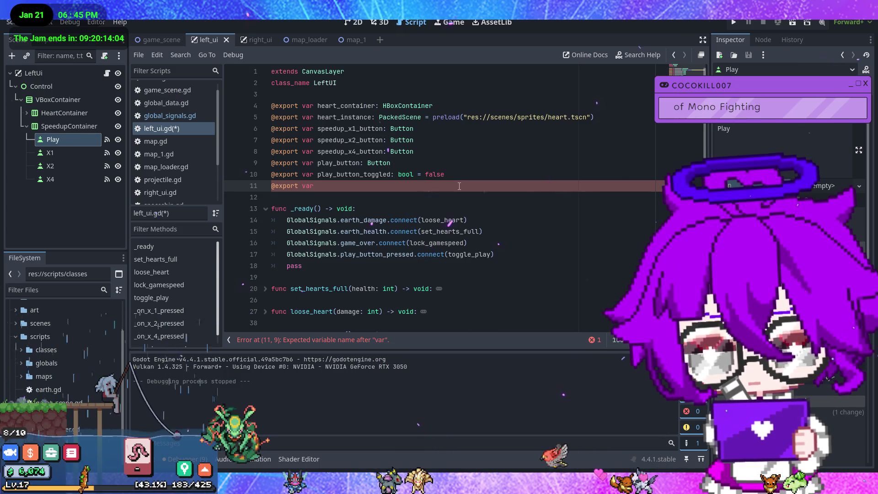
{"action": "scroll", "coordinate": [458, 187], "scroll_direction": "down", "scroll_amount": 1}
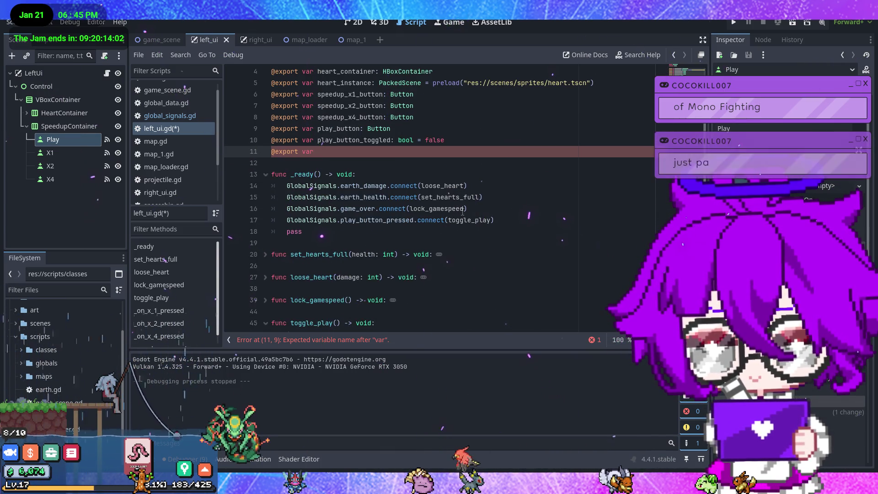
{"action": "scroll", "coordinate": [463, 212], "scroll_direction": "down", "scroll_amount": 1}
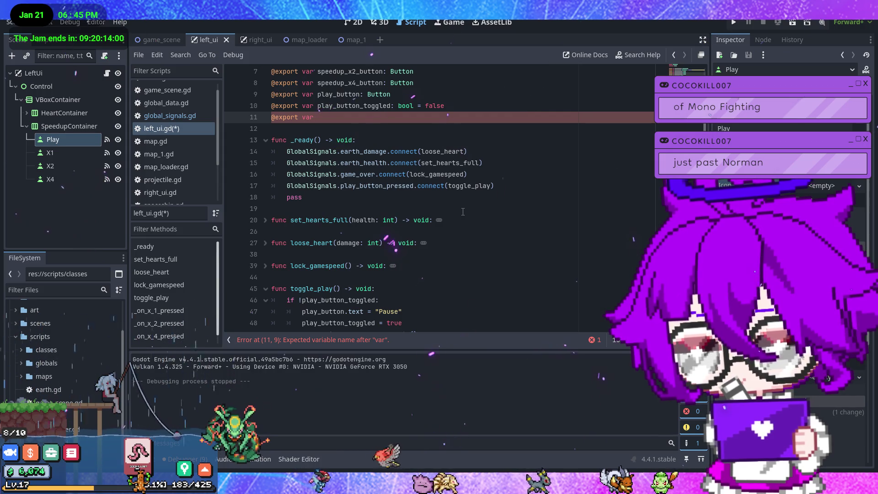
{"action": "scroll", "coordinate": [462, 213], "scroll_direction": "down", "scroll_amount": 1}
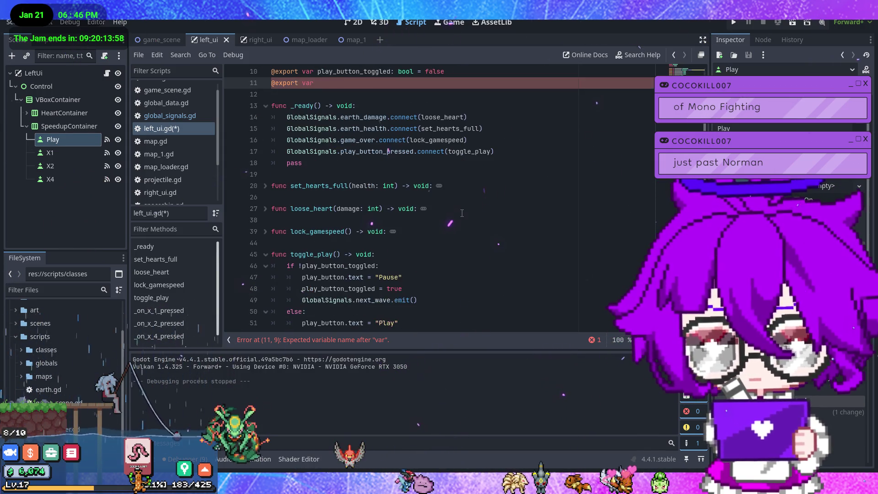
{"action": "scroll", "coordinate": [463, 213], "scroll_direction": "down", "scroll_amount": 1}
{"action": "scroll", "coordinate": [464, 212], "scroll_direction": "up", "scroll_amount": 1}
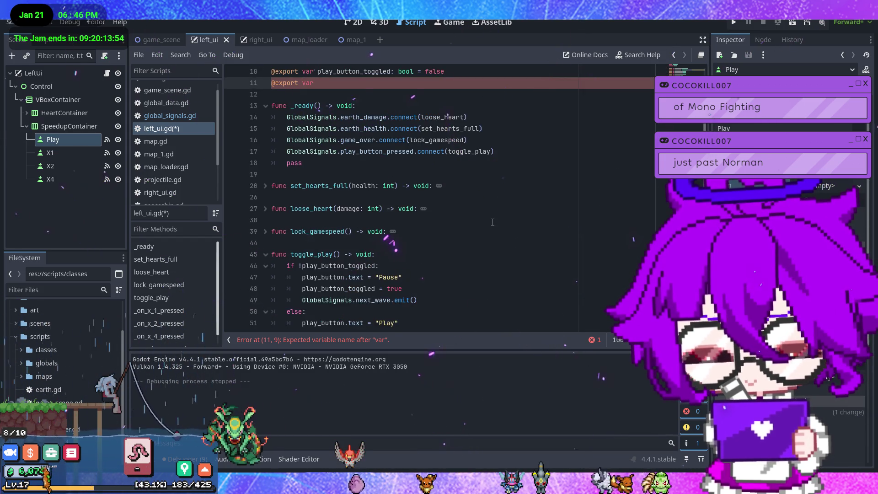
{"action": "type", "text": "wave"}
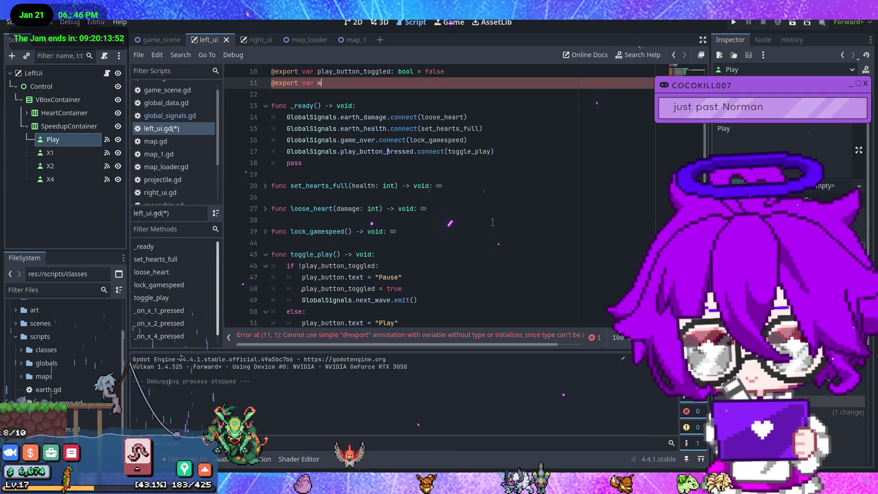
{"action": "type", "text": "_is "}
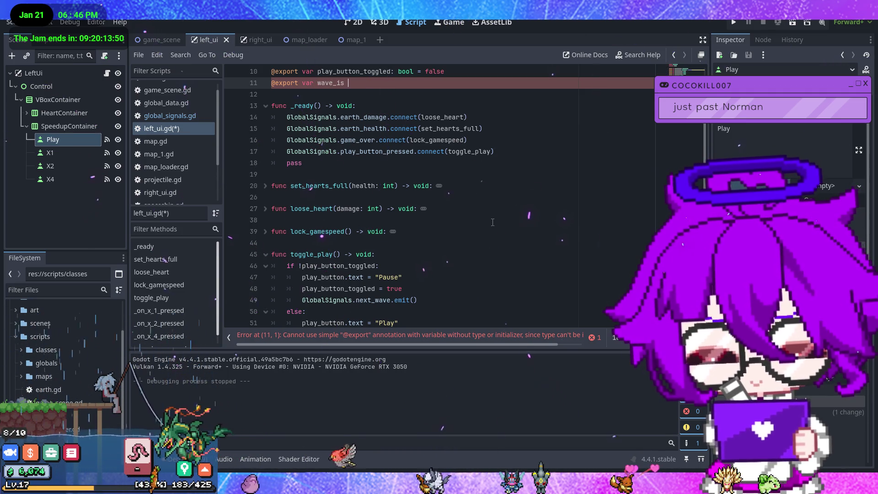
{"action": "type", "text": "playing:"}
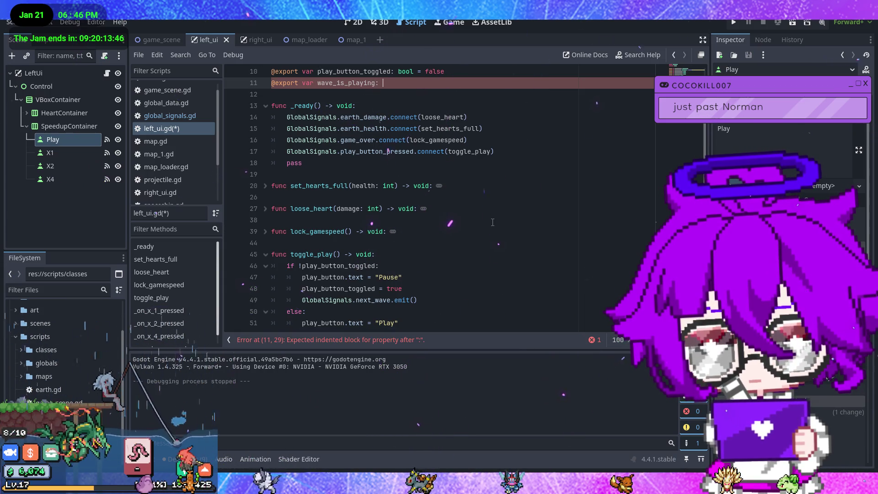
{"action": "type", "text": "bool = "}
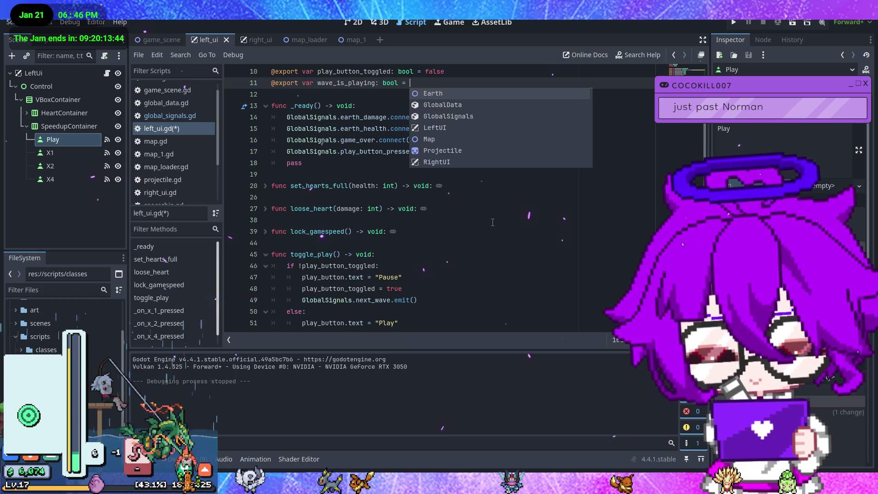
{"action": "type", "text": "false"}
{"action": "left_click", "coordinate": [469, 222]}
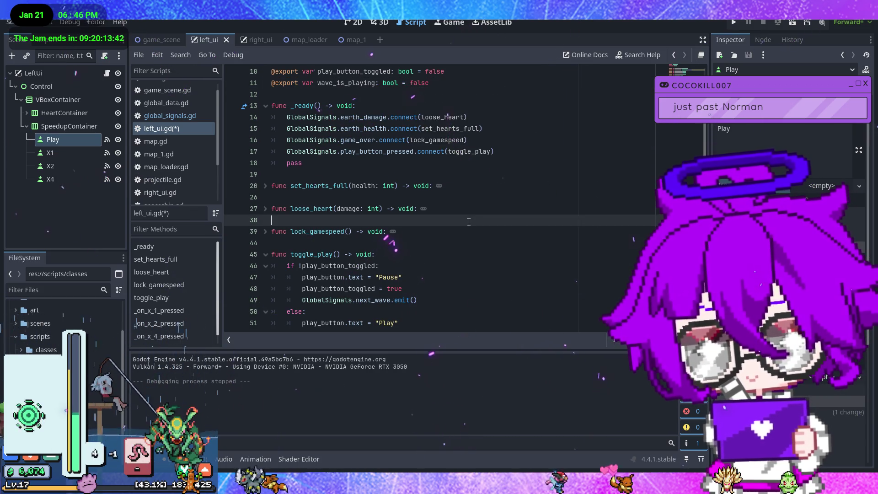
{"action": "key", "text": "ctrl+s"}
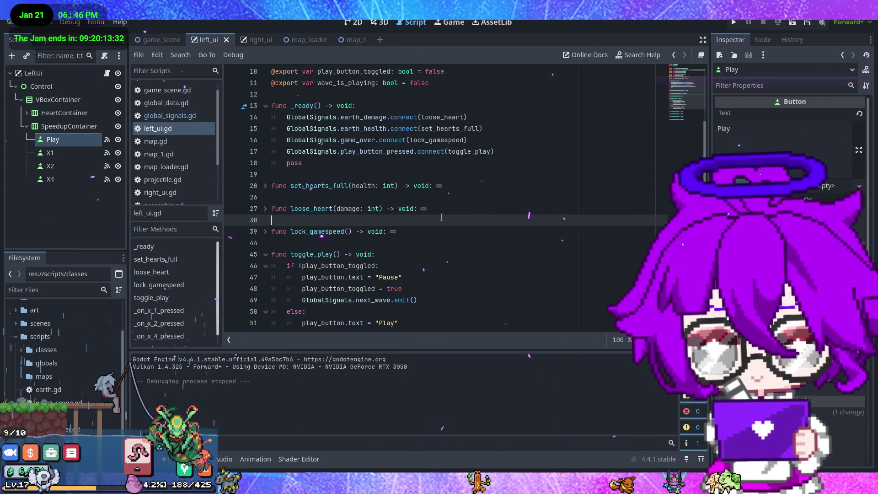
Scroll through left_ui.gd to review the toggle_play function
{"action": "scroll", "coordinate": [441, 264], "scroll_direction": "down", "scroll_amount": 1}
{"action": "scroll", "coordinate": [444, 263], "scroll_direction": "up", "scroll_amount": 1}
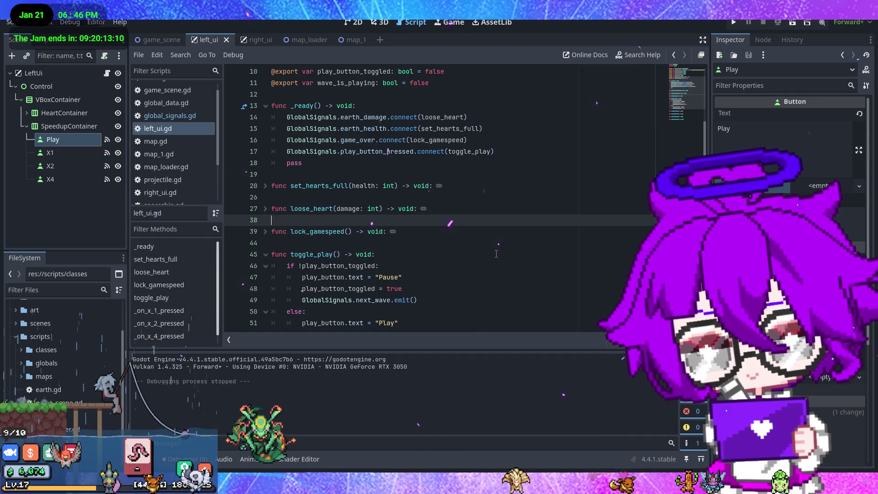
Add an 'if !wave_is_playing:' line in toggle_play above the next_wave emit
{"action": "left_click", "coordinate": [439, 289]}
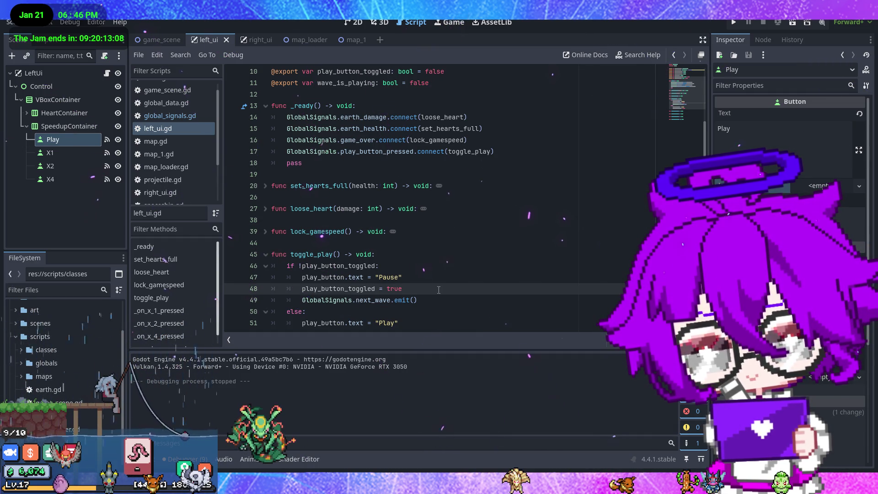
{"action": "key", "text": "Return"}
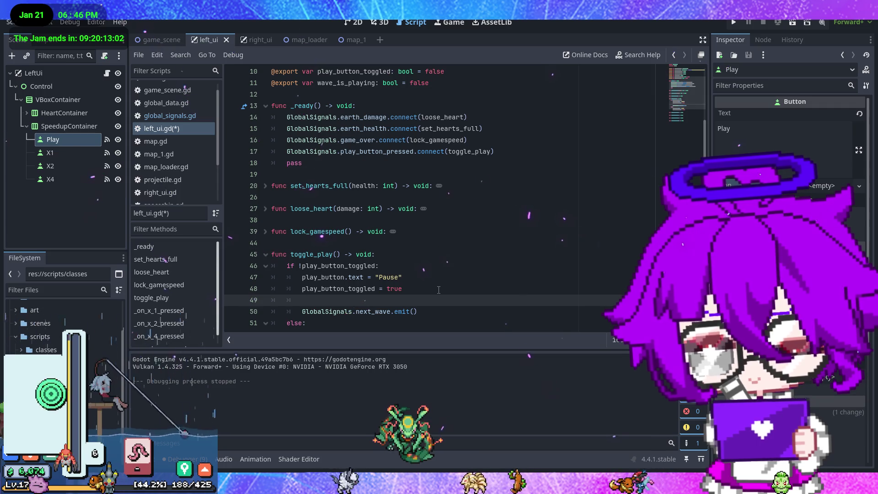
{"action": "type", "text": "if"}
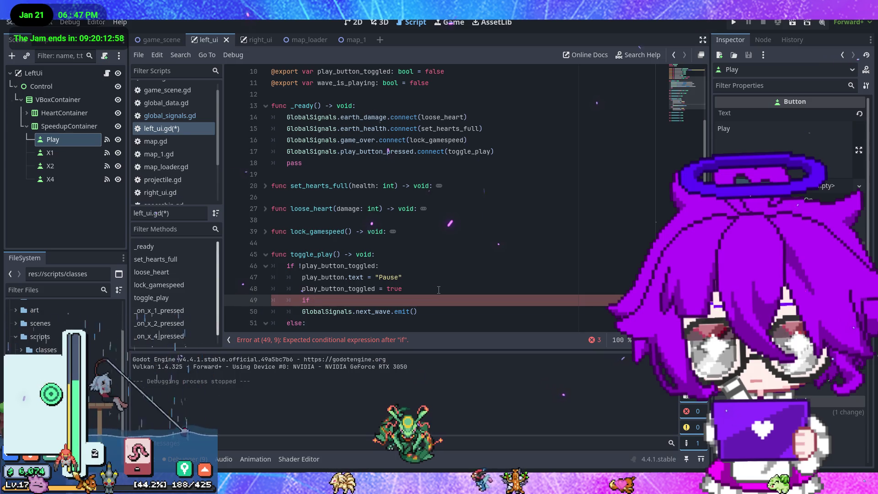
{"action": "type", "text": " wave"}
{"action": "key", "text": "Return"}
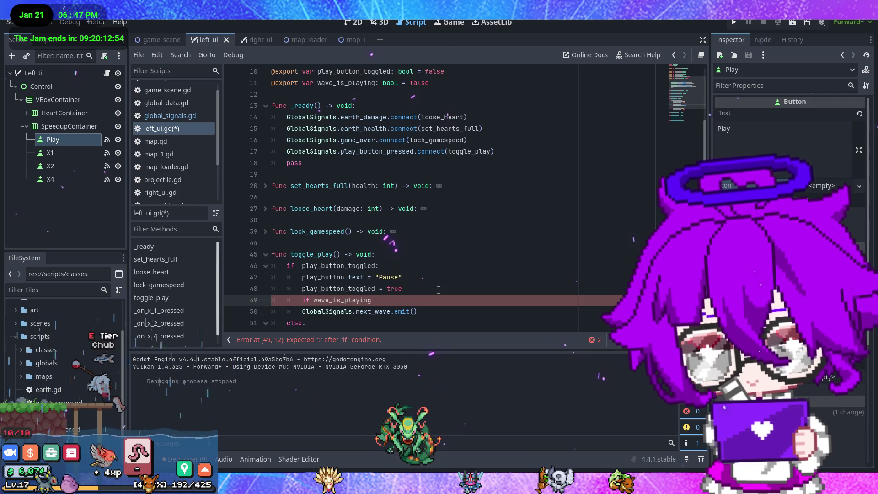
{"action": "type", "text": ":"}
{"action": "left_click", "coordinate": [314, 300]}
{"action": "type", "text": "!"}
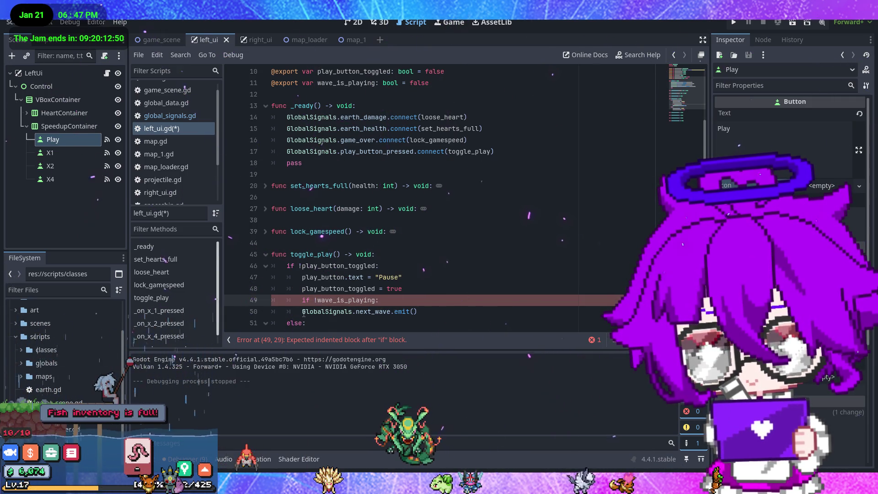
Indent the next_wave emit under the if block, remove the stray blank line, and save
{"action": "left_click", "coordinate": [302, 311]}
{"action": "key", "text": "Tab"}
{"action": "left_click", "coordinate": [450, 311]}
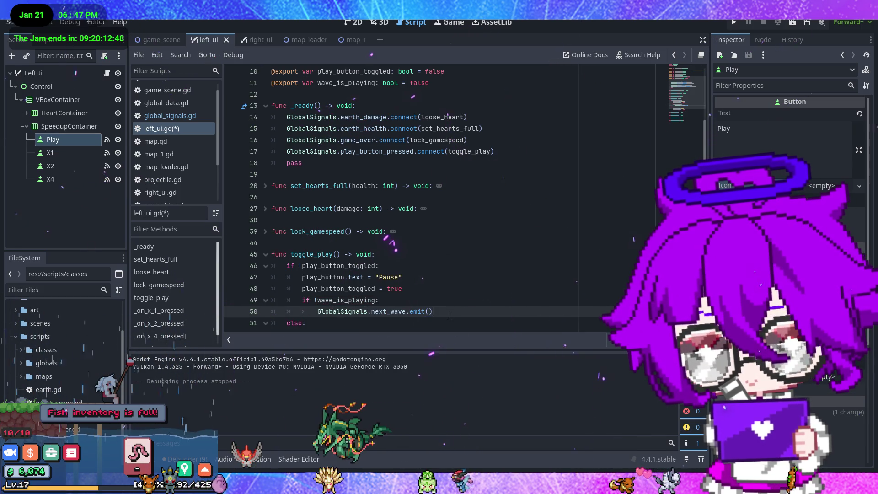
{"action": "key", "text": "Return"}
{"action": "type", "text": "e"}
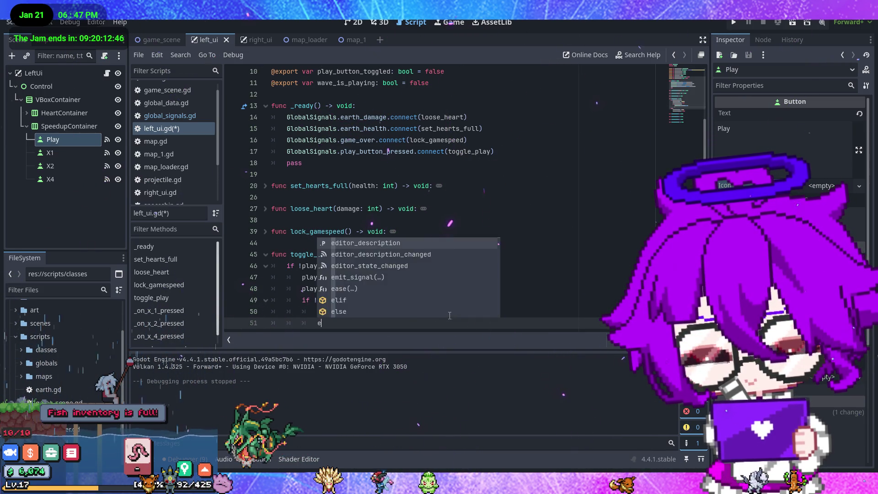
{"action": "key", "text": "BackSpace"}
{"action": "key", "text": "BackSpace"}
{"action": "type", "text": "e"}
{"action": "key", "text": "BackSpace"}
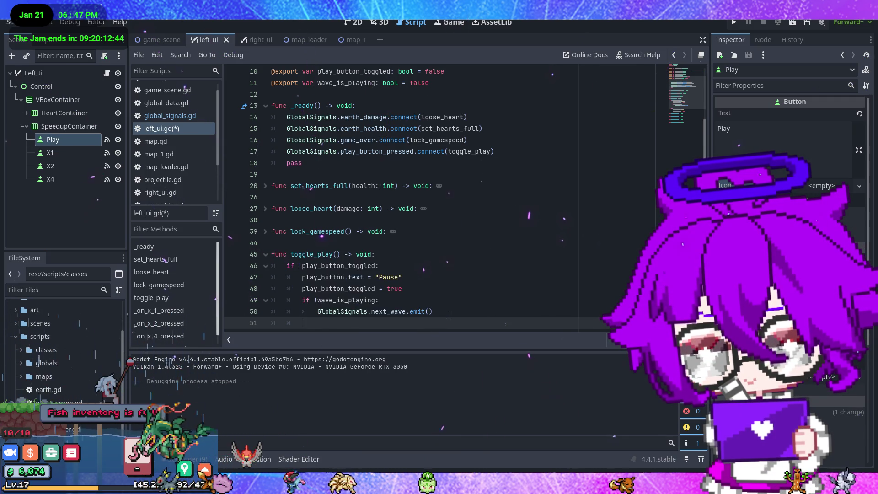
{"action": "scroll", "coordinate": [450, 316], "scroll_direction": "down", "scroll_amount": 1}
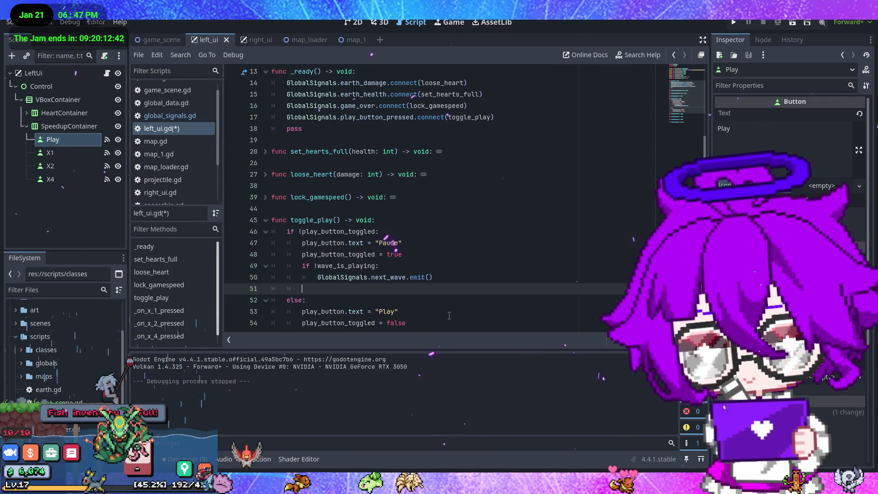
{"action": "key", "text": "BackSpace"}
{"action": "key", "text": "BackSpace"}
{"action": "key", "text": "BackSpace"}
{"action": "key", "text": "ctrl+s"}
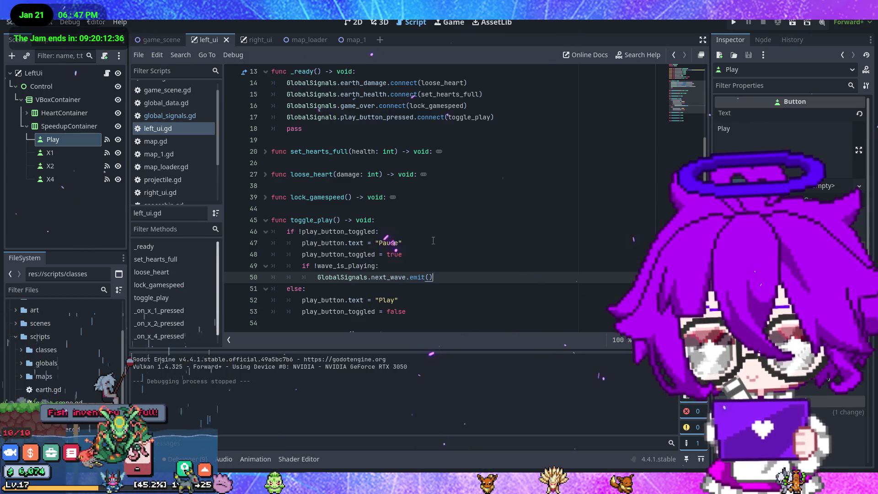
Review toggle_play's if branch and its else branch that resets the text to 'Play'
{"action": "scroll", "coordinate": [434, 242], "scroll_direction": "down", "scroll_amount": 1}
{"action": "scroll", "coordinate": [443, 246], "scroll_direction": "down", "scroll_amount": 1}
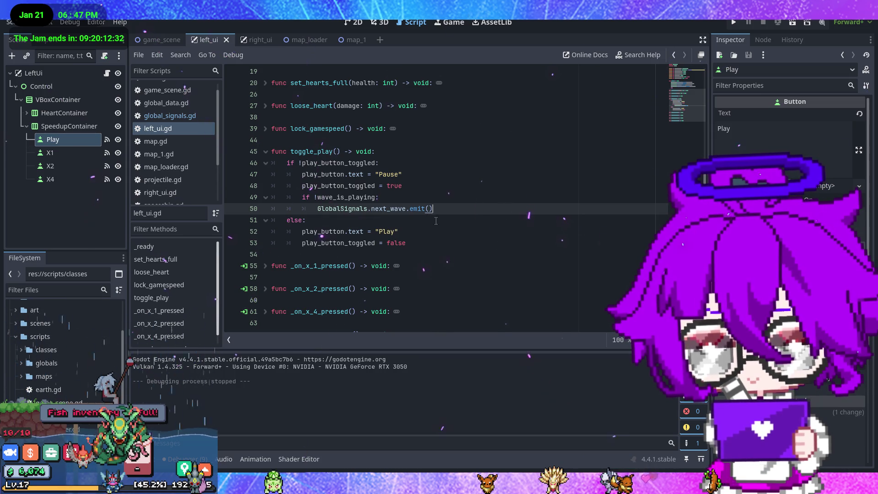
{"action": "scroll", "coordinate": [437, 222], "scroll_direction": "up", "scroll_amount": 2}
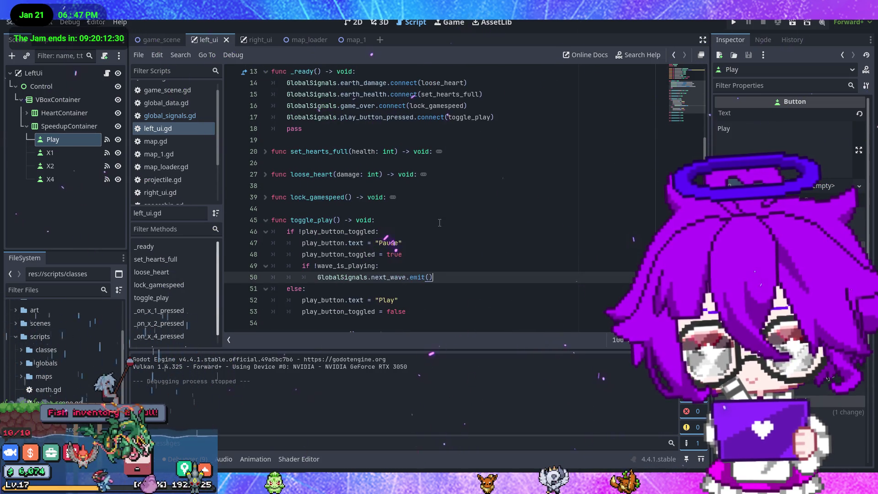
{"action": "scroll", "coordinate": [439, 224], "scroll_direction": "up", "scroll_amount": 2}
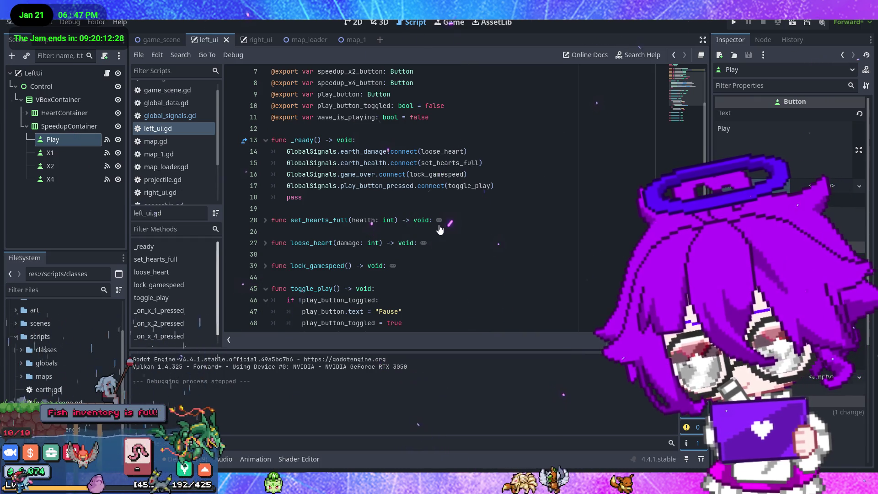
{"action": "scroll", "coordinate": [439, 229], "scroll_direction": "down", "scroll_amount": 2}
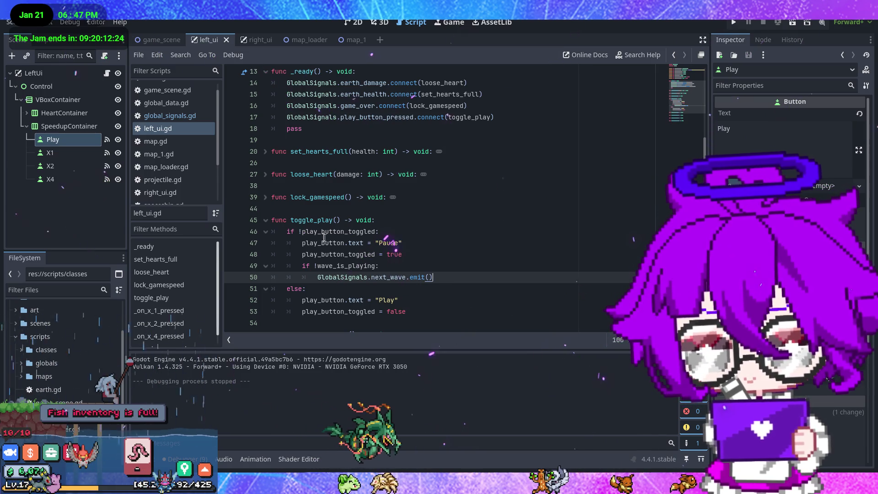
{"action": "scroll", "coordinate": [322, 236], "scroll_direction": "down", "scroll_amount": 1}
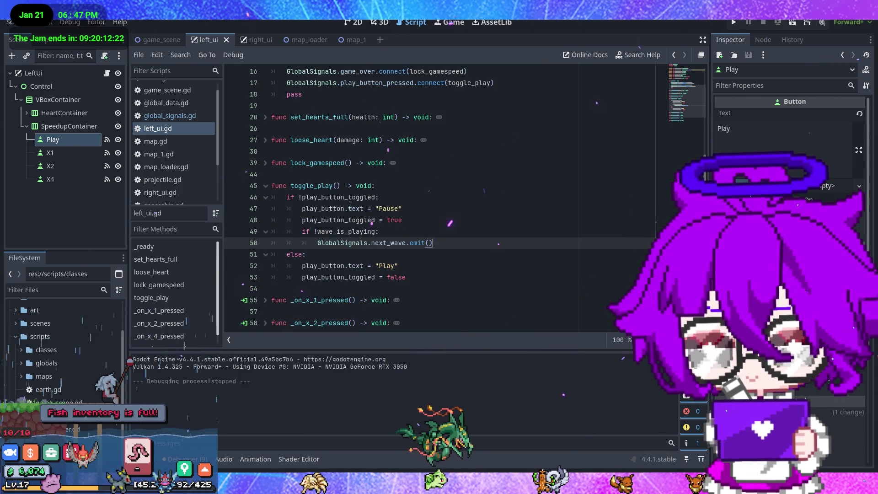
{"action": "scroll", "coordinate": [360, 208], "scroll_direction": "down", "scroll_amount": 2}
{"action": "scroll", "coordinate": [359, 208], "scroll_direction": "up", "scroll_amount": 3}
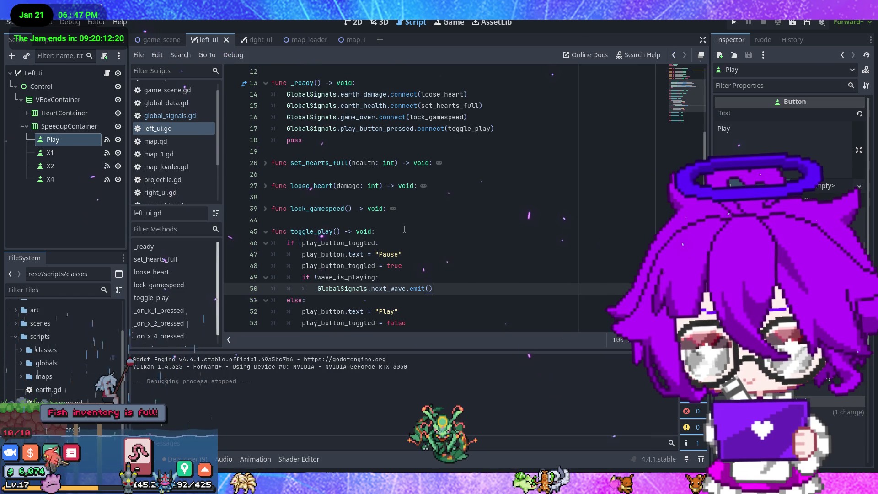
{"action": "scroll", "coordinate": [404, 229], "scroll_direction": "up", "scroll_amount": 2}
{"action": "scroll", "coordinate": [430, 229], "scroll_direction": "down", "scroll_amount": 4}
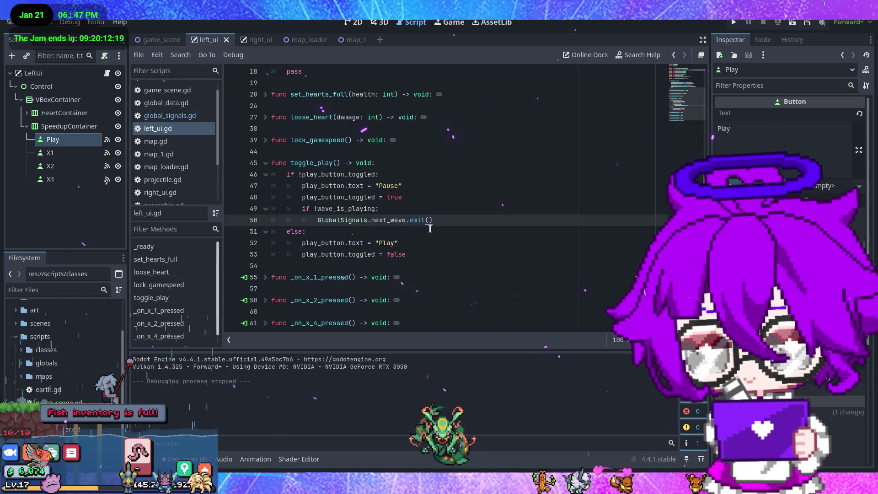
{"action": "left_click", "coordinate": [450, 211]}
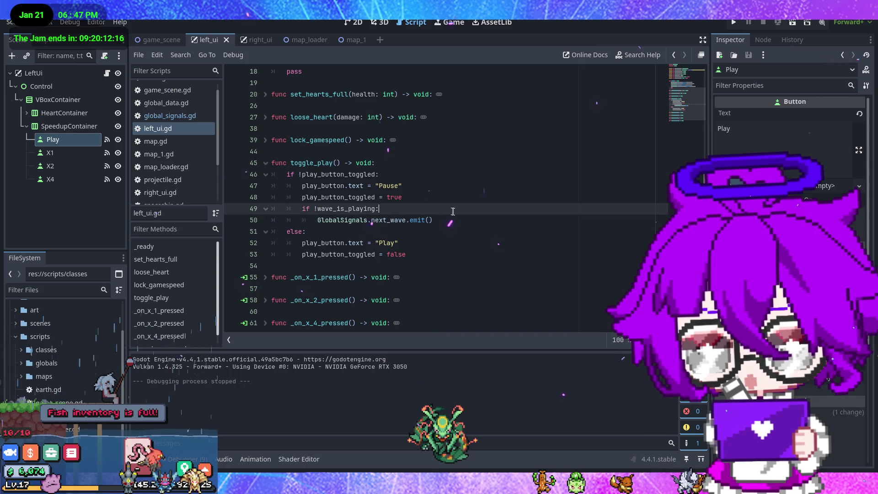
Add 'wave_is_playing = true' inside the if block before the emit and save left_ui.gd
{"action": "key", "text": "Return"}
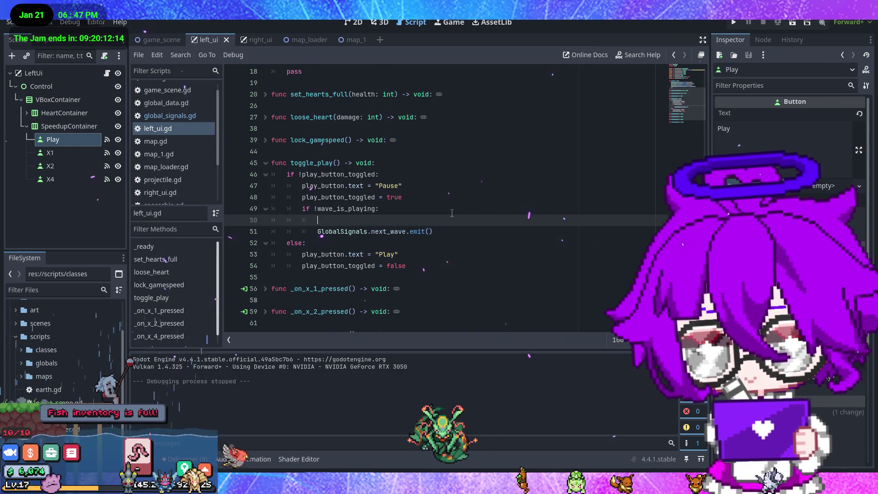
{"action": "type", "text": "wave_is_playing"}
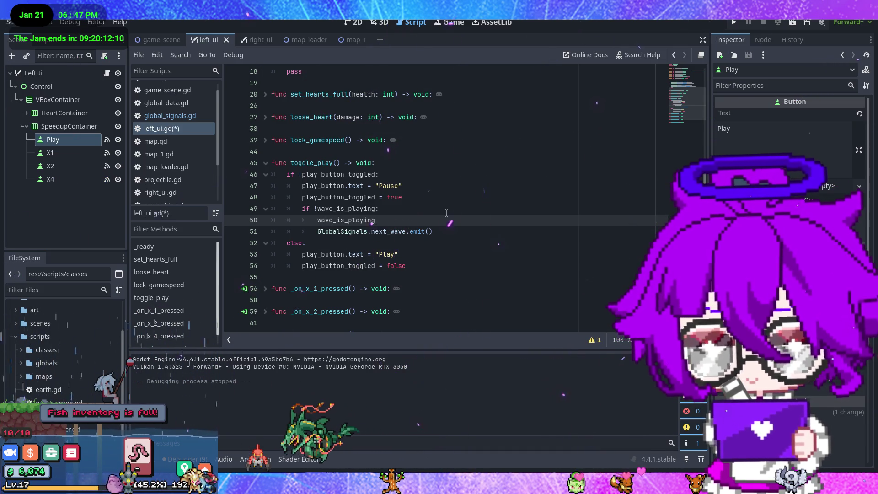
{"action": "type", "text": " = "}
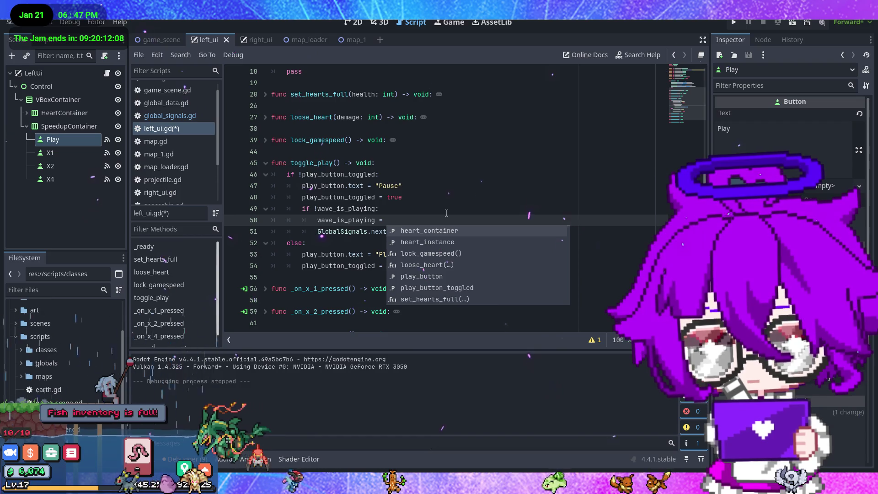
{"action": "type", "text": "tr"}
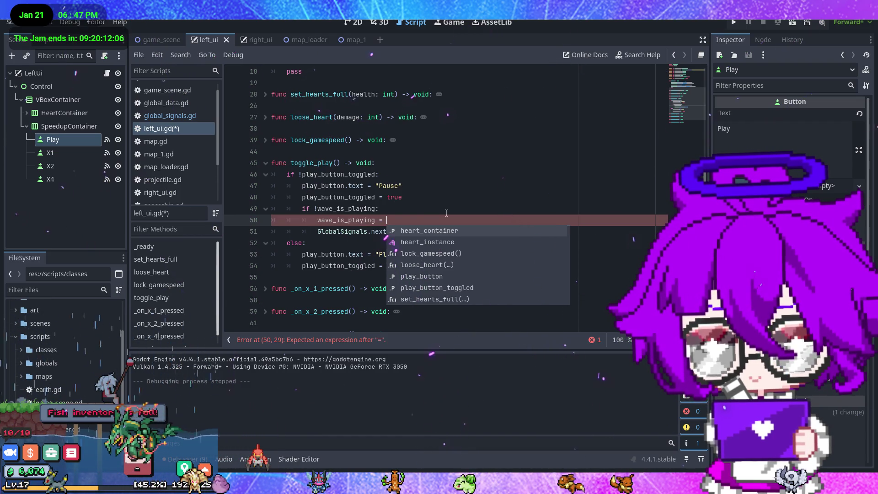
{"action": "type", "text": "ue"}
{"action": "key", "text": "ctrl+s"}
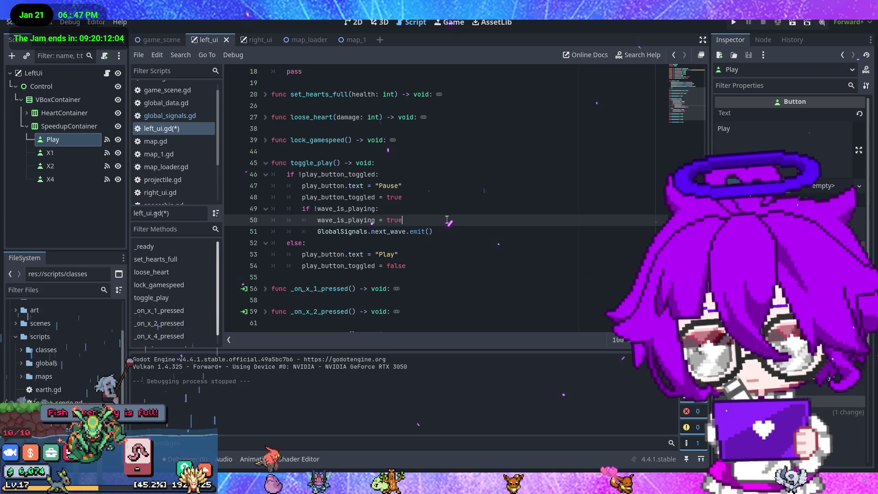
{"action": "left_click", "coordinate": [465, 235]}
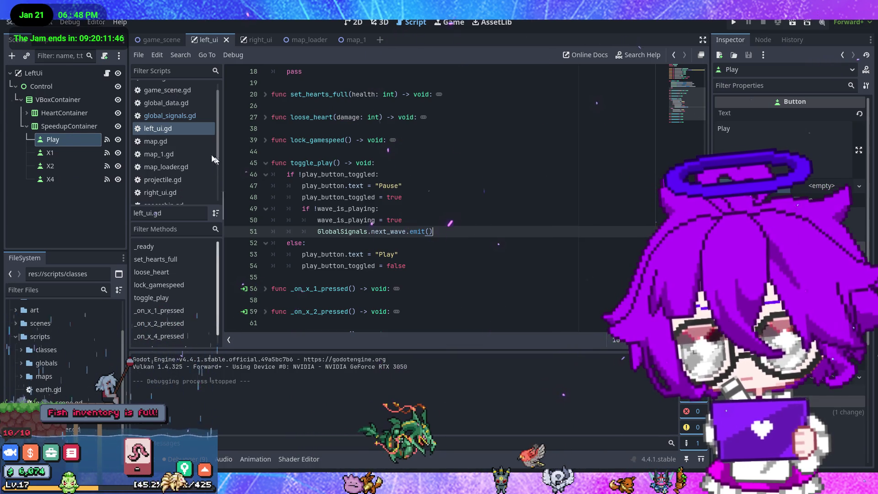
{"action": "scroll", "coordinate": [174, 142], "scroll_direction": "down", "scroll_amount": 3}
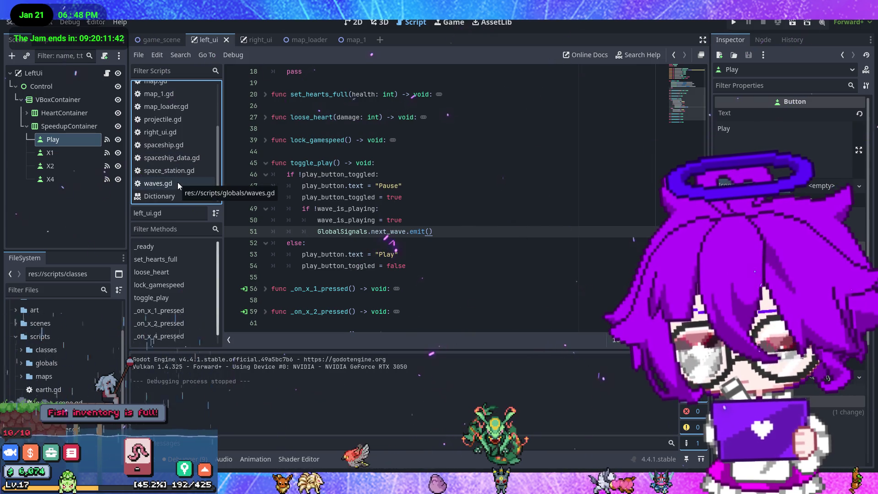
Open map_1.gd and insert a blank line after the wave_amount declaration
{"action": "scroll", "coordinate": [168, 169], "scroll_direction": "up", "scroll_amount": 2}
{"action": "left_click", "coordinate": [171, 128]}
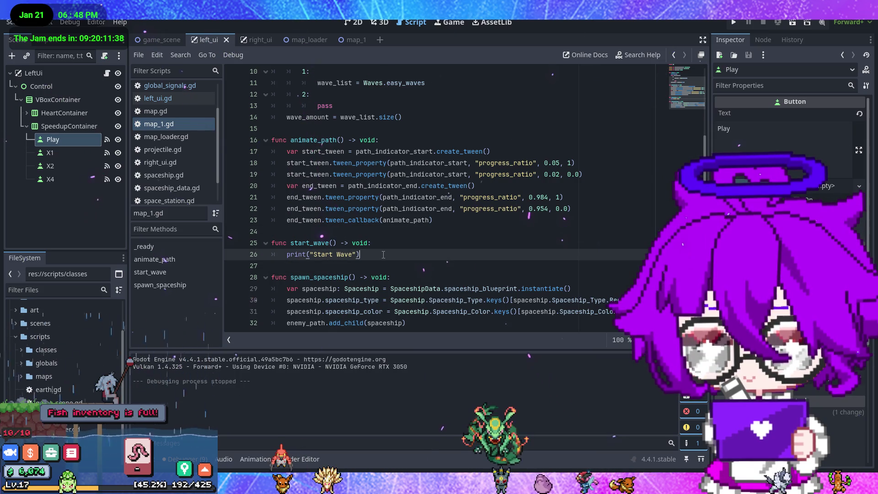
{"action": "scroll", "coordinate": [282, 187], "scroll_direction": "up", "scroll_amount": 1}
{"action": "scroll", "coordinate": [384, 255], "scroll_direction": "up", "scroll_amount": 1}
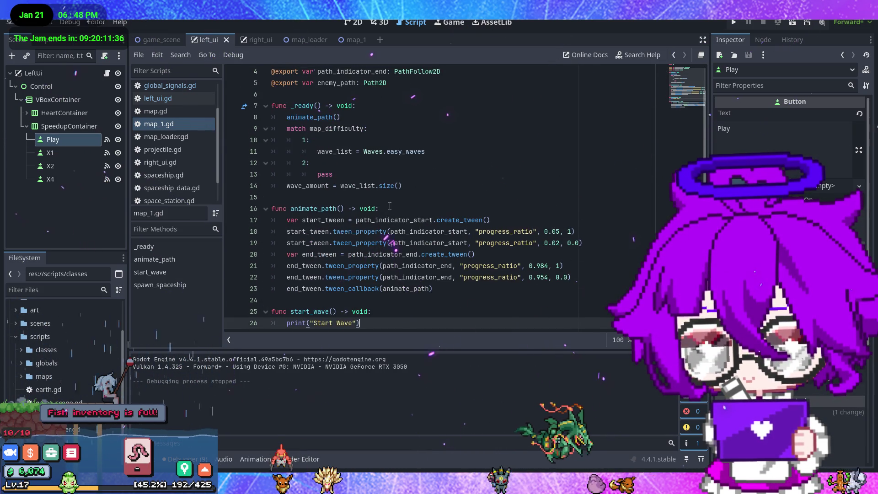
{"action": "left_click", "coordinate": [419, 188]}
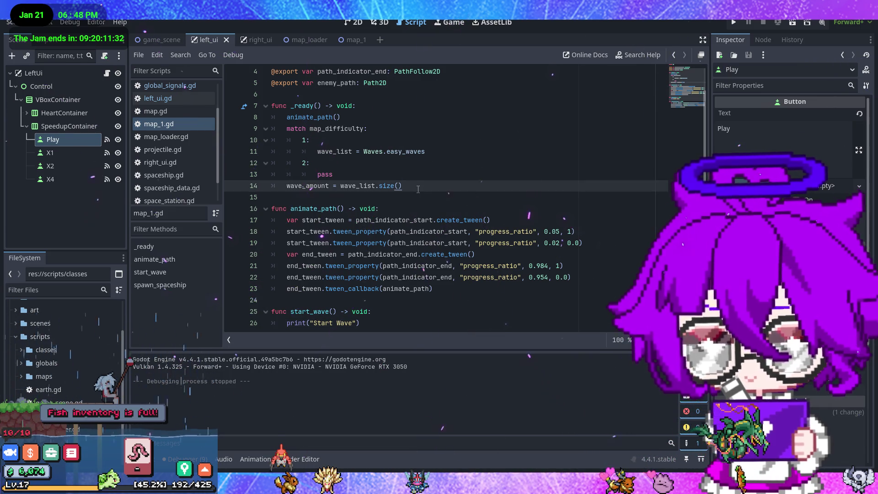
{"action": "key", "text": "Return"}
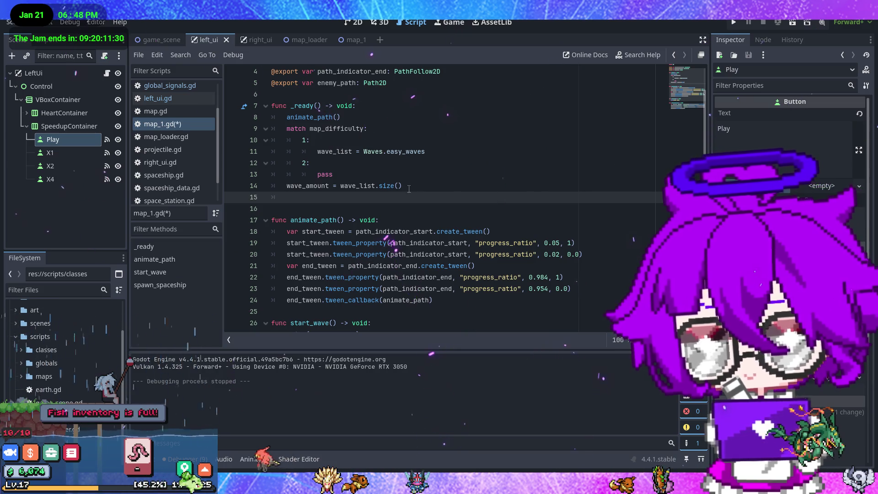
Start a new first line in _ready with GlobalSignals.next_wave.connect
{"action": "left_click", "coordinate": [386, 108]}
{"action": "key", "text": "Return"}
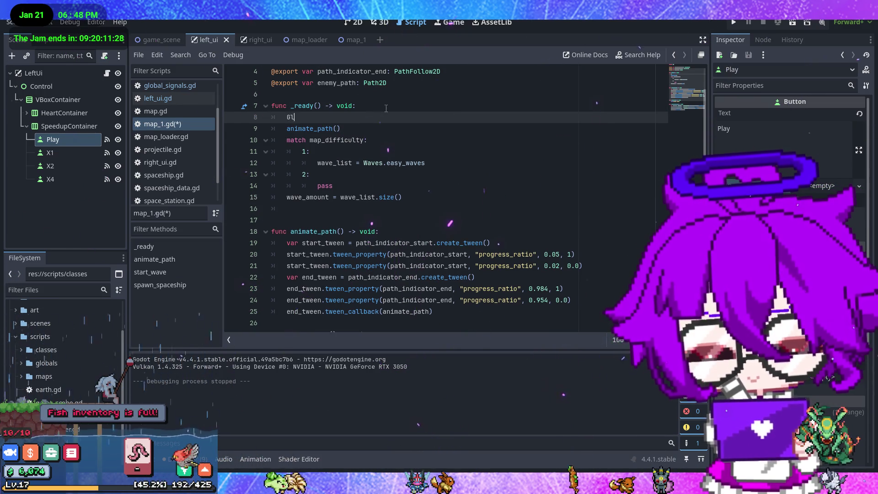
{"action": "key", "text": "Down"}
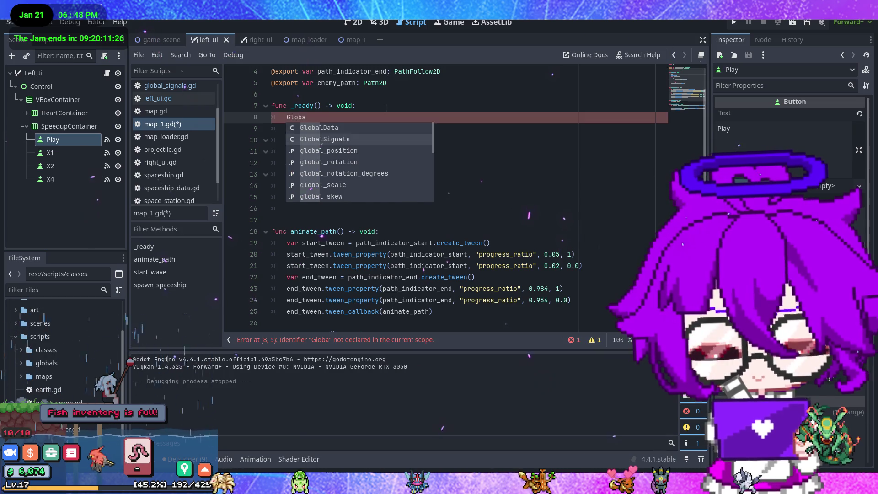
{"action": "key", "text": "Return"}
{"action": "type", "text": ".n"}
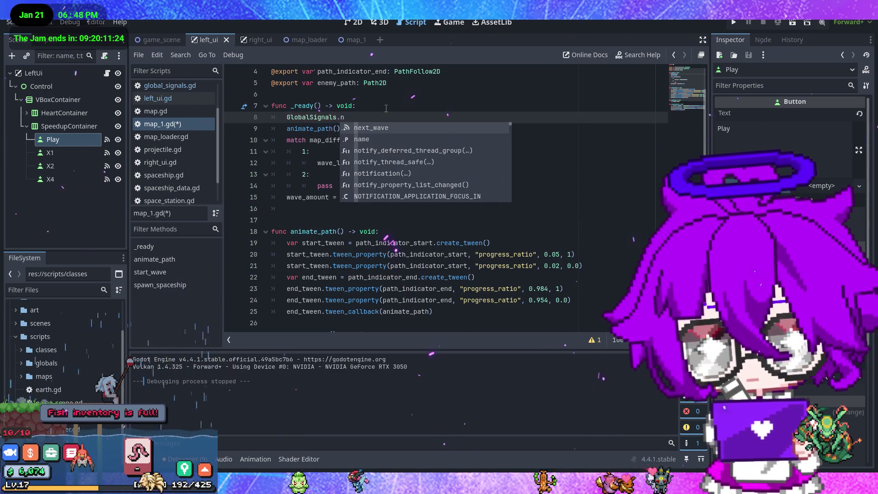
{"action": "key", "text": "Return"}
{"action": "type", "text": "."}
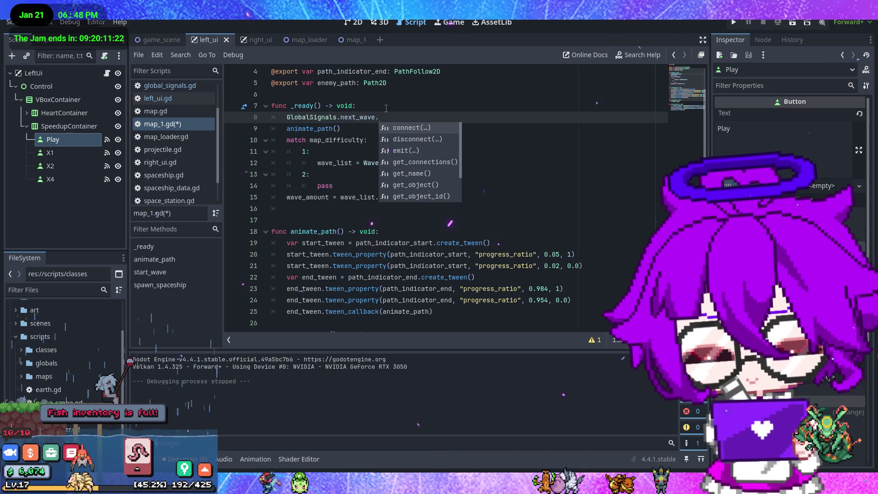
{"action": "type", "text": "co"}
{"action": "key", "text": "Return"}
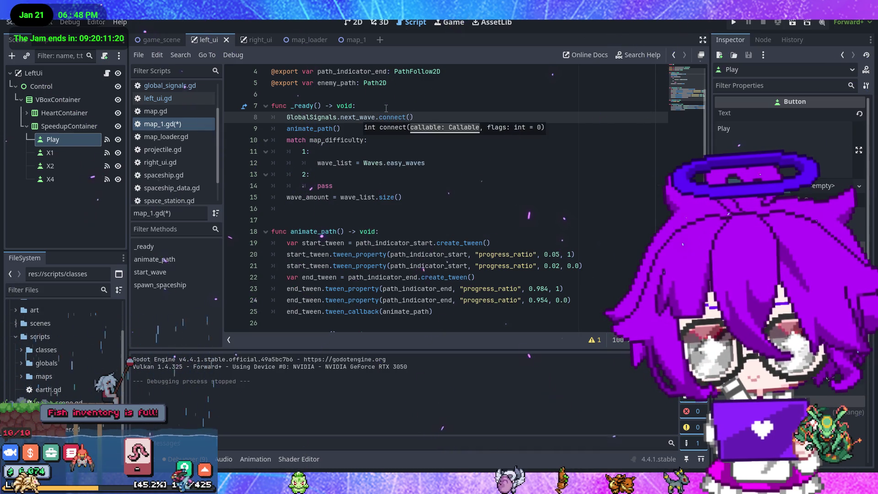
Pass start_wave as the connect argument, save map_1.gd, and run the game
{"action": "scroll", "coordinate": [395, 192], "scroll_direction": "down", "scroll_amount": 1}
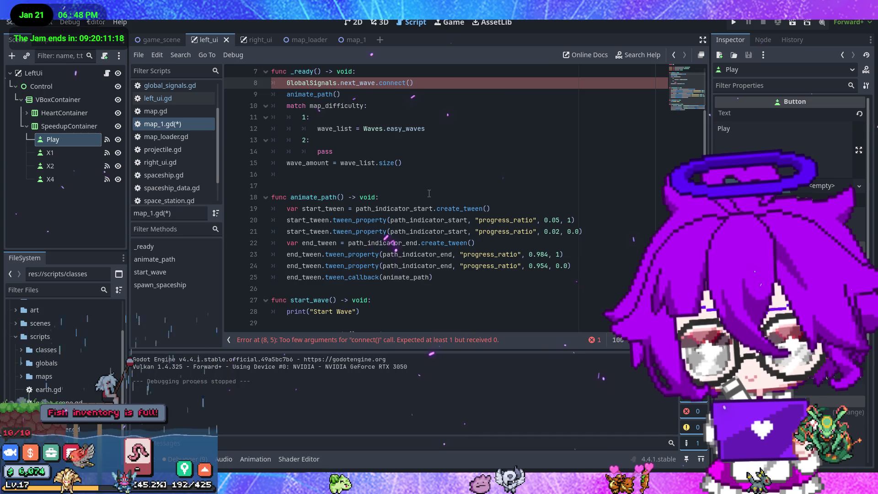
{"action": "scroll", "coordinate": [429, 194], "scroll_direction": "up", "scroll_amount": 1}
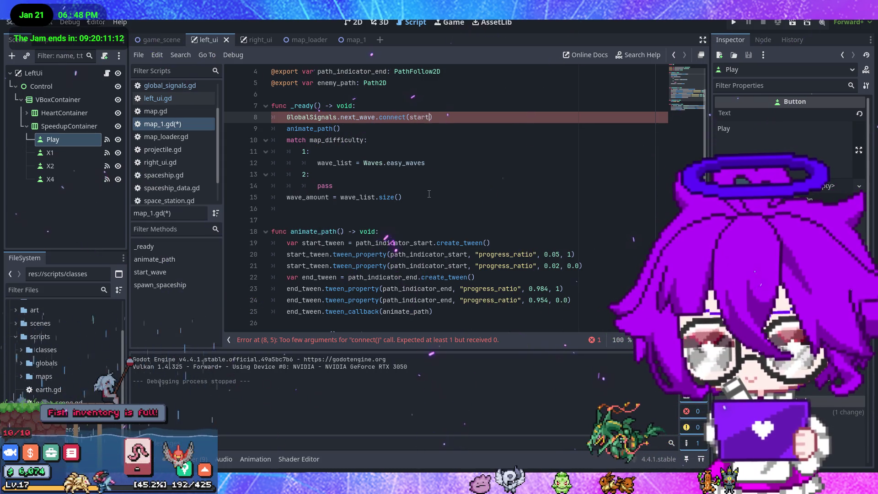
{"action": "type", "text": "start"}
{"action": "key", "text": "Return"}
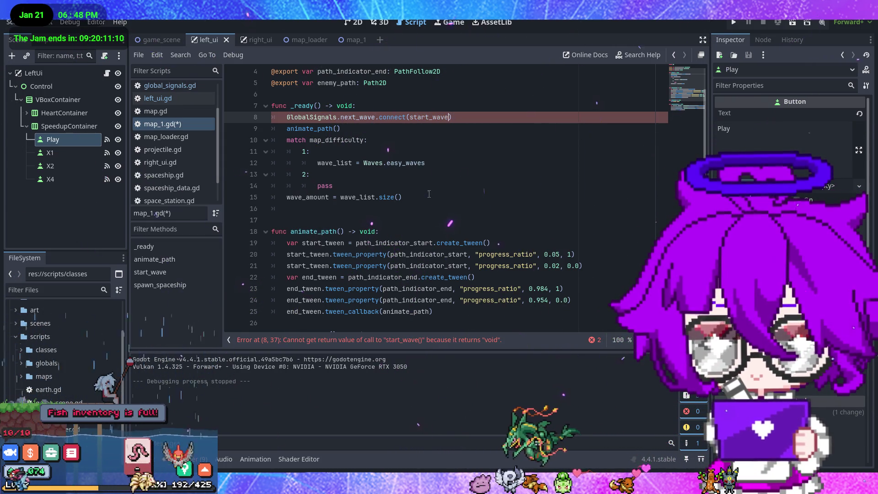
{"action": "key", "text": "BackSpace"}
{"action": "key", "text": "BackSpace"}
{"action": "key", "text": "ctrl+s"}
{"action": "scroll", "coordinate": [392, 269], "scroll_direction": "down", "scroll_amount": 2}
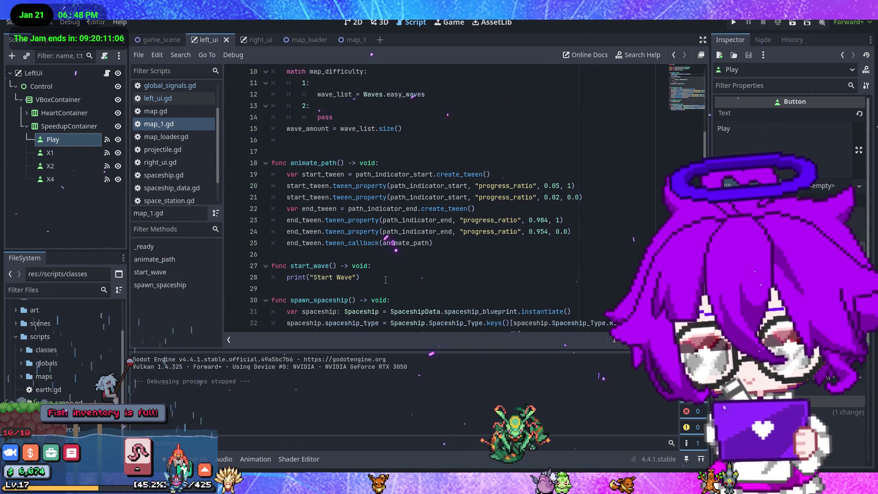
{"action": "scroll", "coordinate": [536, 107], "scroll_direction": "up", "scroll_amount": 1}
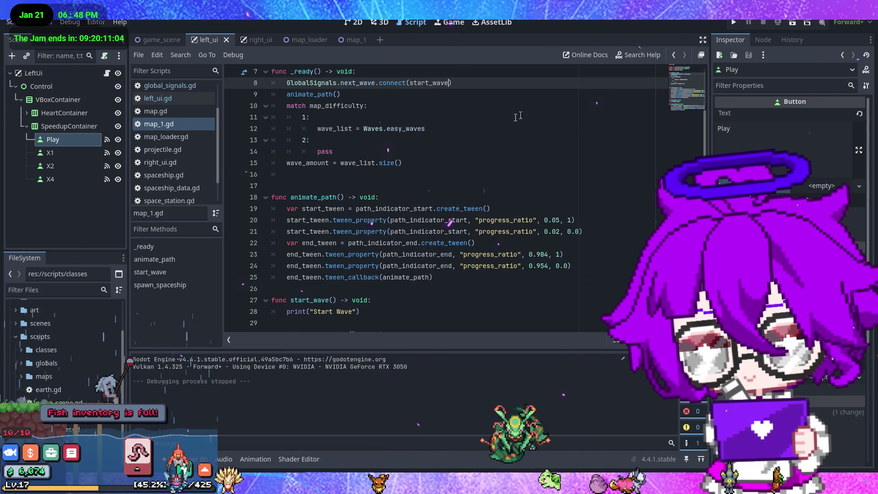
{"action": "key", "text": "F5"}
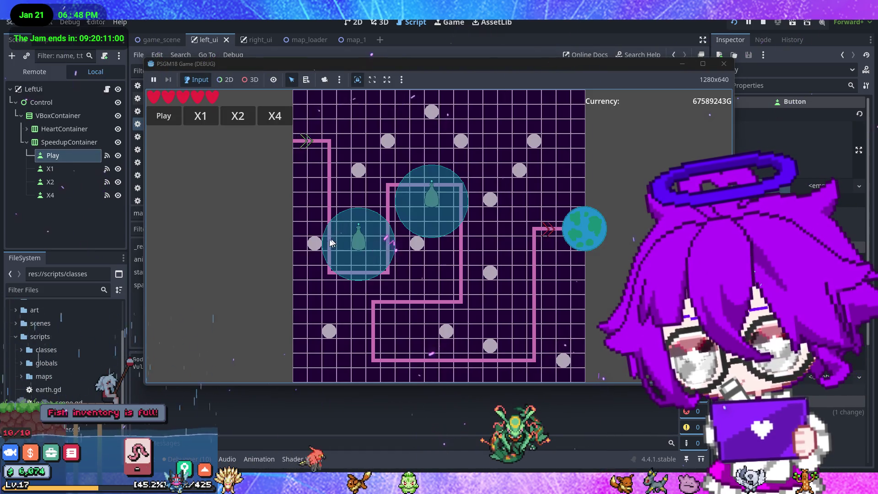
Click Play in the running game to log 'Start Wave', toggle pause, then close the game
{"action": "left_click", "coordinate": [171, 120]}
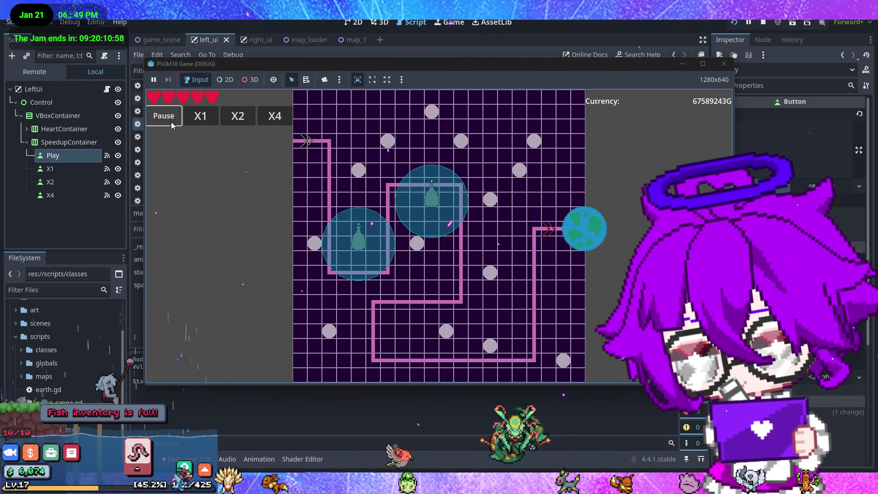
{"action": "mouse_move", "coordinate": [375, 69]}
{"action": "left_mouse_down"}
{"action": "mouse_move", "coordinate": [429, 64]}
{"action": "mouse_move", "coordinate": [366, 77]}
{"action": "left_mouse_up"}
{"action": "left_click", "coordinate": [159, 130]}
{"action": "left_click", "coordinate": [157, 124]}
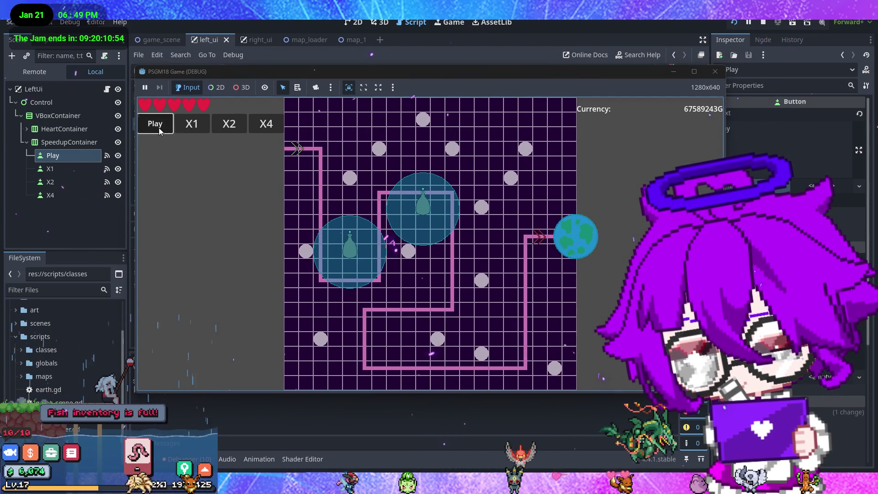
{"action": "left_click", "coordinate": [715, 71]}
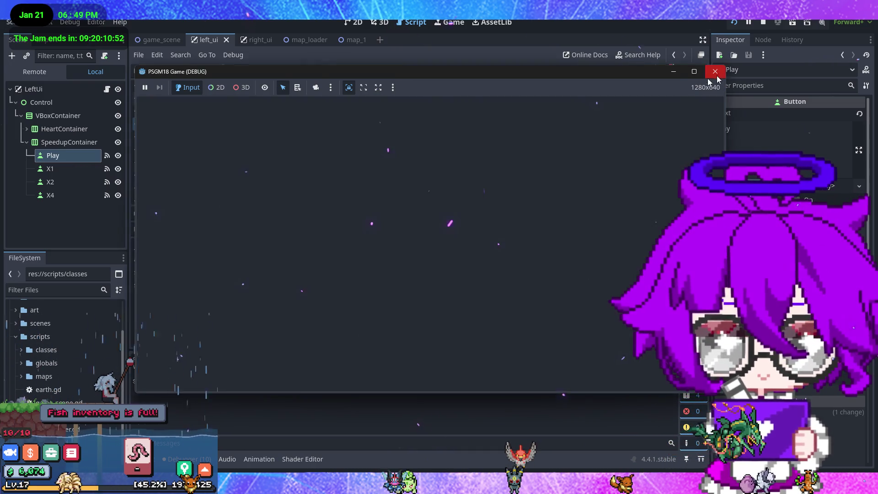
{"action": "scroll", "coordinate": [371, 276], "scroll_direction": "down", "scroll_amount": 1}
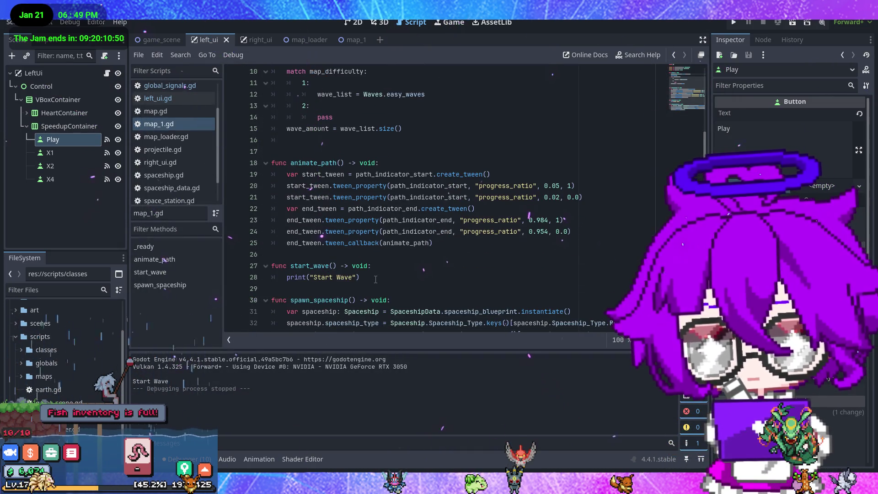
{"action": "scroll", "coordinate": [375, 279], "scroll_direction": "up", "scroll_amount": 3}
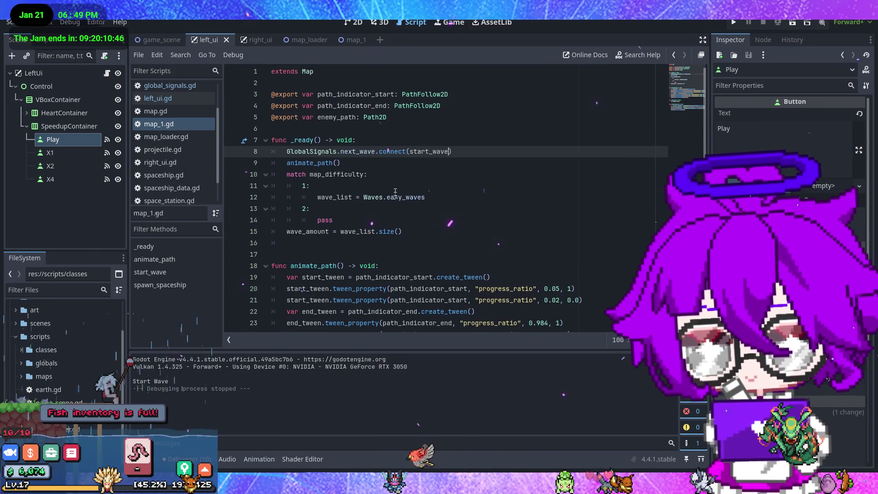
{"action": "left_click", "coordinate": [178, 115]}
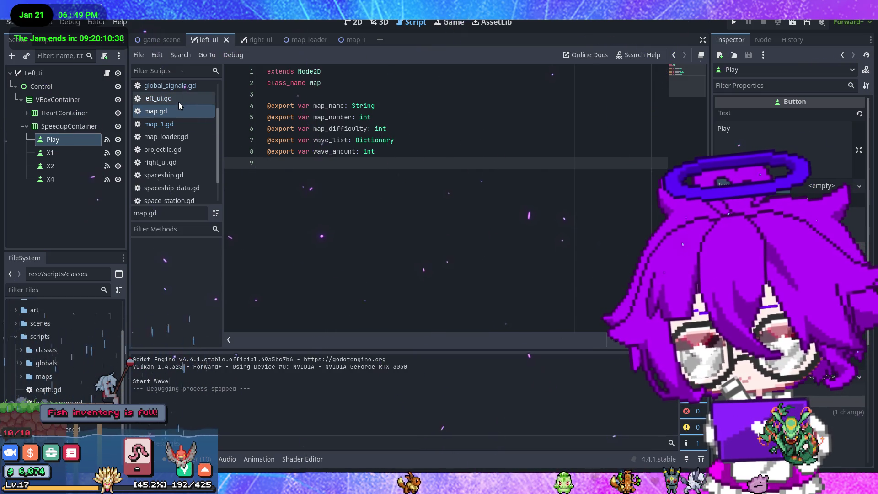
{"action": "type", "text": "expo"}
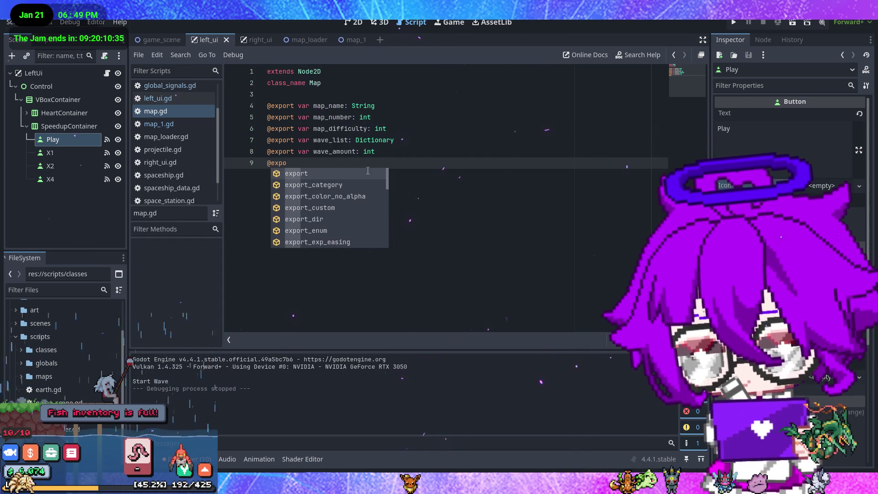
{"action": "key", "text": "Return"}
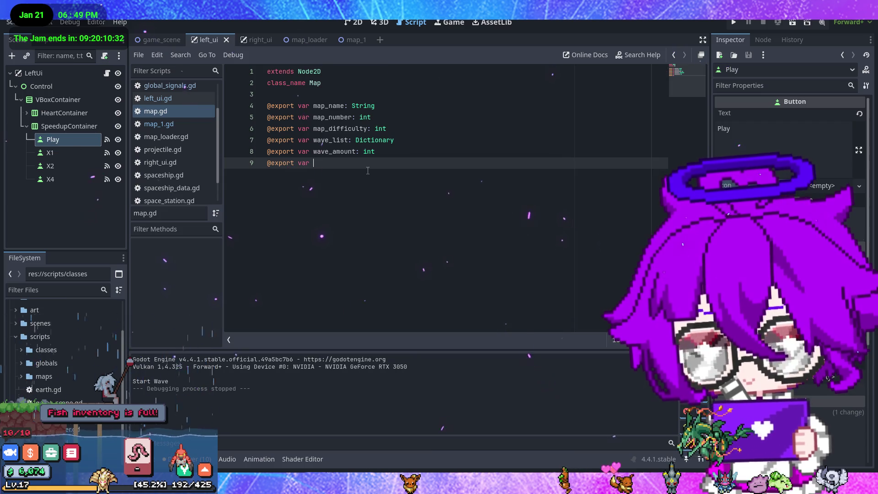
{"action": "type", "text": "t_wave: "}
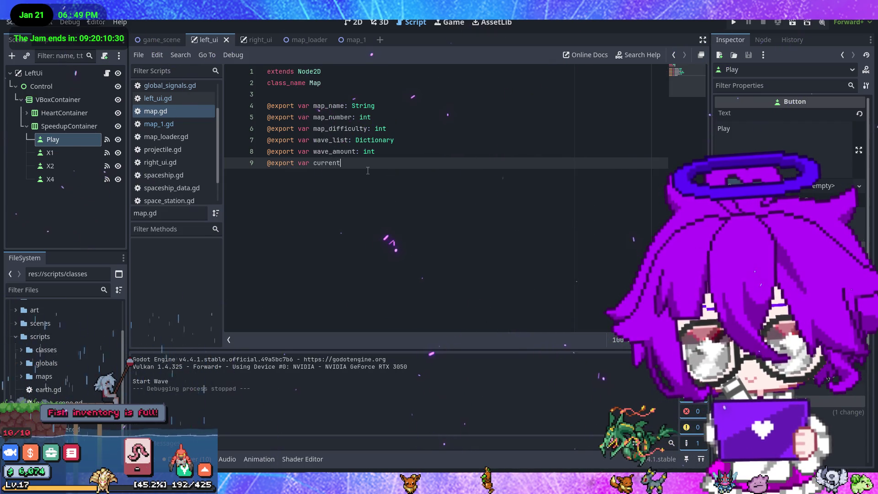
{"action": "type", "text": "int ="}
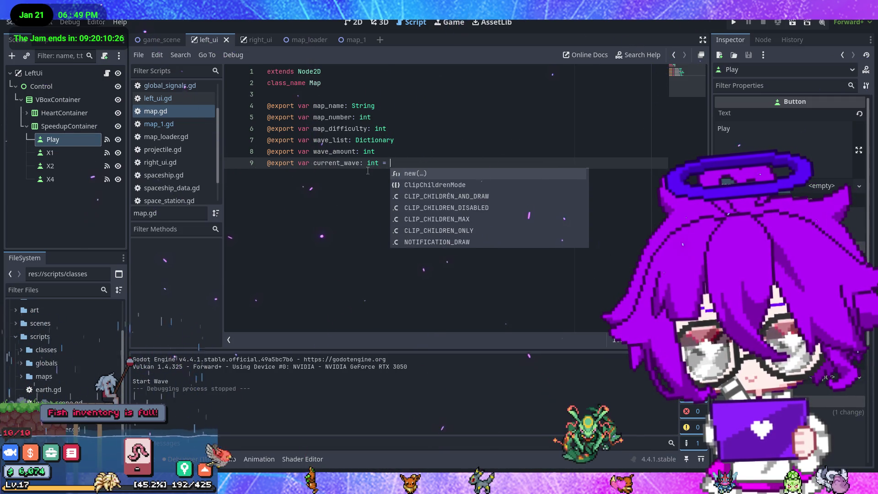
{"action": "type", "text": " 0"}
{"action": "key", "text": "Return"}
{"action": "key", "text": "BackSpace"}
{"action": "type", "text": "1"}
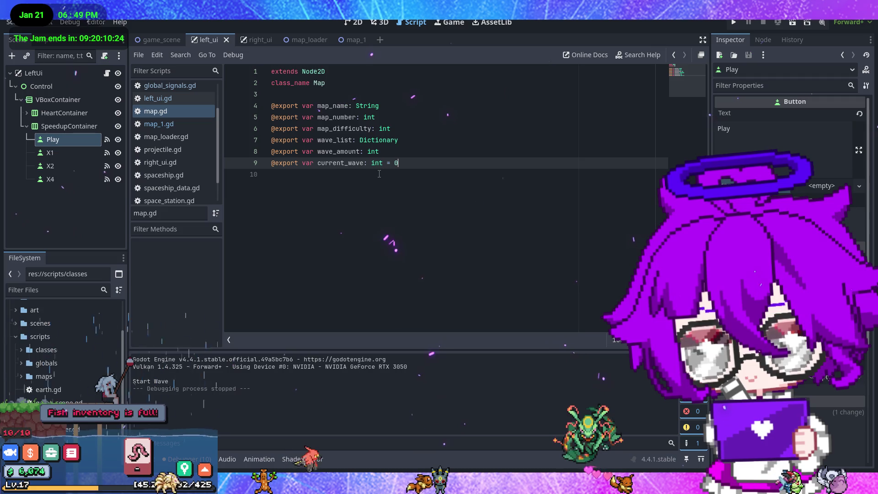
{"action": "key", "text": "ctrl+s"}
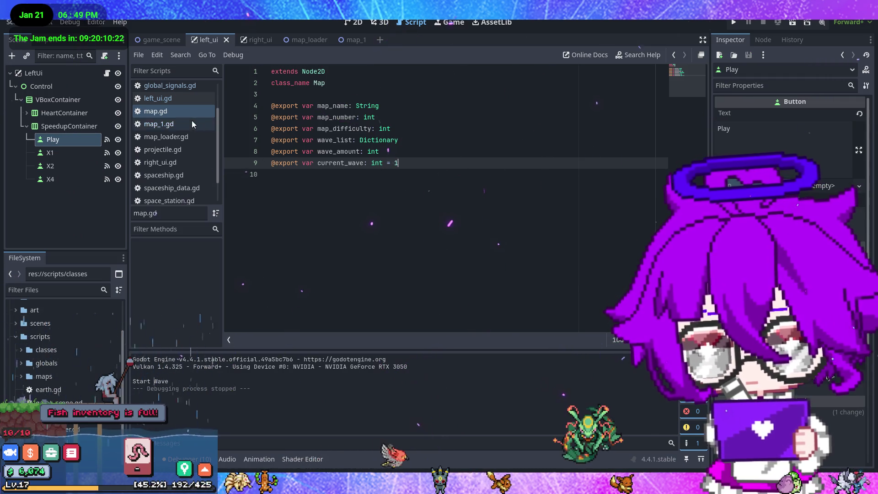
{"action": "left_click", "coordinate": [158, 124]}
{"action": "left_click", "coordinate": [450, 151]}
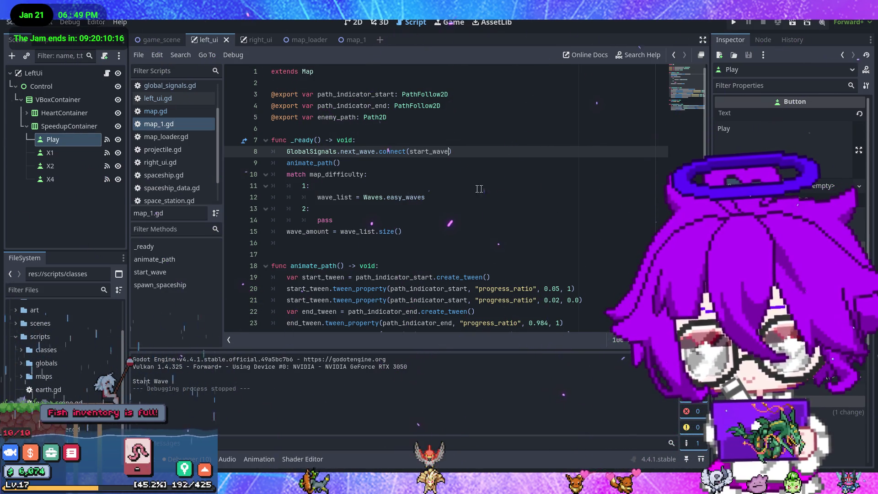
Place the cursor on empty line 16 of map_1.gd and switch to the Obsidian task note
{"action": "scroll", "coordinate": [450, 188], "scroll_direction": "down", "scroll_amount": 1}
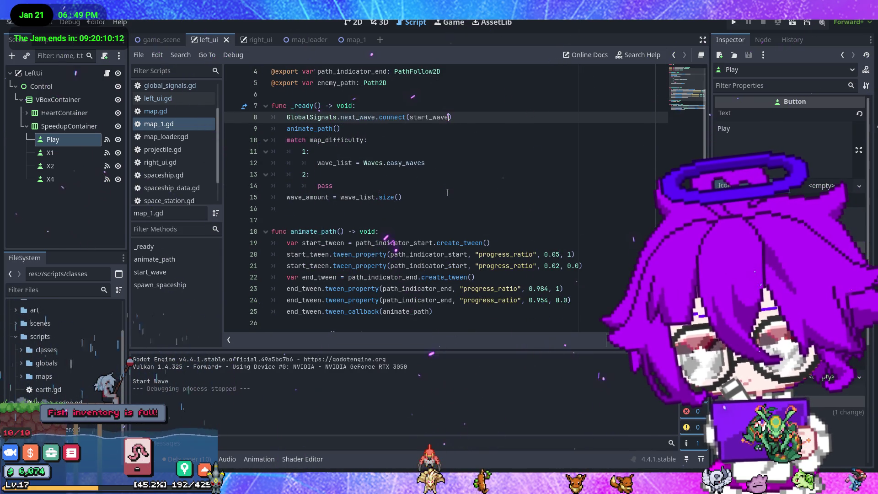
{"action": "scroll", "coordinate": [447, 192], "scroll_direction": "up", "scroll_amount": 1}
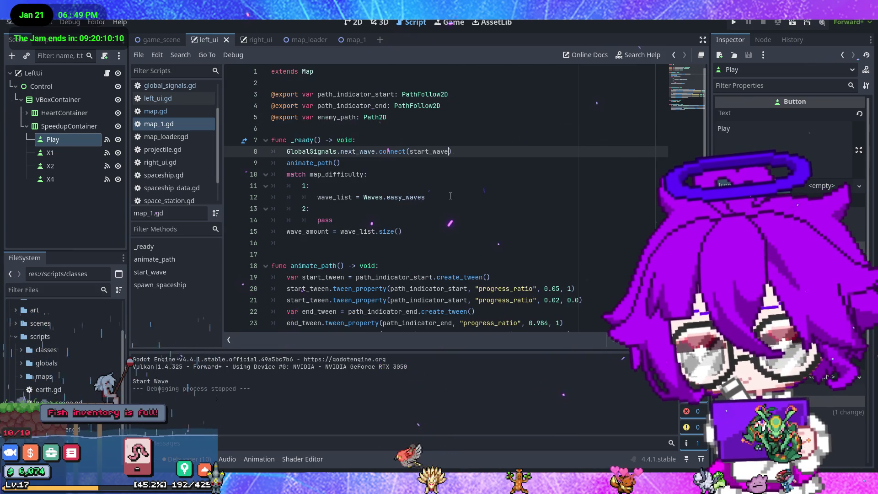
{"action": "scroll", "coordinate": [440, 217], "scroll_direction": "down", "scroll_amount": 1}
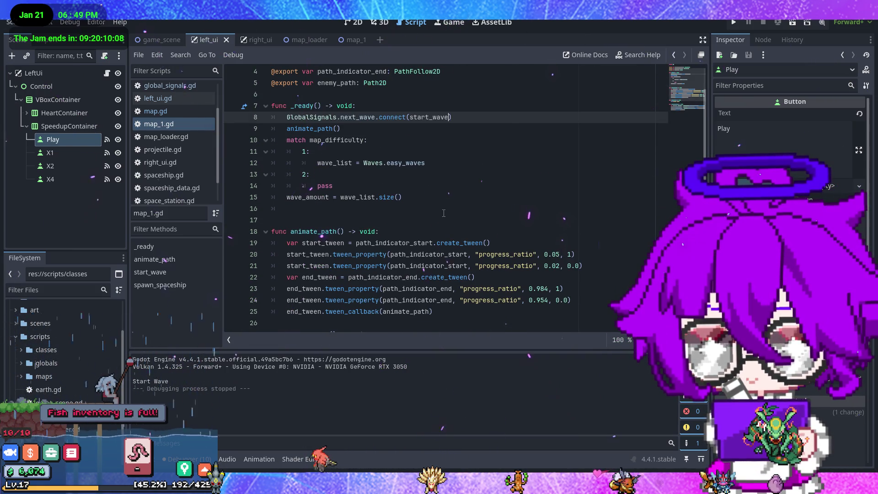
{"action": "left_click", "coordinate": [444, 213]}
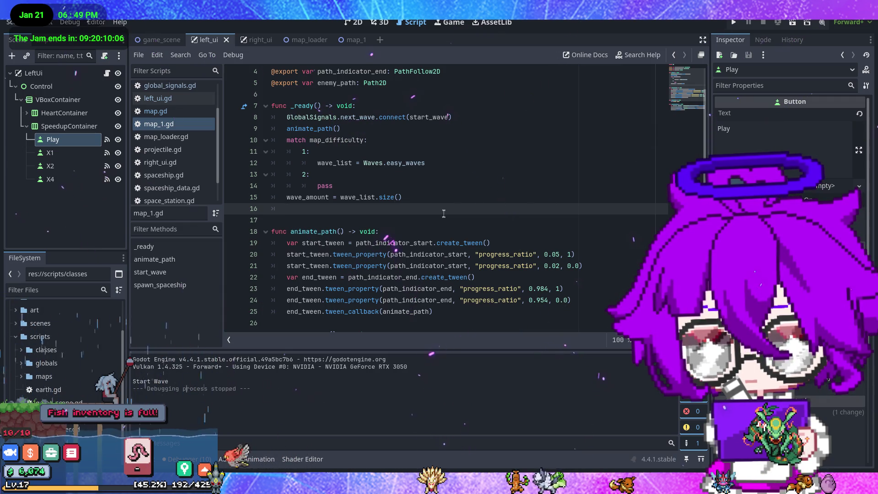
{"action": "key", "text": "alt+Tab"}
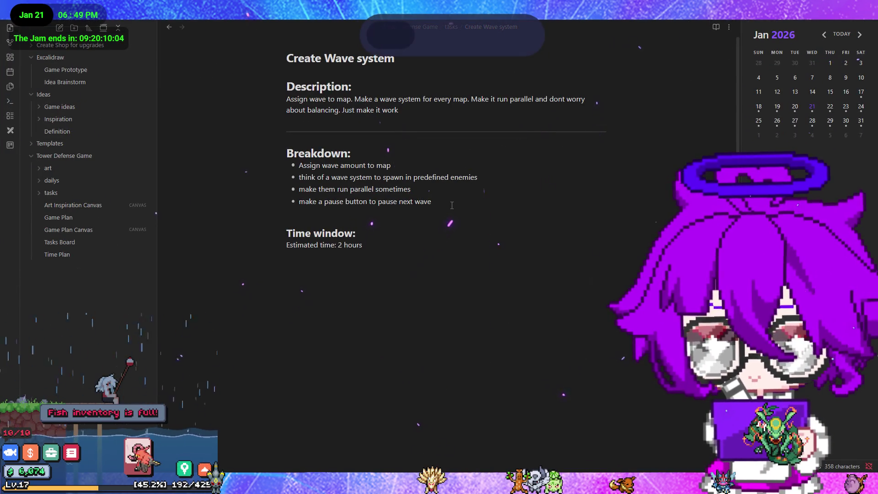
Add 'display current an total wave' as the third breakdown item, after wave spawning
{"action": "key", "text": "Return"}
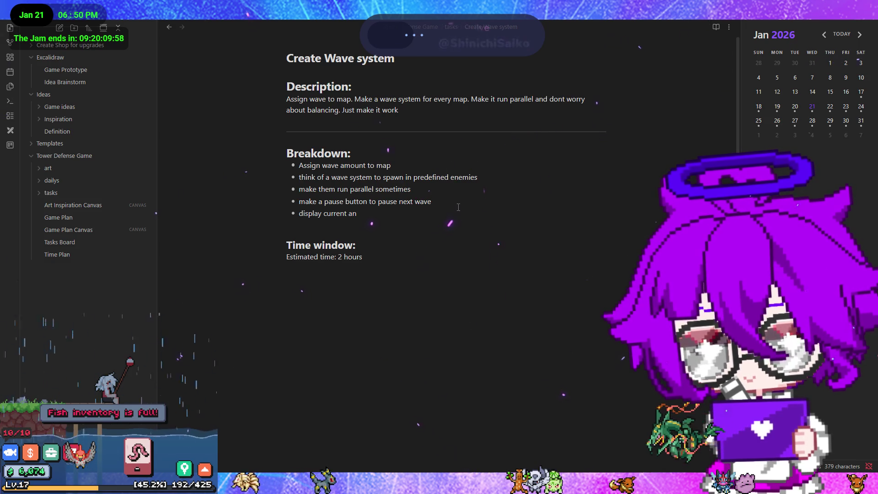
{"action": "type", "text": "total wave"}
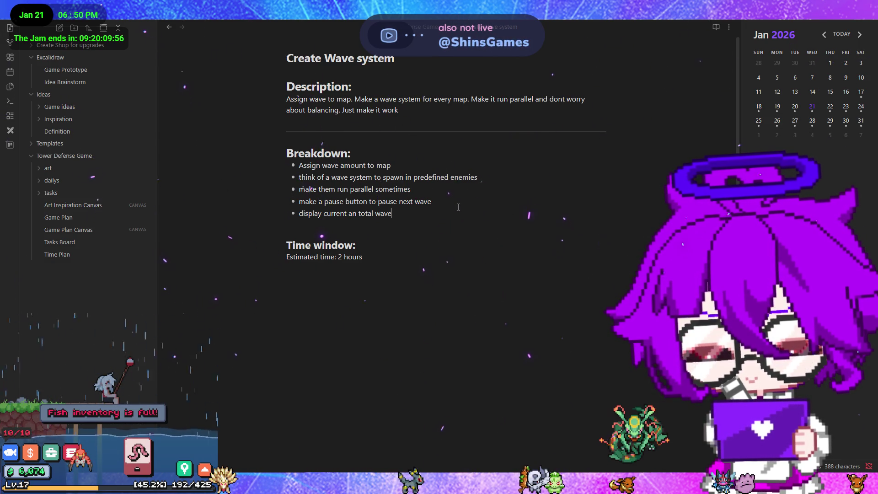
{"action": "left_click_drag", "start_coordinate": [419, 210], "coordinate": [303, 213]}
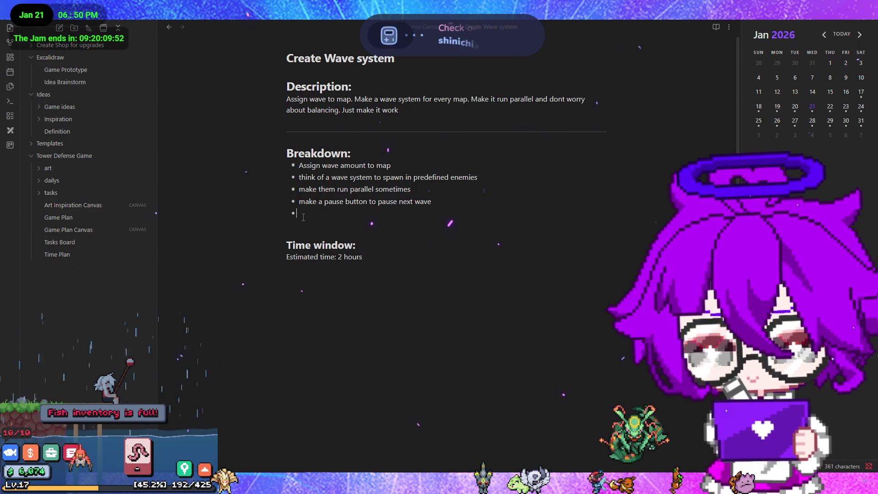
{"action": "key", "text": "BackSpace"}
{"action": "key", "text": "BackSpace"}
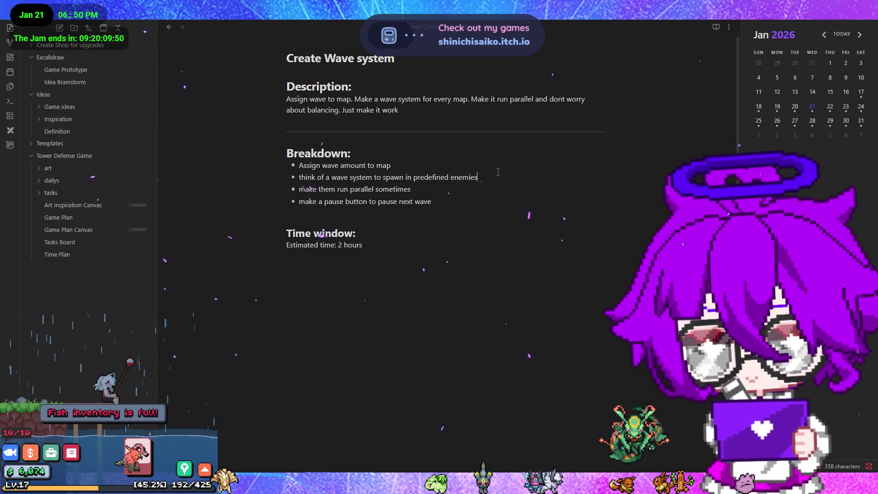
{"action": "left_click", "coordinate": [499, 172]}
{"action": "key", "text": "Return"}
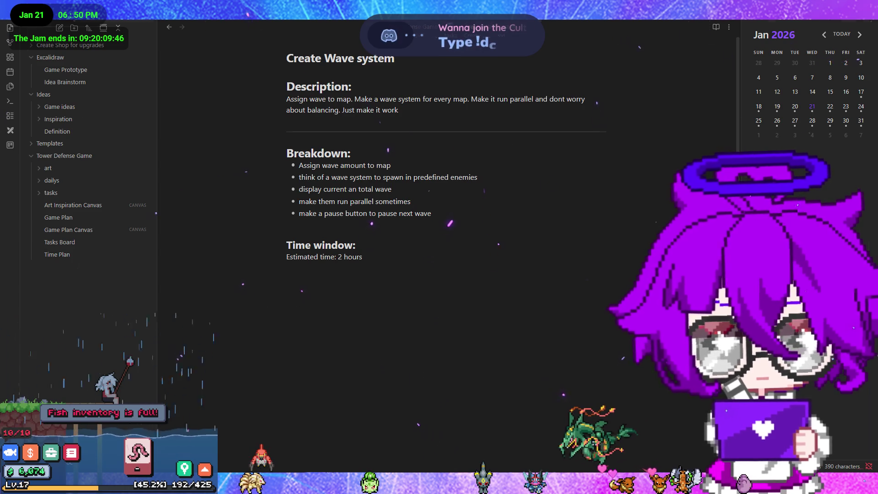
{"action": "key", "text": "alt+Tab"}
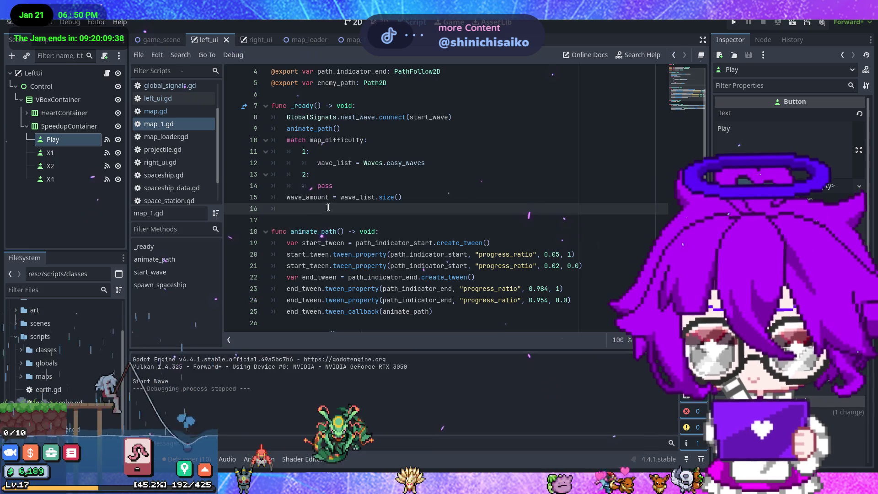
Collapse animate_path and delete the empty line 16 in map_1.gd
{"action": "scroll", "coordinate": [306, 204], "scroll_direction": "down", "scroll_amount": 2}
{"action": "key", "text": "shift+Down"}
{"action": "key", "text": "shift+Down"}
{"action": "key", "text": "alt+f"}
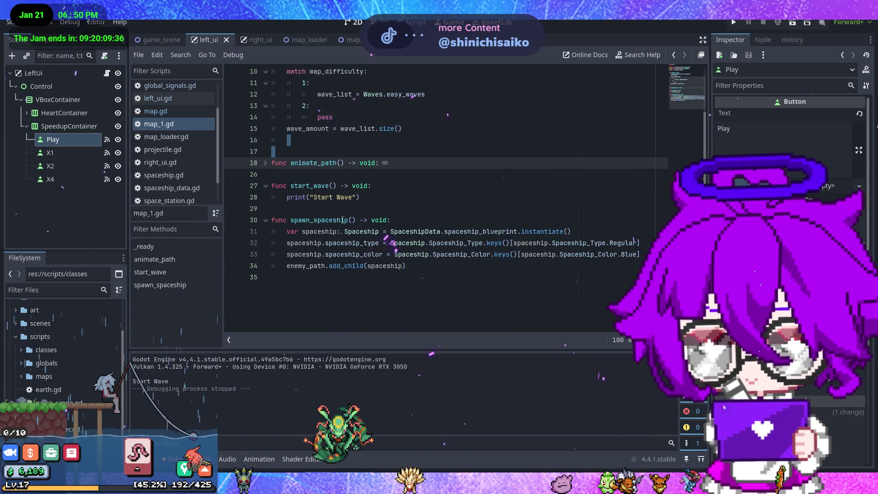
{"action": "scroll", "coordinate": [352, 226], "scroll_direction": "up", "scroll_amount": 2}
{"action": "left_click", "coordinate": [294, 221]}
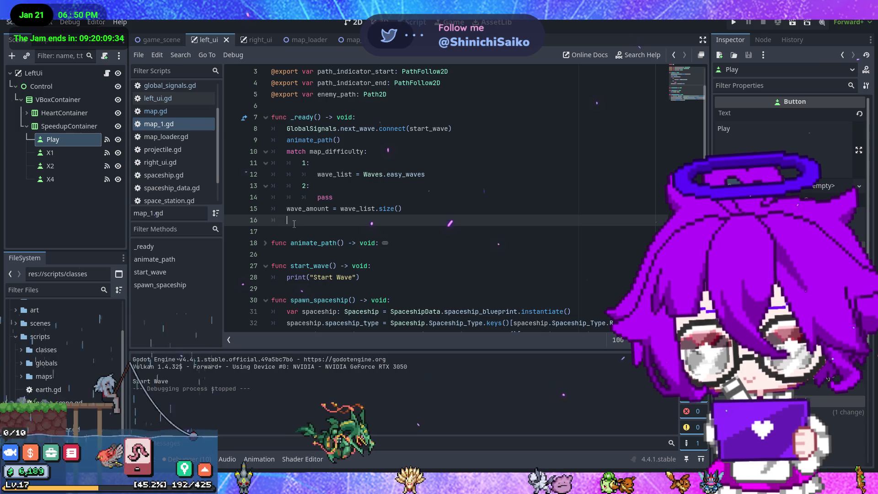
{"action": "key", "text": "BackSpace"}
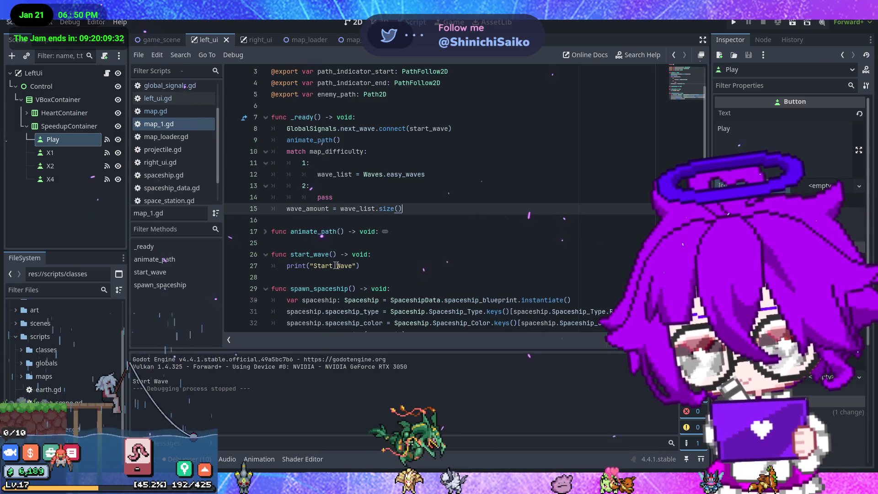
Replace the "Start Wave" print argument with wave_list.current_wave
{"action": "left_click", "coordinate": [376, 265]}
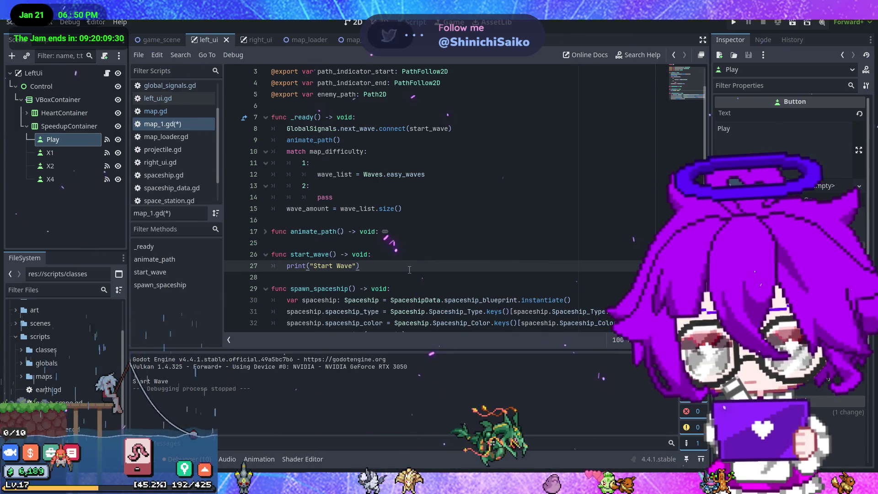
{"action": "scroll", "coordinate": [377, 258], "scroll_direction": "up", "scroll_amount": 1}
{"action": "scroll", "coordinate": [384, 260], "scroll_direction": "down", "scroll_amount": 2}
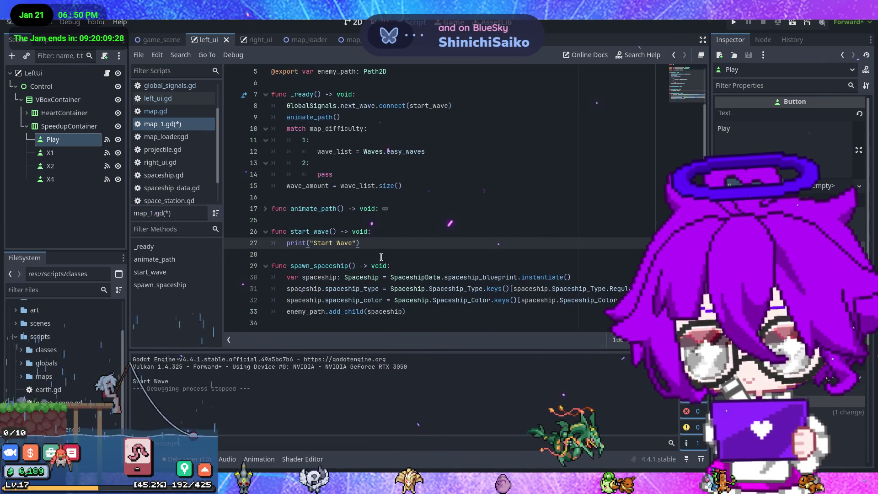
{"action": "scroll", "coordinate": [402, 259], "scroll_direction": "up", "scroll_amount": 1}
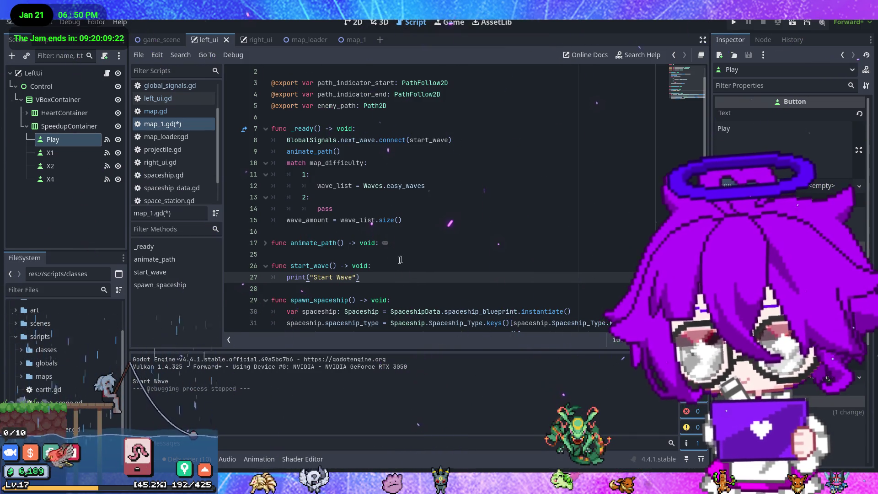
{"action": "left_click_drag", "start_coordinate": [375, 275], "coordinate": [287, 278]}
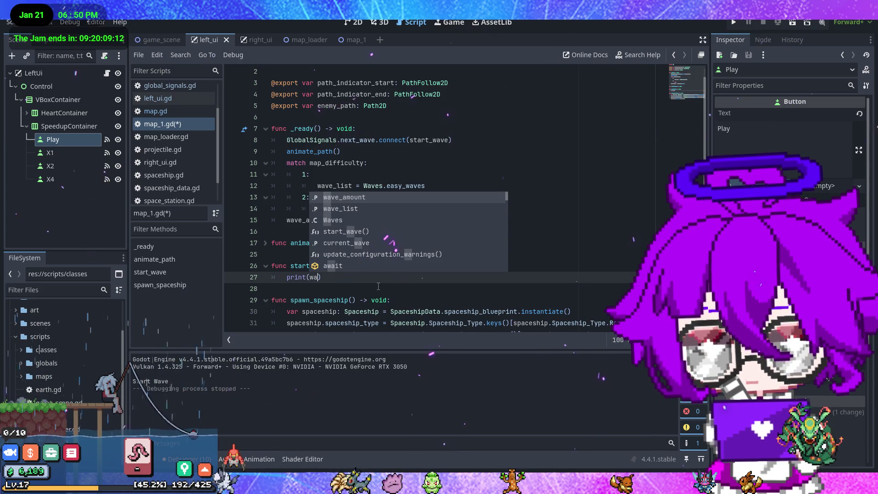
{"action": "key", "text": "Down"}
{"action": "key", "text": "Return"}
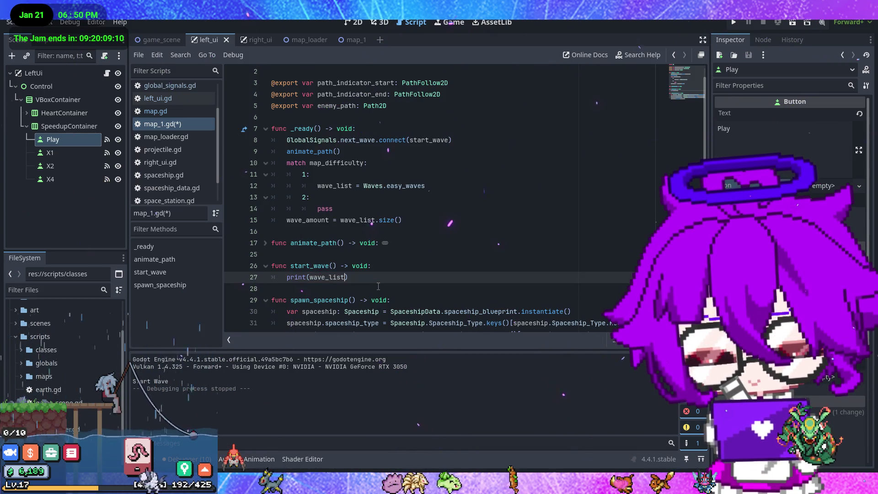
{"action": "type", "text": "."}
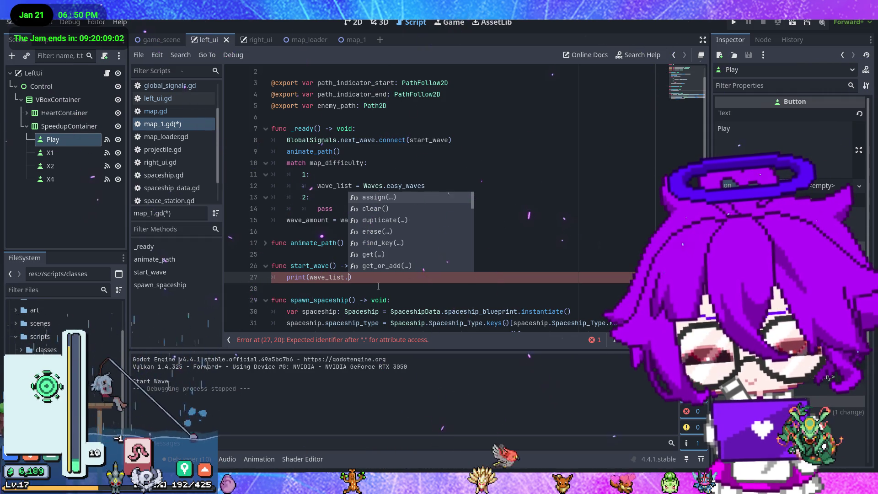
{"action": "type", "text": "cu"}
{"action": "key", "text": "BackSpace"}
{"action": "key", "text": "BackSpace"}
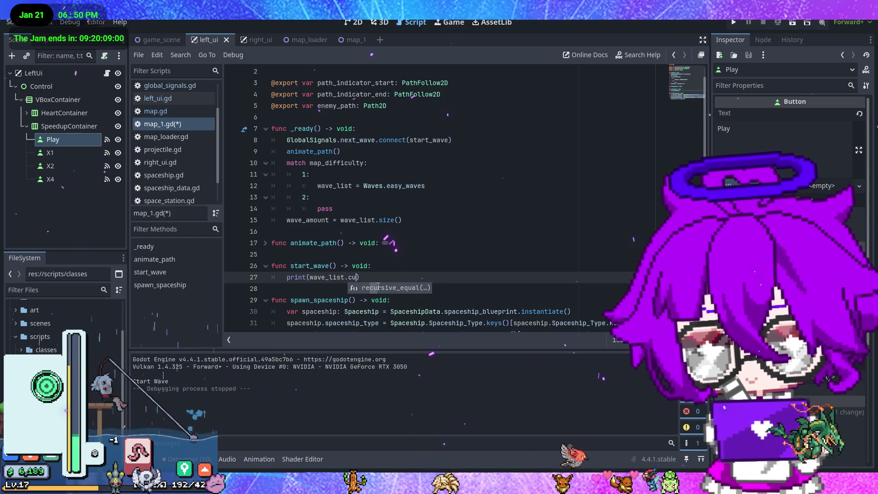
{"action": "type", "text": "w"}
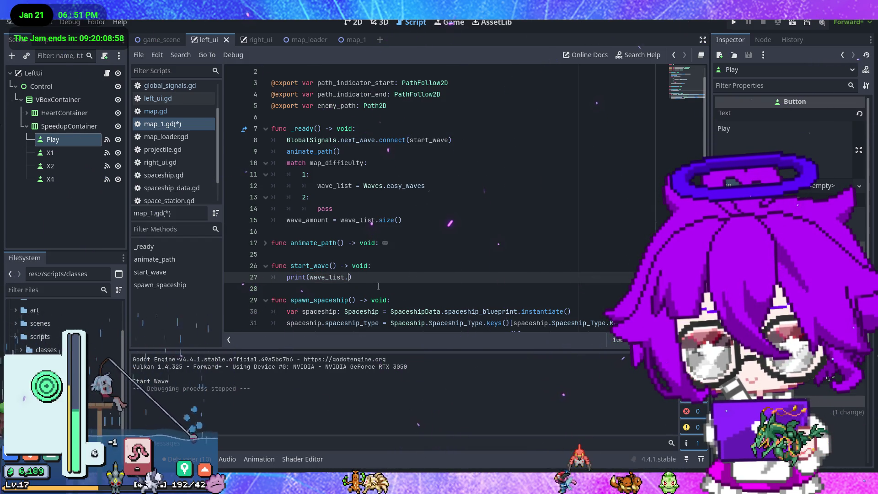
Check the wave property names in map.gd and save map_1.gd
{"action": "left_click", "coordinate": [169, 117]}
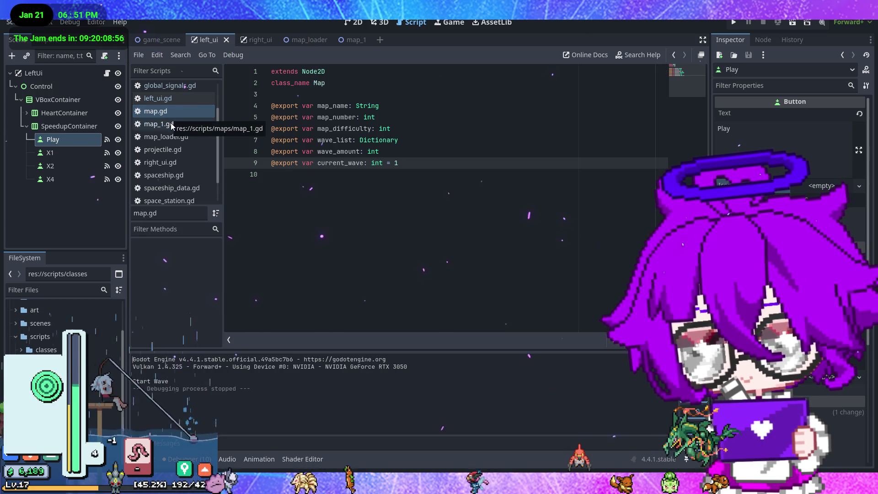
{"action": "key", "text": "ctrl+s"}
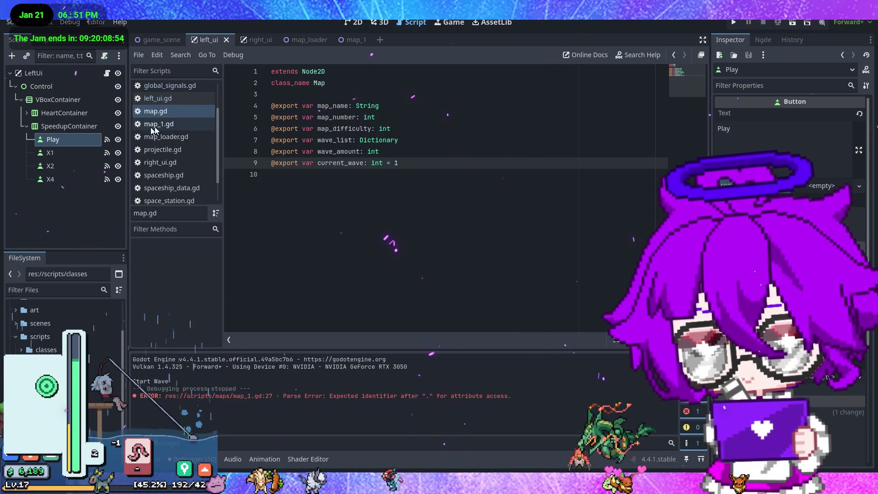
{"action": "left_click", "coordinate": [160, 127]}
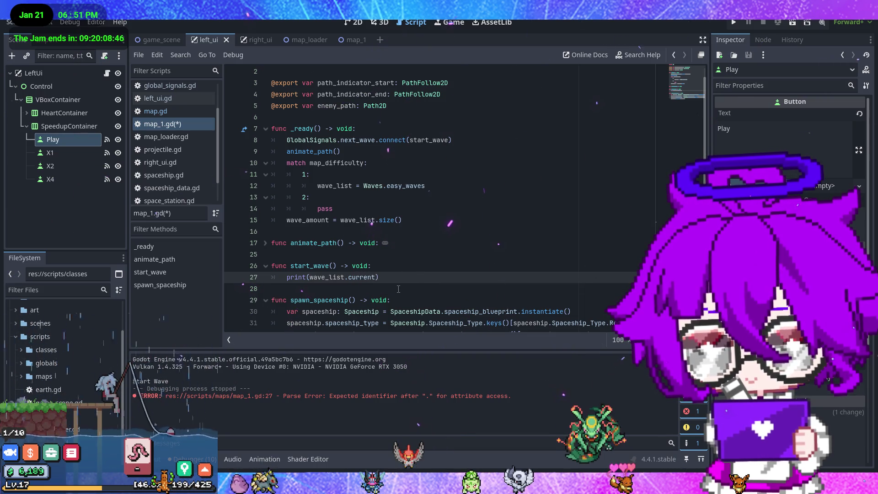
{"action": "key", "text": "ctrl+s"}
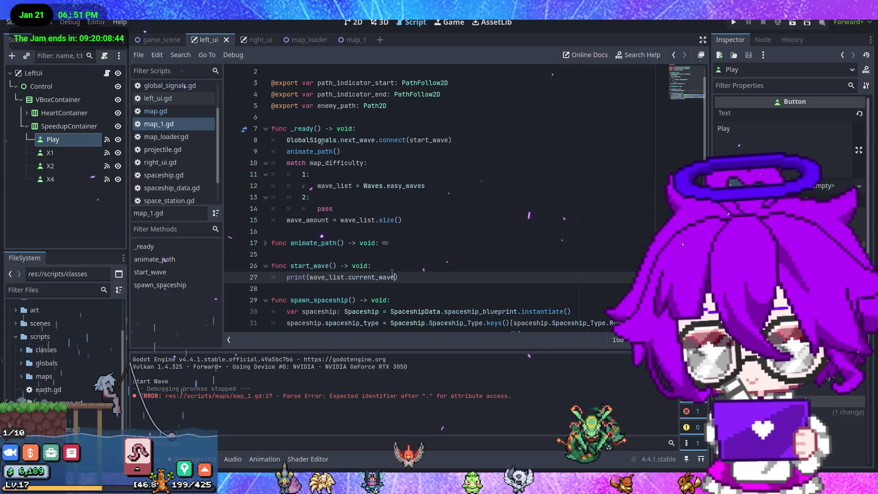
{"action": "left_click", "coordinate": [156, 112]}
{"action": "left_click", "coordinate": [170, 123]}
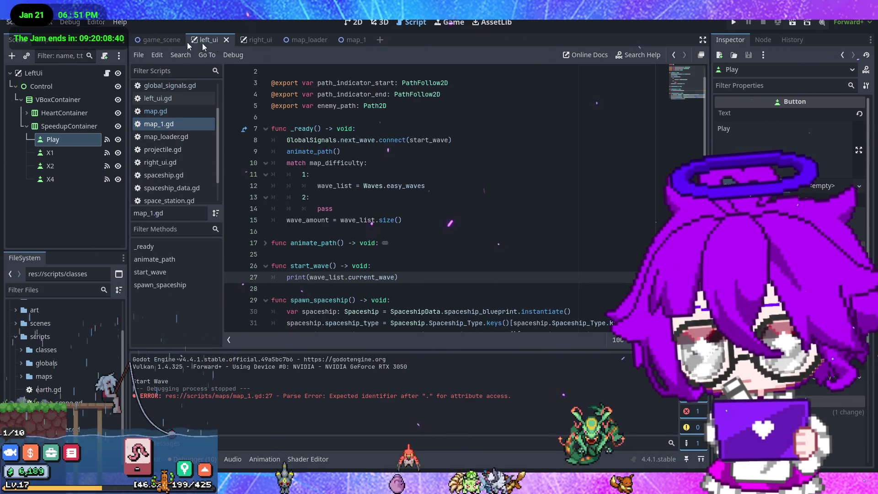
Open the map_loader scene, inspect the Map1 node's exported properties, and save the scene
{"action": "left_click", "coordinate": [152, 44]}
{"action": "left_click", "coordinate": [56, 114]}
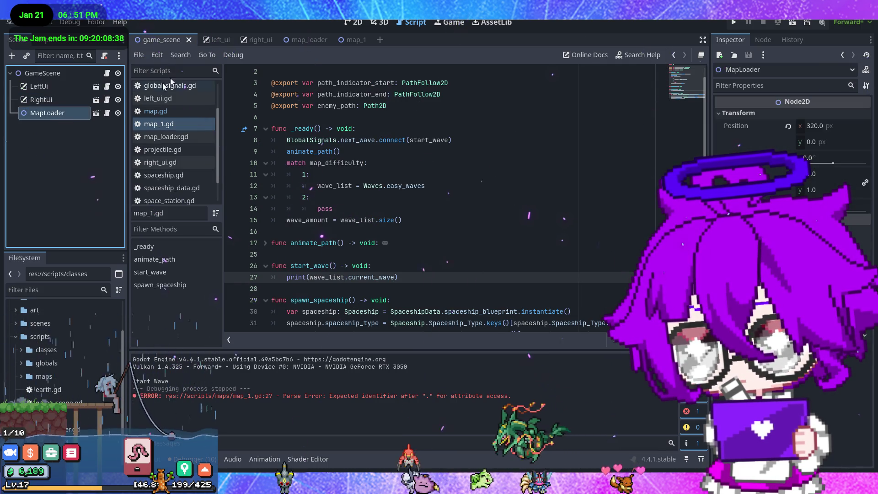
{"action": "left_click", "coordinate": [300, 41]}
{"action": "left_click", "coordinate": [76, 88]}
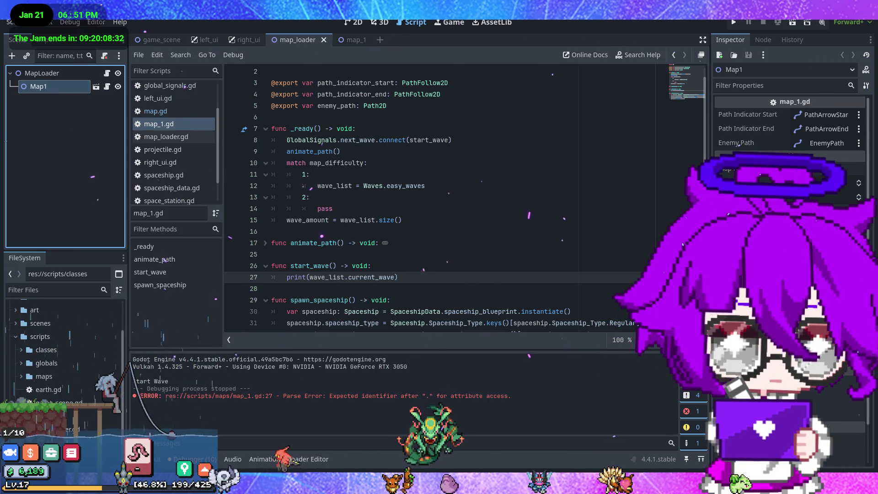
{"action": "key", "text": "ctrl+s"}
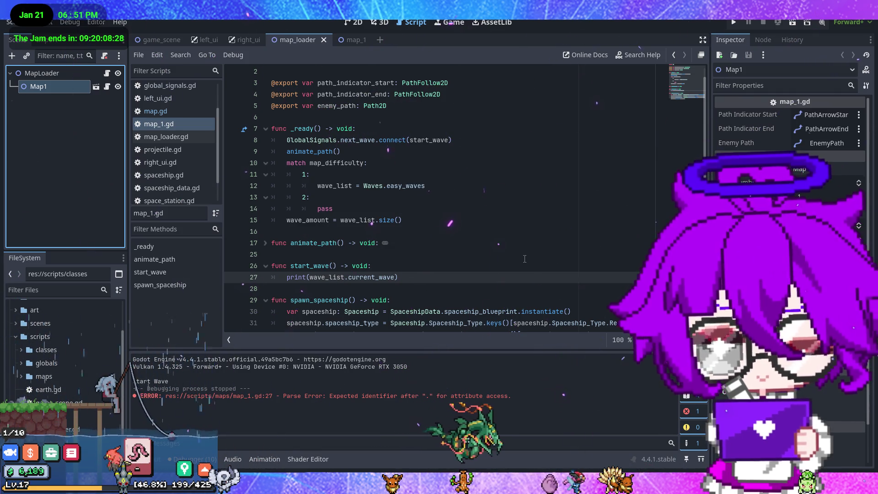
Extend line 27 to print current_wave + "/" + wave_amount, save the script, and run the game
{"action": "left_click", "coordinate": [415, 281]}
{"action": "key", "text": "Left"}
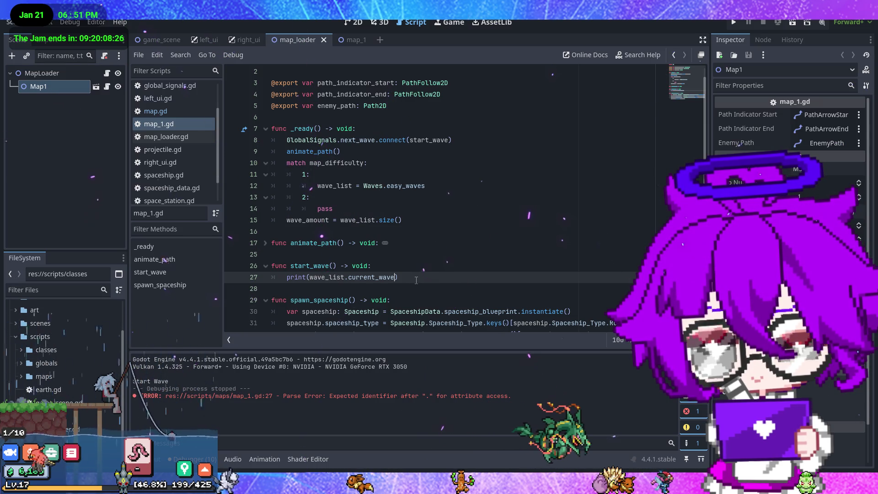
{"action": "type", "text": "+ \"/\" +"}
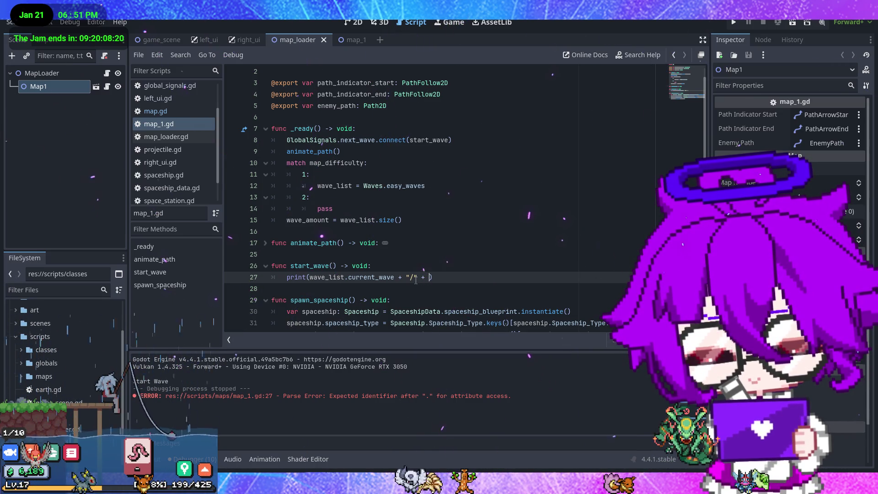
{"action": "key", "text": "BackSpace"}
{"action": "key", "text": "BackSpace"}
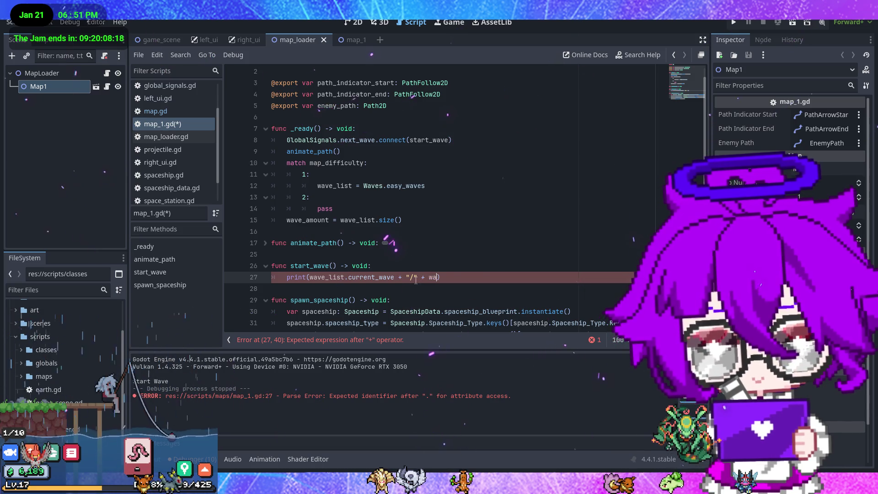
{"action": "key", "text": "Return"}
{"action": "key", "text": "ctrl+s"}
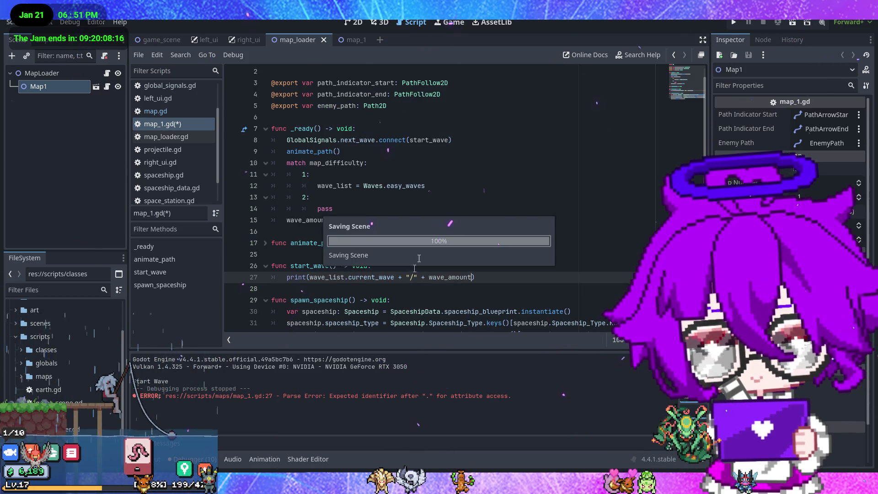
{"action": "left_click", "coordinate": [733, 22]}
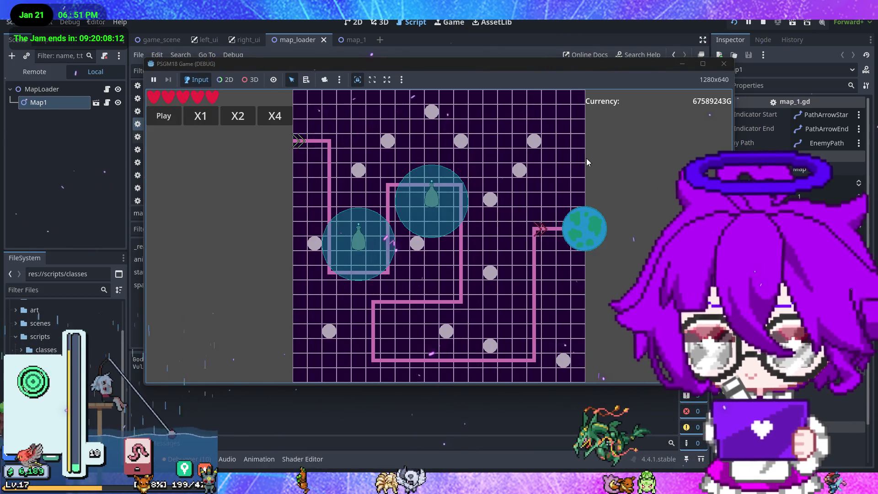
Start the first wave in the game, hit the line 27 error, and begin indexing wave_list with [
{"action": "mouse_move", "coordinate": [498, 67]}
{"action": "left_mouse_down"}
{"action": "mouse_move", "coordinate": [507, 52]}
{"action": "mouse_move", "coordinate": [482, 76]}
{"action": "left_mouse_up"}
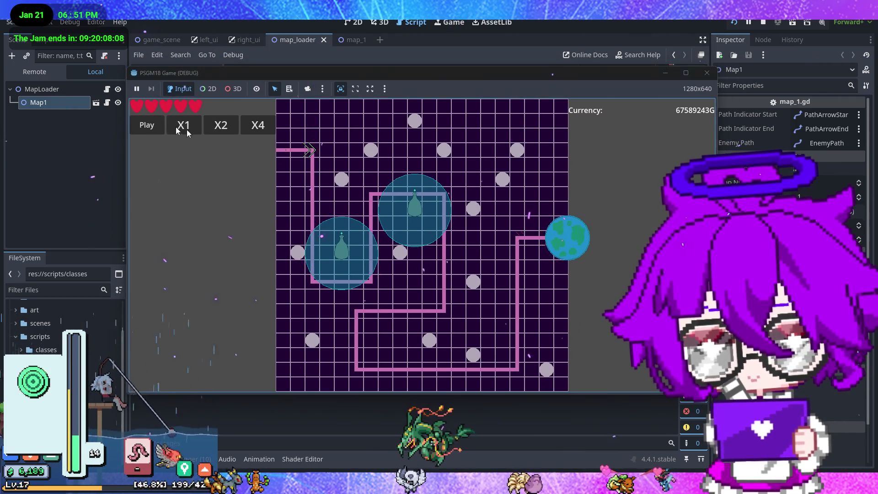
{"action": "left_click", "coordinate": [155, 127]}
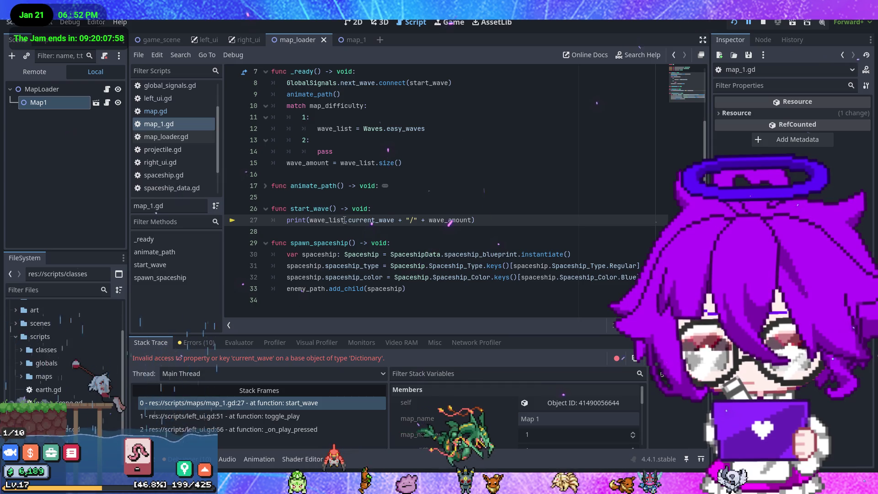
{"action": "key", "text": "BackSpace"}
{"action": "type", "text": "["}
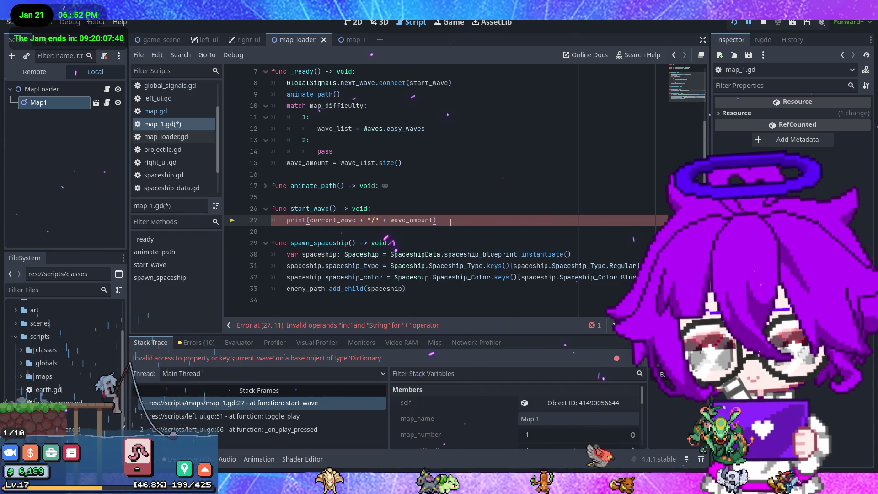
Wrap current_wave in str() inside the line 27 print
{"action": "left_click", "coordinate": [311, 221]}
{"action": "type", "text": "str"}
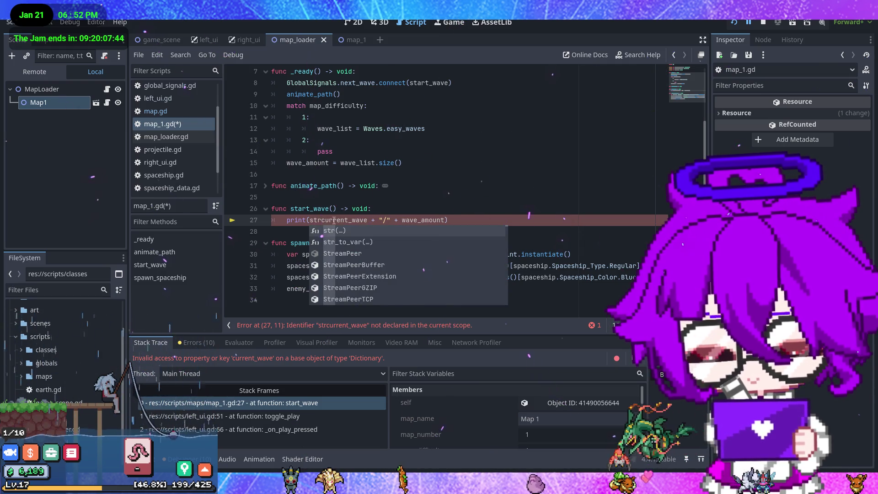
{"action": "type", "text": "("}
{"action": "left_click", "coordinate": [372, 220]}
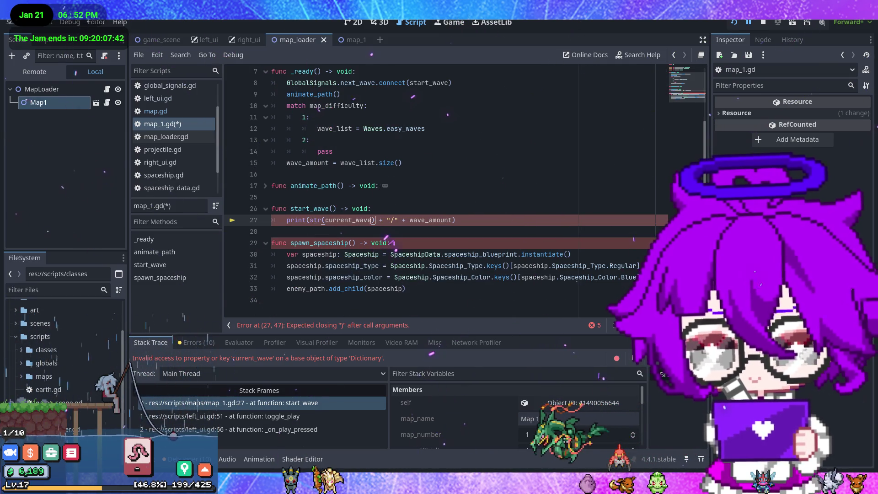
{"action": "type", "text": ")"}
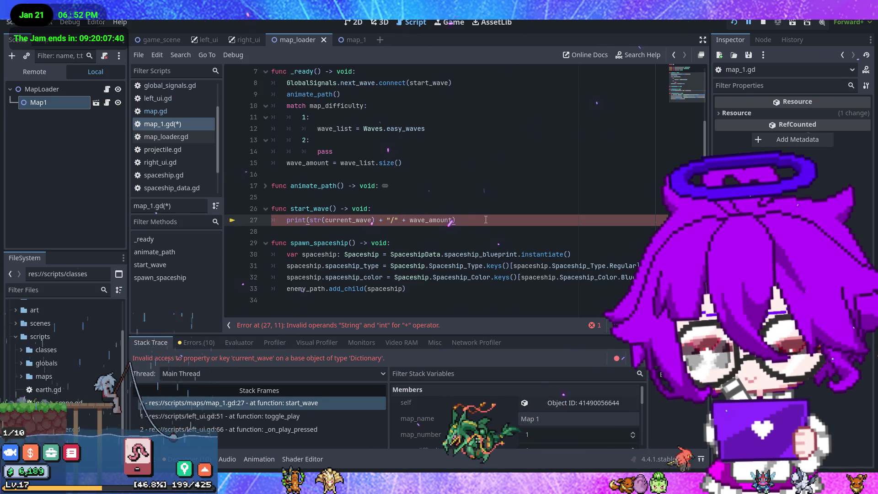
Add print(wave_list[current_wave]) on a new line 28
{"action": "key", "text": "Return"}
{"action": "type", "text": "wave_list["}
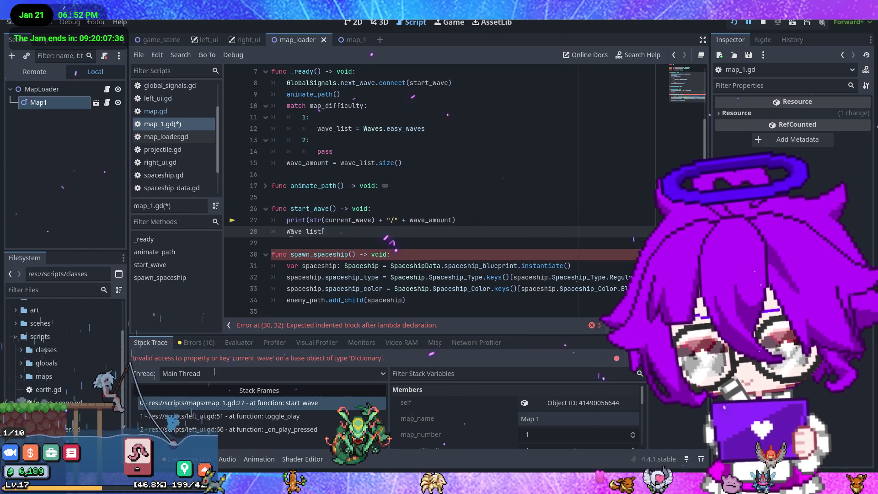
{"action": "left_click", "coordinate": [291, 232]}
{"action": "type", "text": "print"}
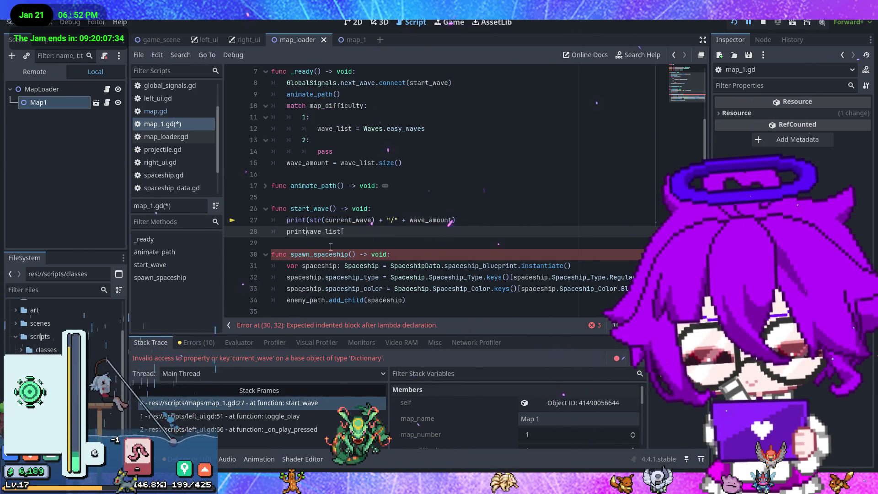
{"action": "type", "text": "("}
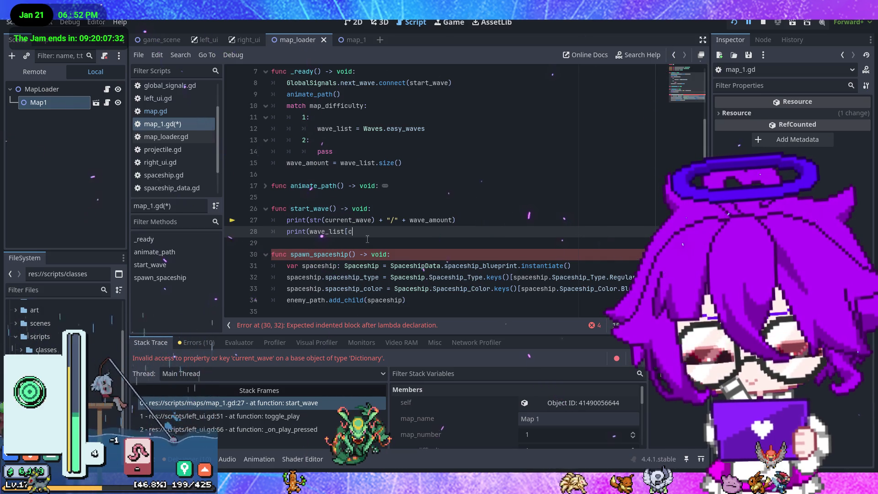
{"action": "type", "text": "current_wave]"}
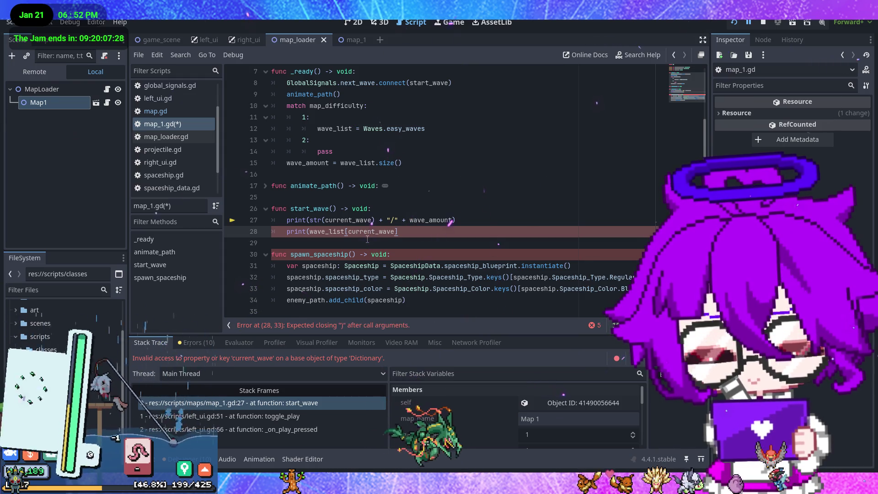
{"action": "type", "text": ")"}
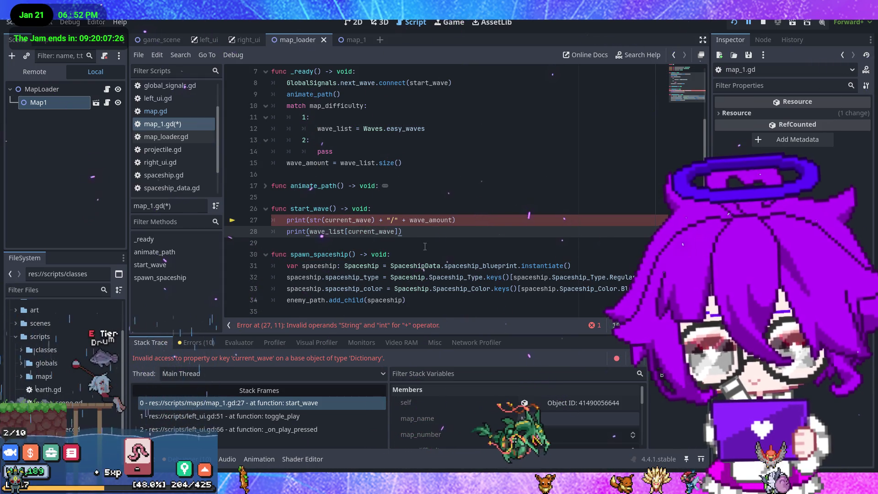
Wrap wave_amount in str(), save the script, and restart the game
{"action": "left_click", "coordinate": [409, 222]}
{"action": "type", "text": "str("}
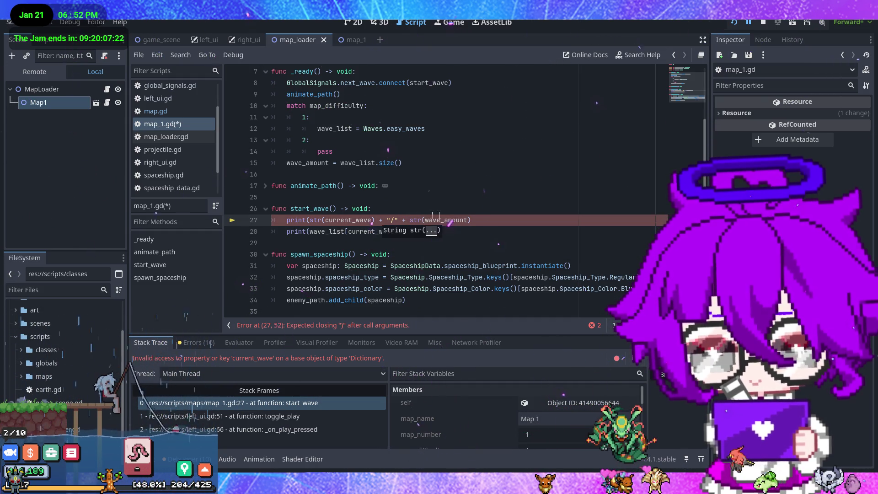
{"action": "key", "text": "ctrl+s"}
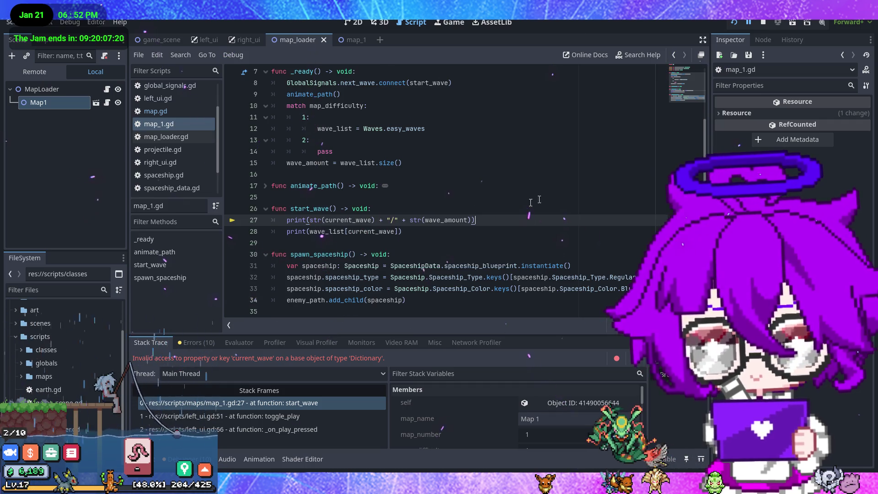
{"action": "left_click", "coordinate": [732, 23]}
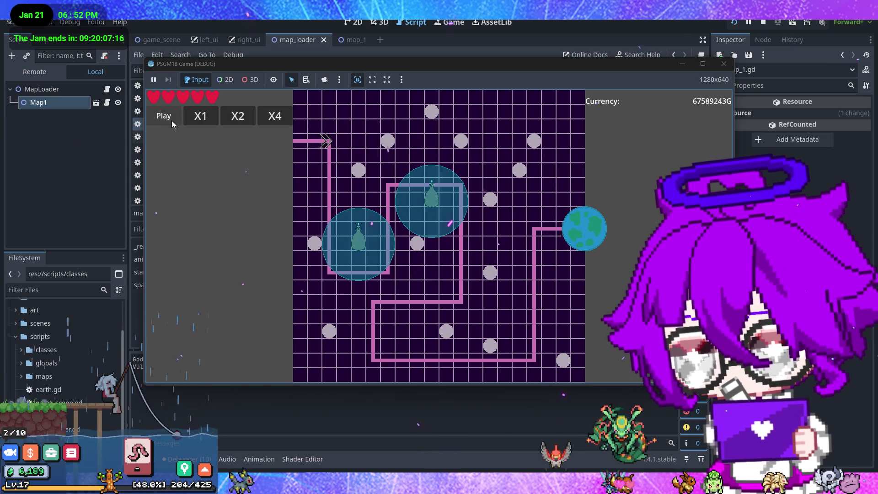
Play a wave, confirm the output shows 1/2 and the wave's spawn entries, then close the game
{"action": "mouse_move", "coordinate": [480, 63]}
{"action": "left_mouse_down"}
{"action": "mouse_move", "coordinate": [538, 55]}
{"action": "mouse_move", "coordinate": [488, 44]}
{"action": "left_mouse_up"}
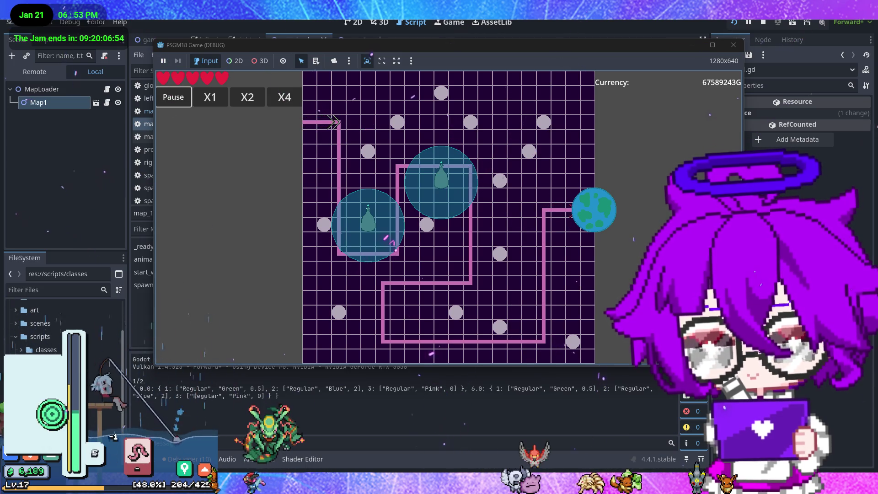
{"action": "left_click", "coordinate": [730, 48]}
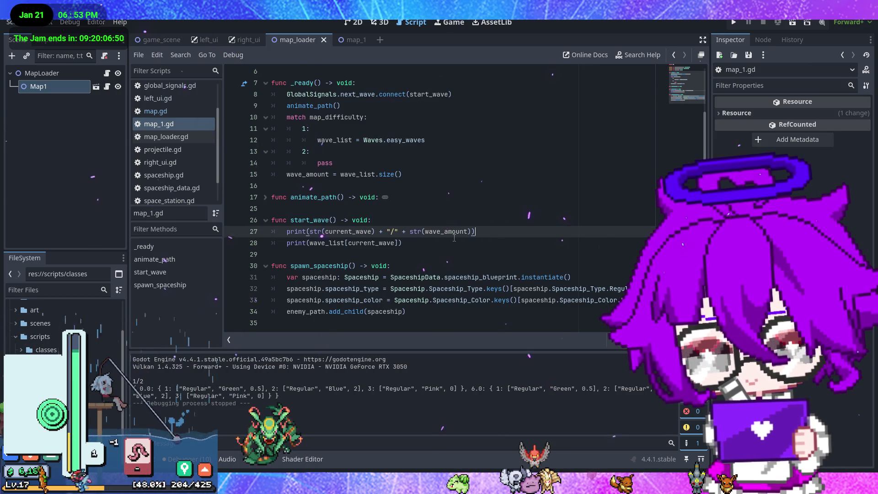
Comment out the print(wave_list[current_wave]) line with Ctrl+K and add a blank line below it
{"action": "mouse_move", "coordinate": [454, 238]}
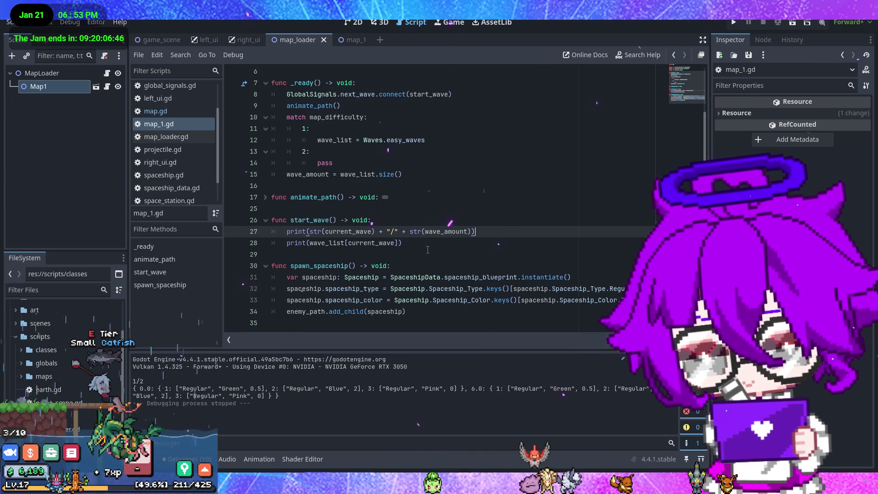
{"action": "left_click", "coordinate": [424, 246]}
{"action": "mouse_move", "coordinate": [363, 248]}
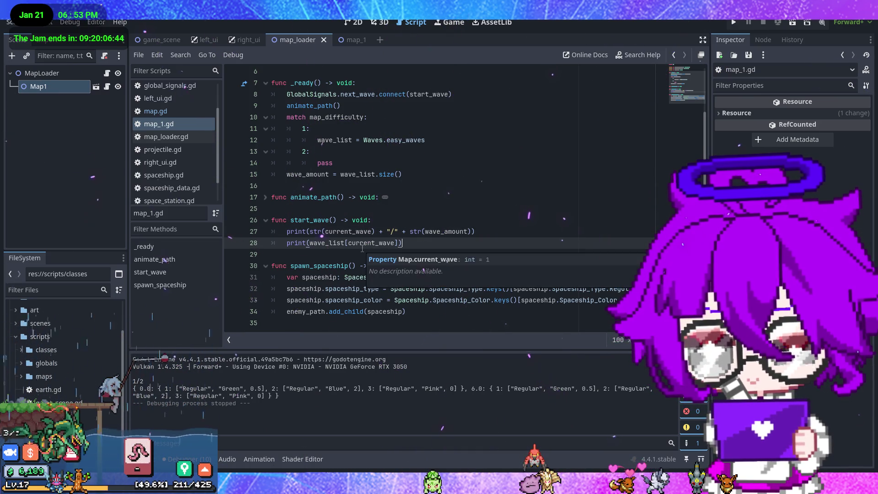
{"action": "left_click_drag", "start_coordinate": [499, 229], "coordinate": [283, 233]}
{"action": "key", "text": "ctrl+k"}
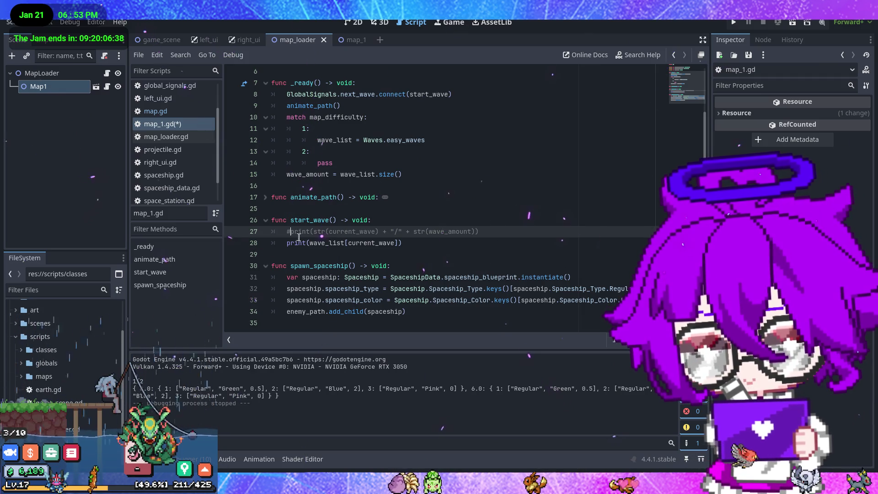
{"action": "key", "text": "ctrl+k"}
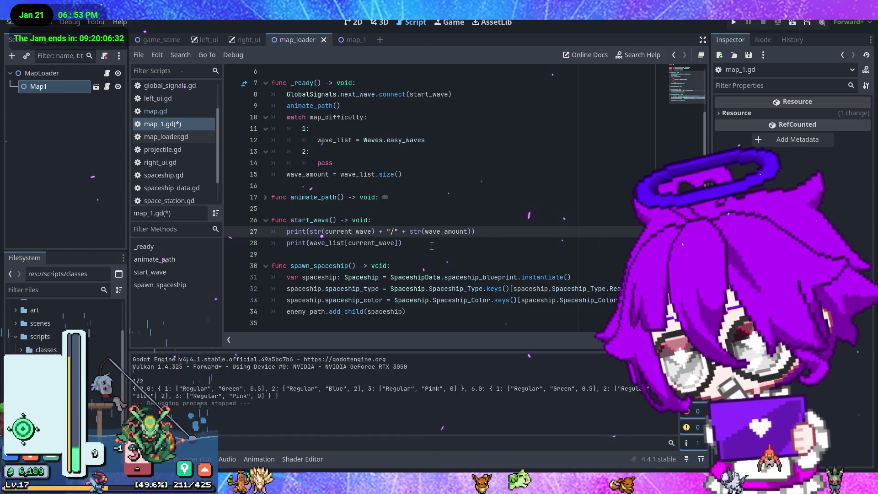
{"action": "left_click", "coordinate": [432, 246]}
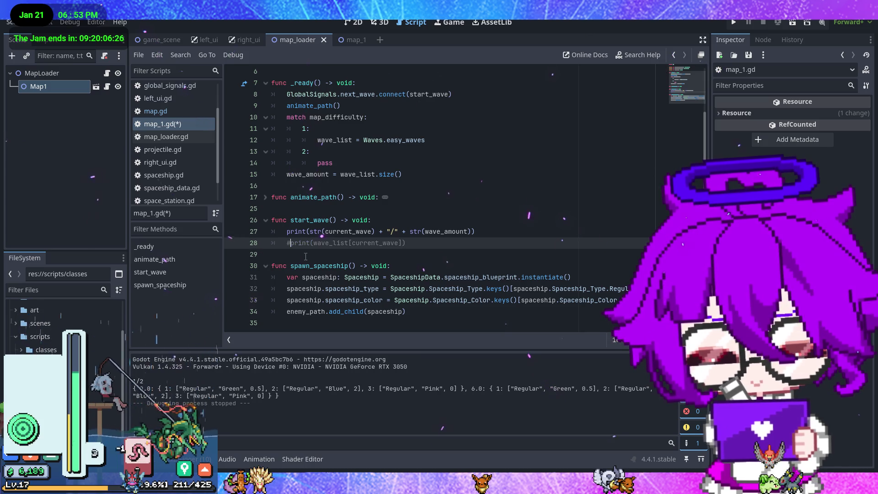
{"action": "left_click", "coordinate": [445, 248]}
{"action": "key", "text": "Return"}
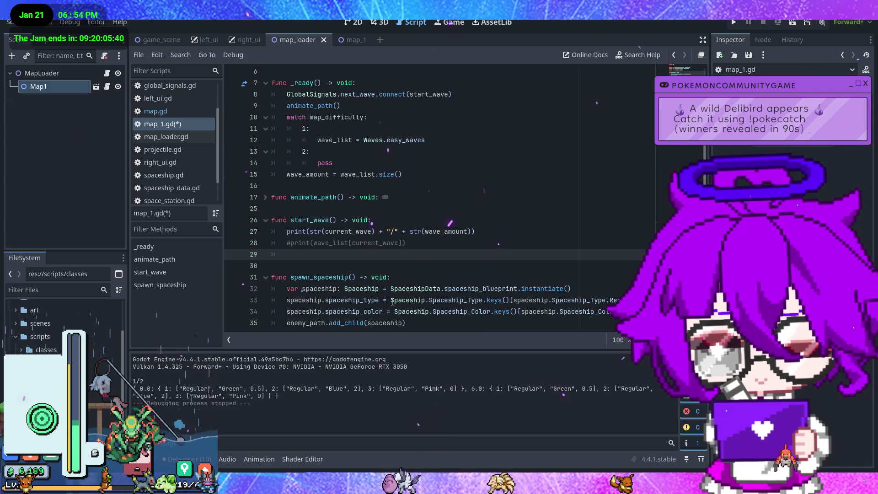
Comment out the Spaceship_Type keys value on line 33
{"action": "left_click_drag", "start_coordinate": [391, 303], "coordinate": [430, 303]}
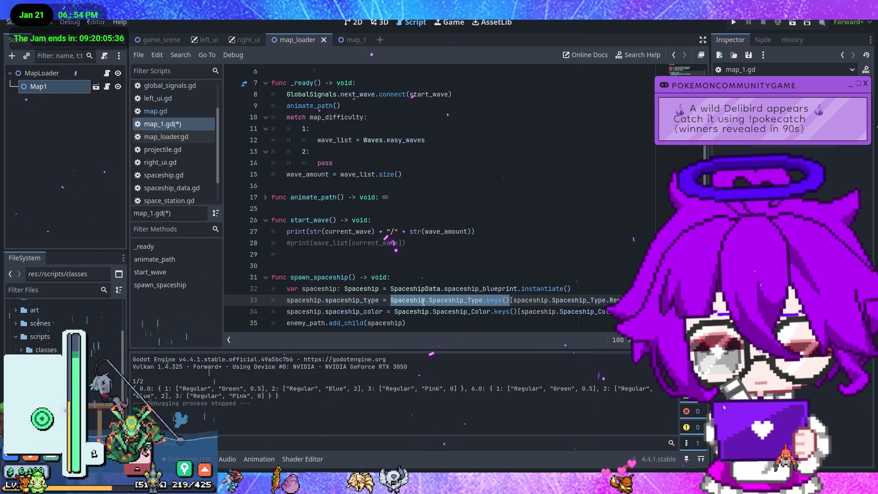
{"action": "left_click", "coordinate": [510, 300]}
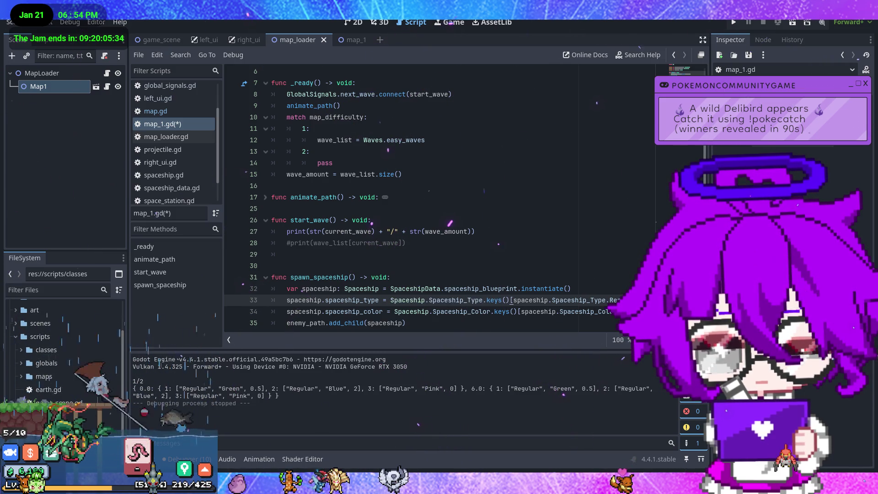
{"action": "left_click", "coordinate": [392, 300]}
{"action": "type", "text": "#"}
{"action": "left_click", "coordinate": [395, 313]}
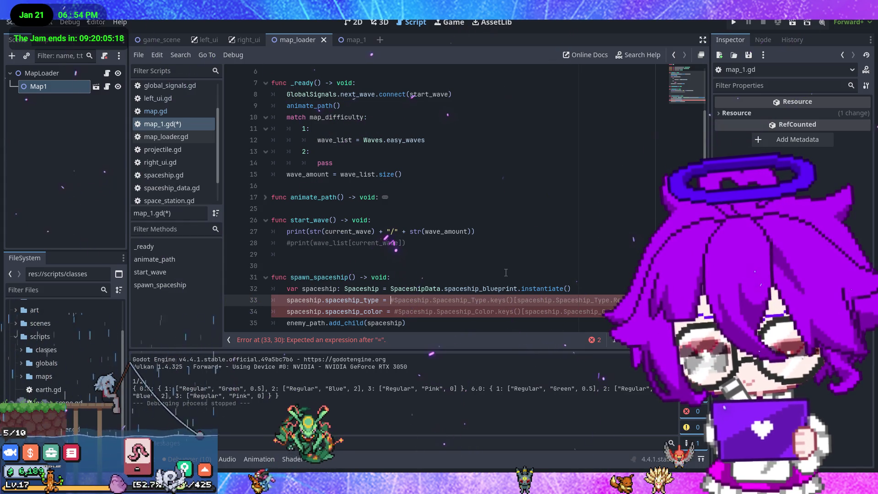
Declare the spawn_spaceship parameter as spaceship: Array
{"action": "left_click", "coordinate": [462, 273]}
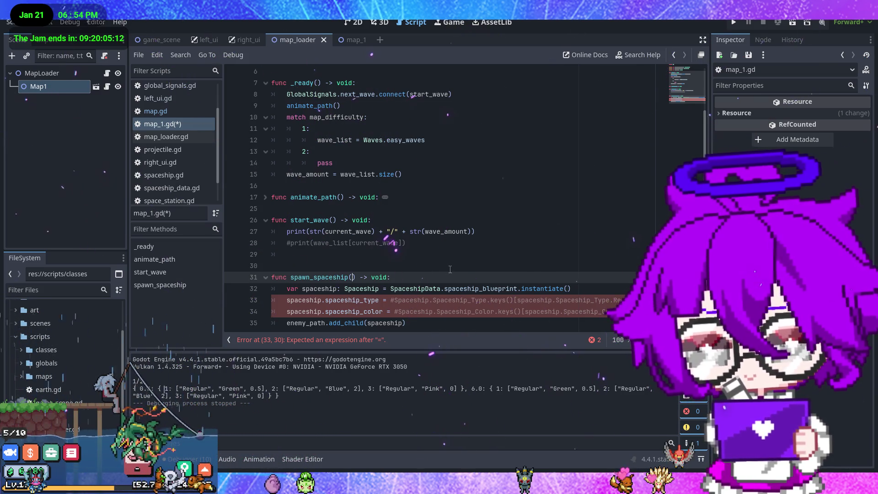
{"action": "scroll", "coordinate": [451, 270], "scroll_direction": "down", "scroll_amount": 1}
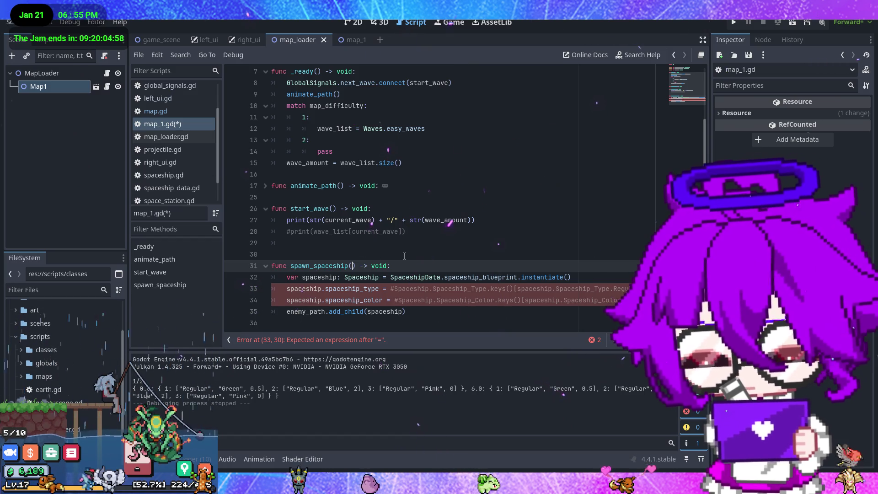
{"action": "type", "text": "spa"}
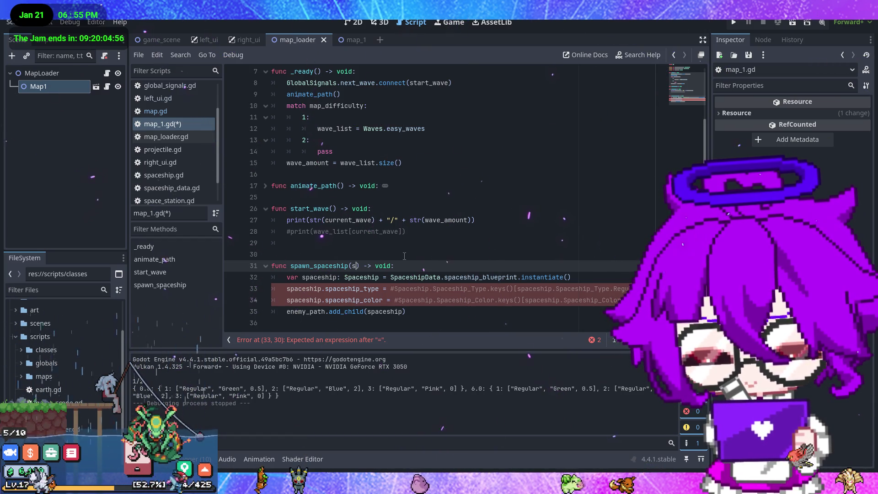
{"action": "type", "text": "ceship"}
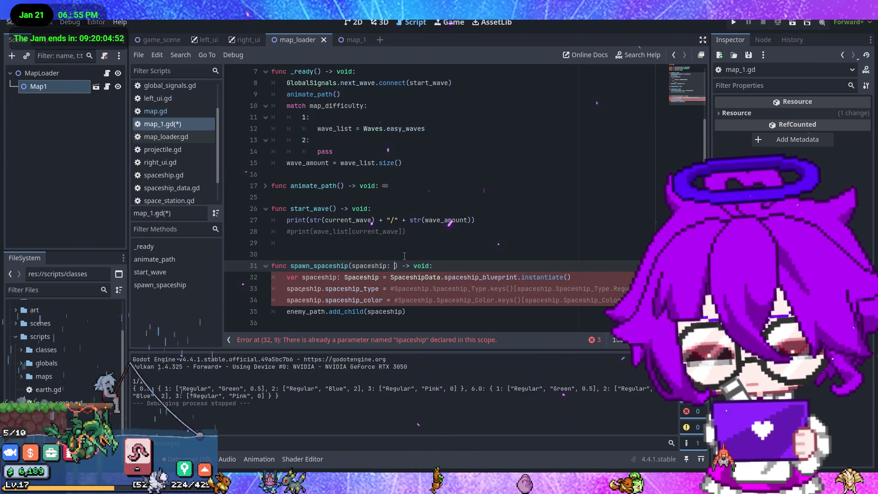
{"action": "type", "text": ": Array"}
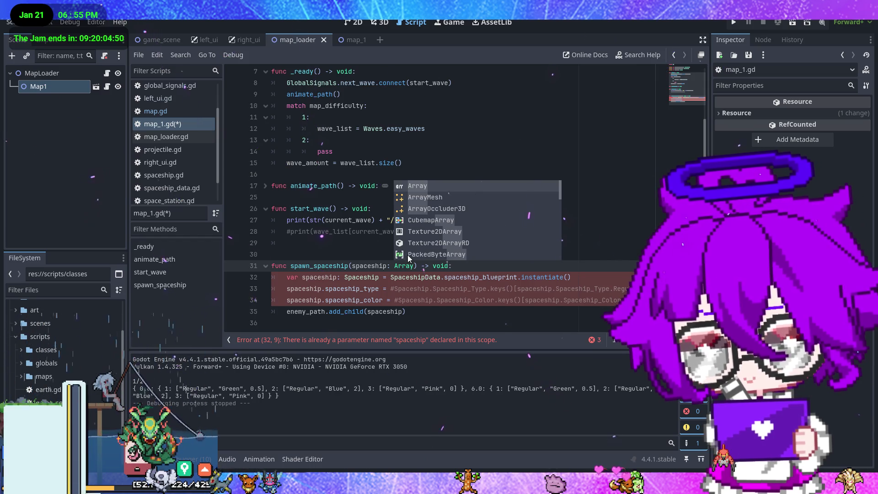
{"action": "key", "text": "Escape"}
Call spawn_spaceship(wave_list[0.0]) on line 29 and set spaceship_type from spaceship[0]
{"action": "left_click", "coordinate": [420, 245]}
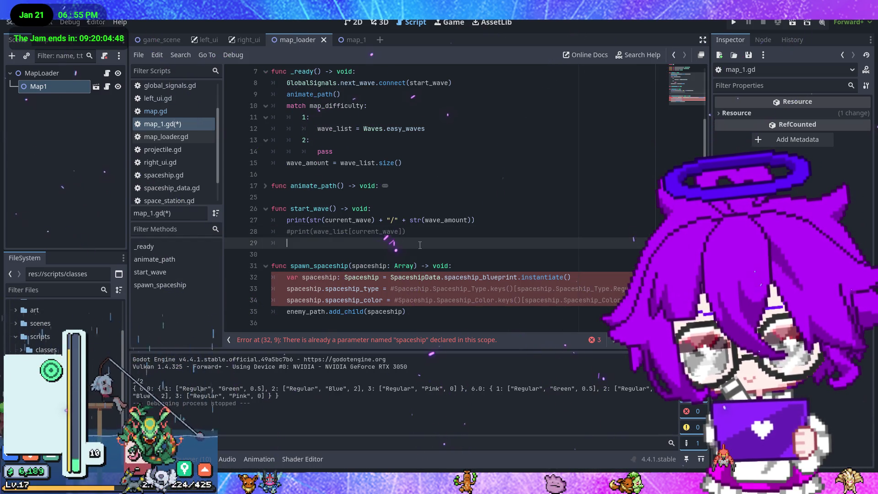
{"action": "key", "text": "Return"}
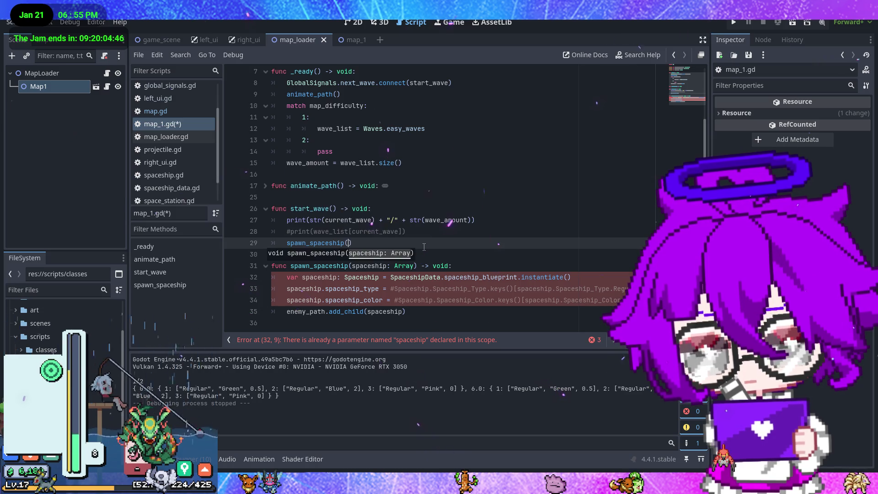
{"action": "type", "text": "ave"}
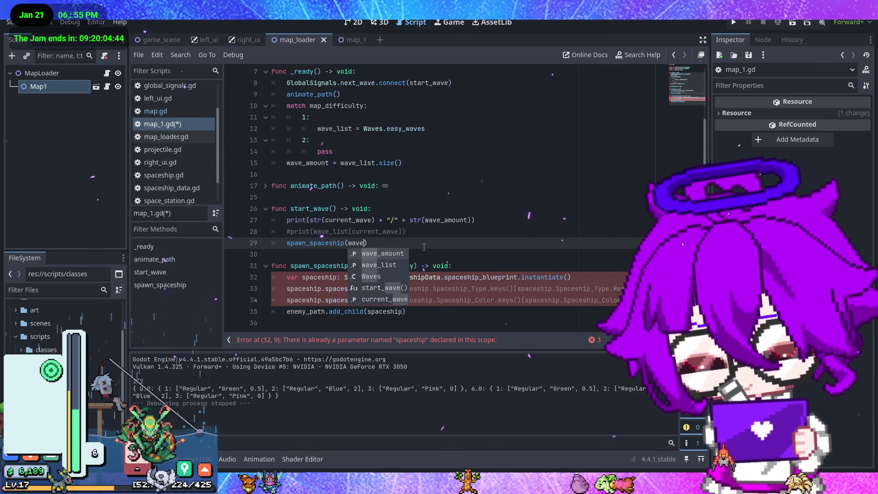
{"action": "key", "text": "Down"}
{"action": "key", "text": "Return"}
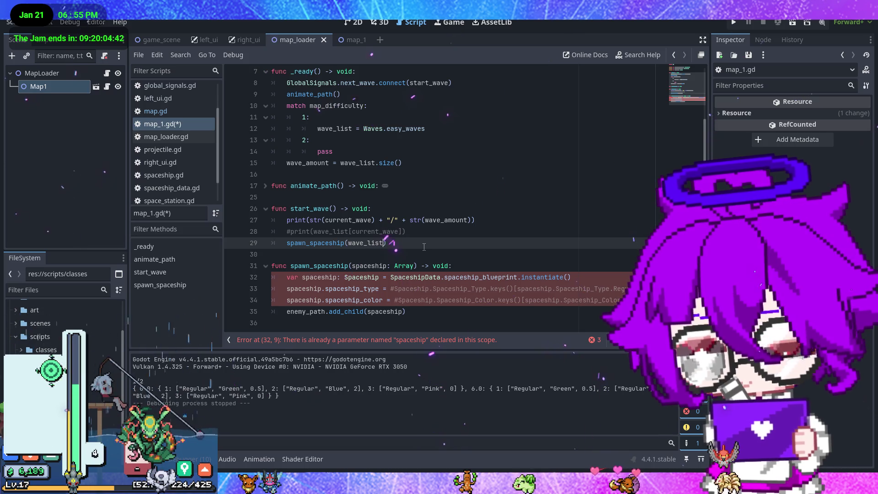
{"action": "type", "text": "0.0"}
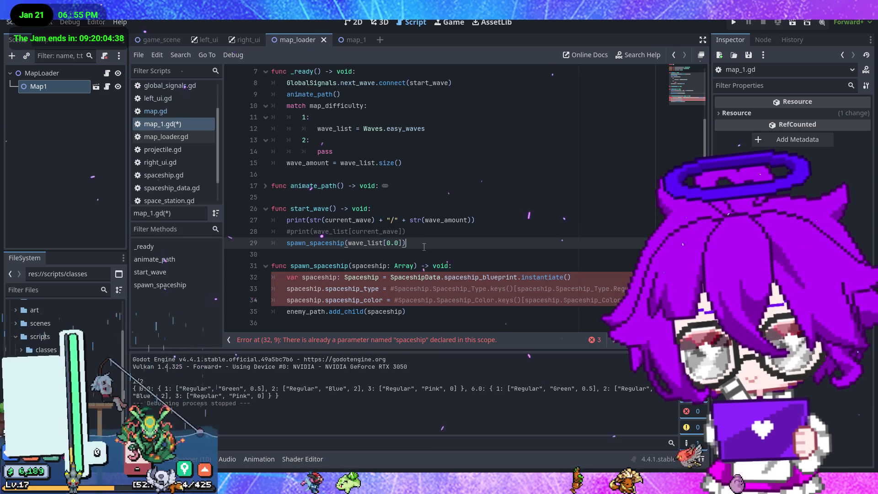
{"action": "left_click", "coordinate": [392, 289]}
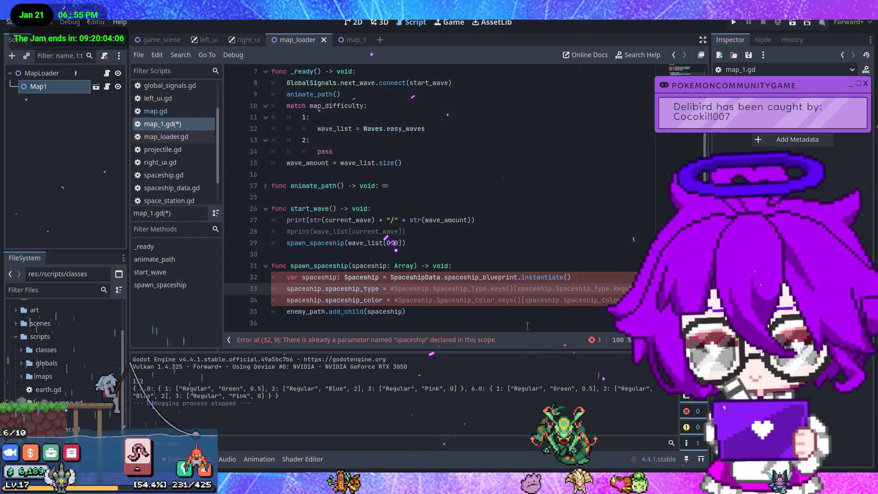
{"action": "type", "text": "spaceship[0]"}
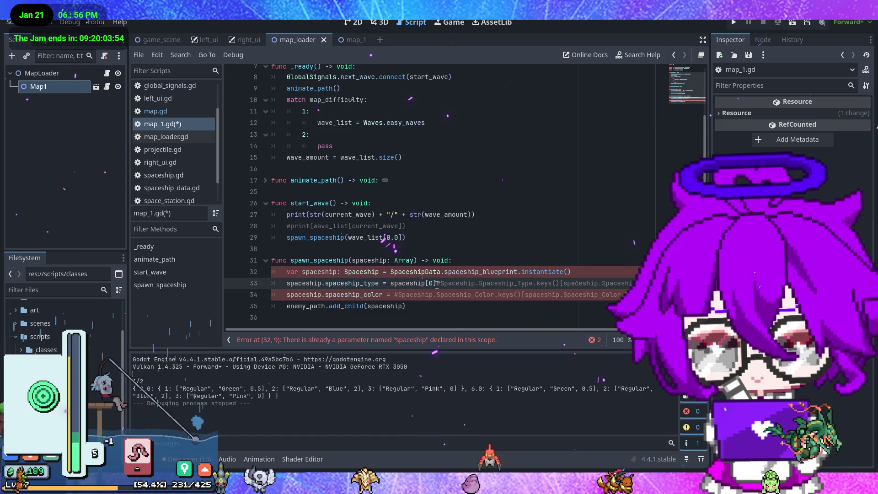
Rename the spawn_spaceship parameter from spaceship to wave_enemy
{"action": "left_click", "coordinate": [388, 261]}
{"action": "left_click_drag", "start_coordinate": [387, 261], "coordinate": [352, 261]}
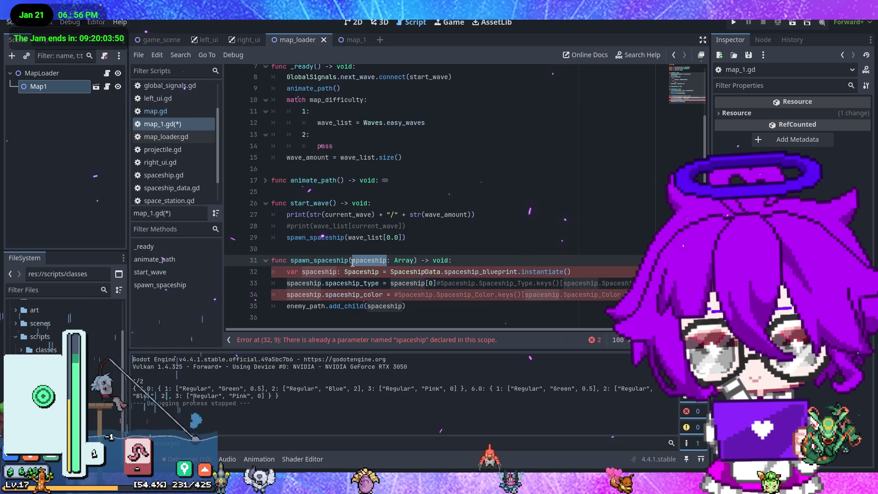
{"action": "type", "text": "wave"}
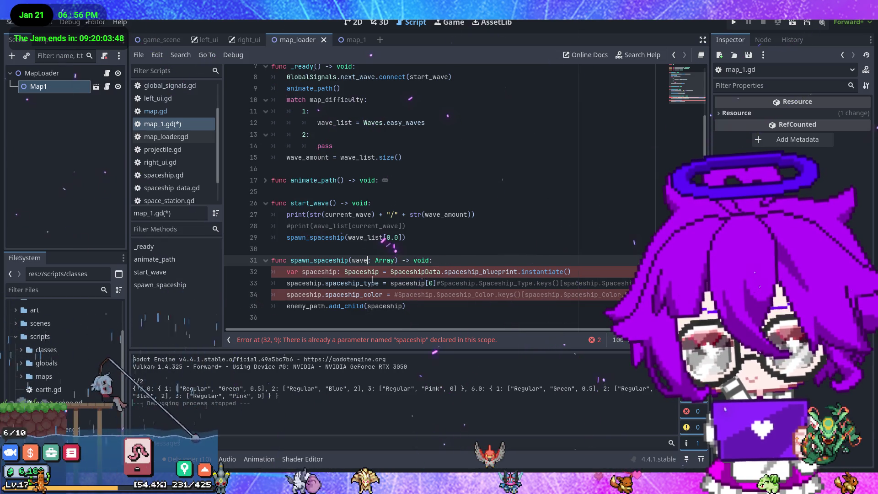
{"action": "type", "text": "_enemy"}
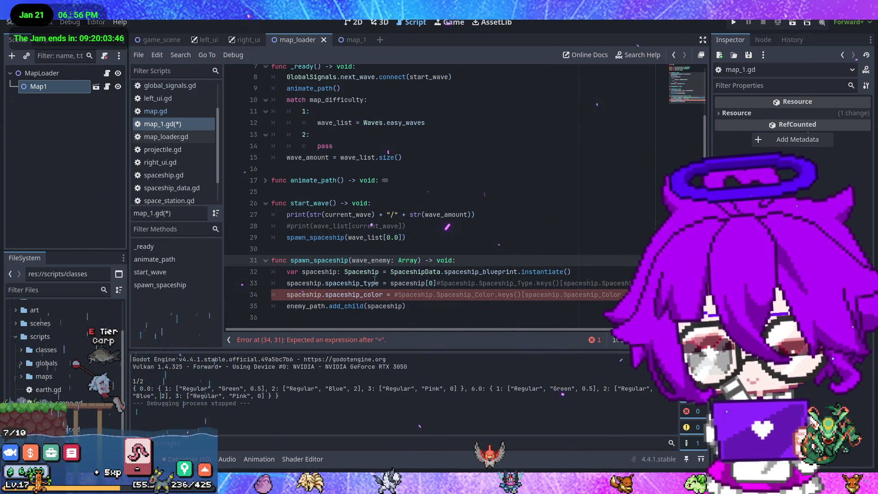
{"action": "left_click_drag", "start_coordinate": [391, 261], "coordinate": [372, 261]}
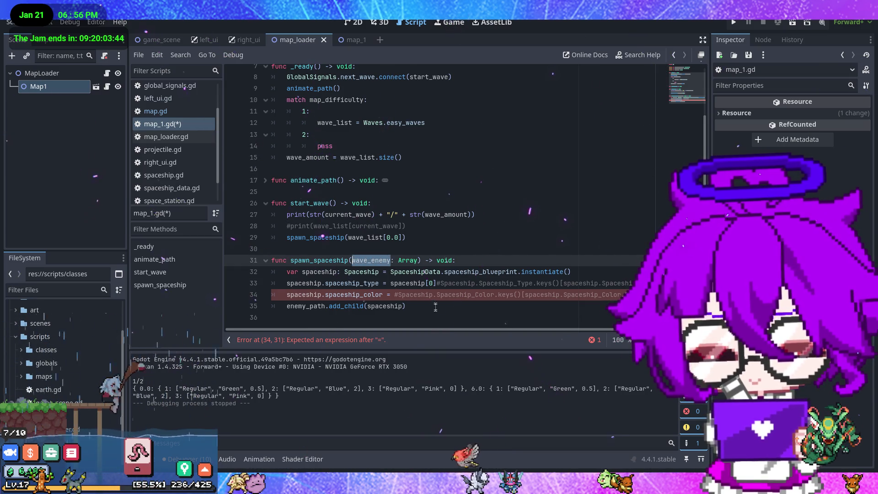
Use wave_enemy[0] and wave_enemy[1] for type and colour, save map_1.gd, and run the project
{"action": "double_click", "coordinate": [412, 283]}
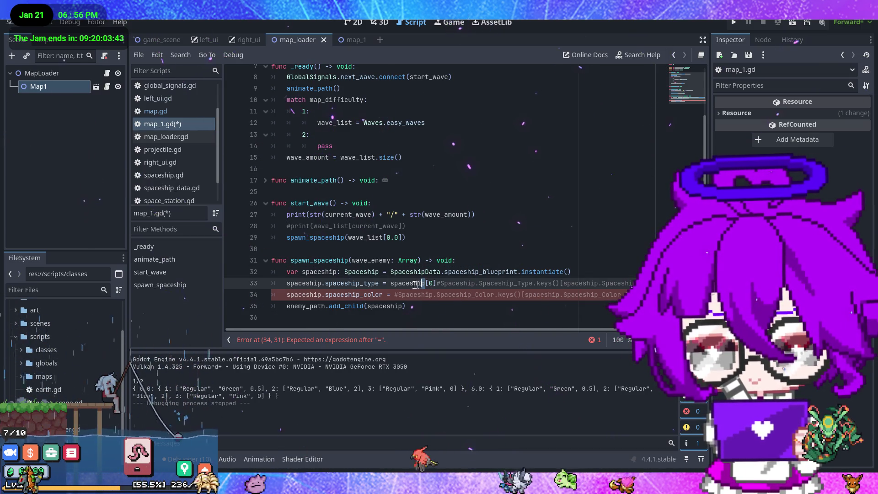
{"action": "type", "text": "wave_enemy"}
{"action": "left_click", "coordinate": [394, 295]}
{"action": "type", "text": "wav"}
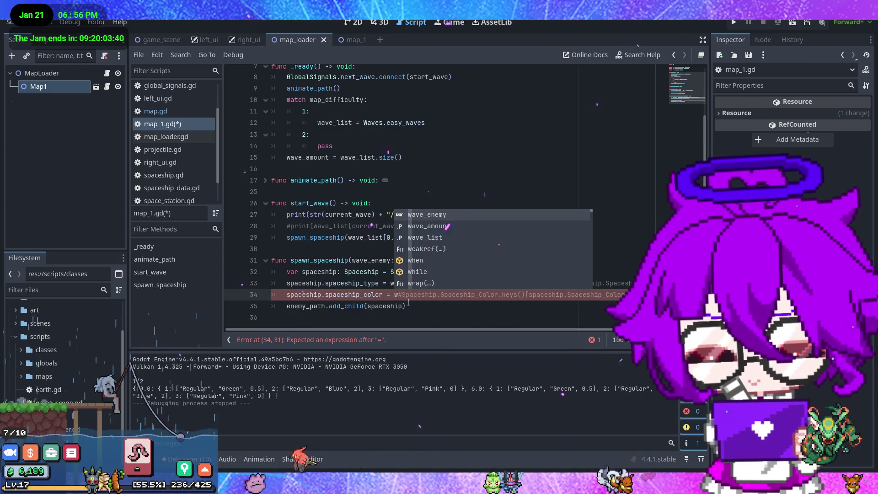
{"action": "key", "text": "Return"}
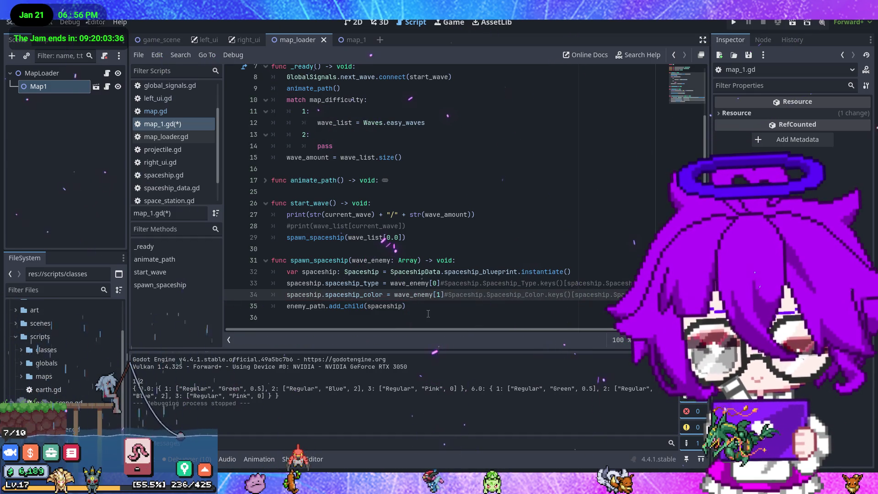
{"action": "key", "text": "ctrl+s"}
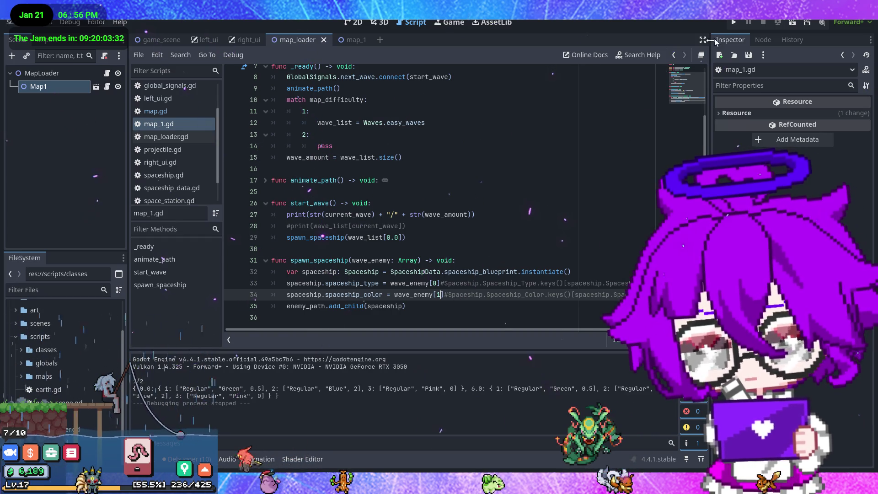
{"action": "left_click", "coordinate": [732, 26]}
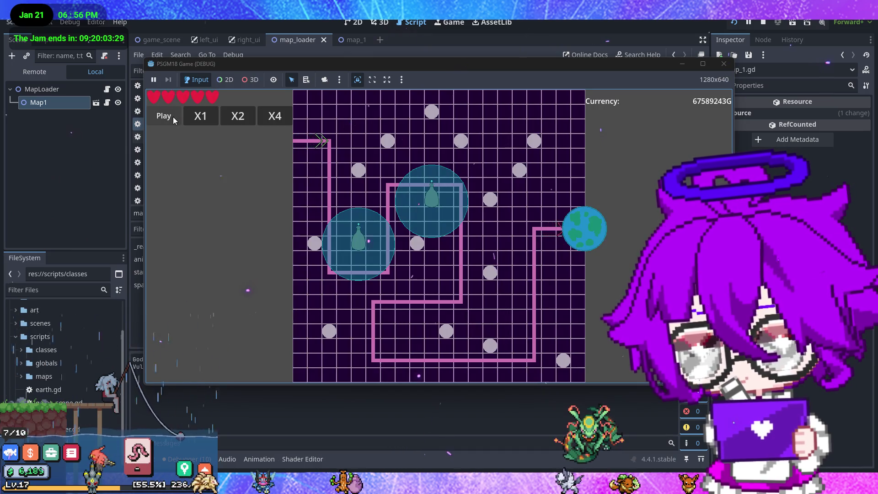
Start the wave, review the debugger errors, and uncomment the wave print on line 28
{"action": "left_click", "coordinate": [173, 117]}
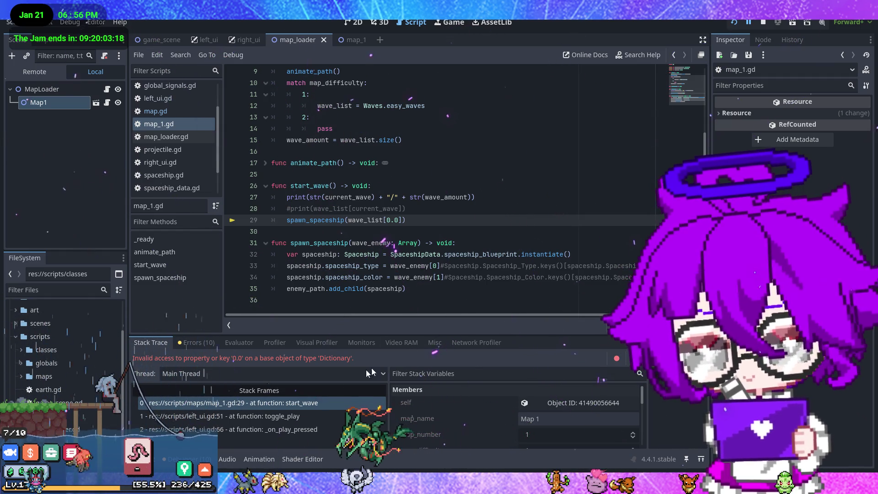
{"action": "left_click", "coordinate": [196, 342]}
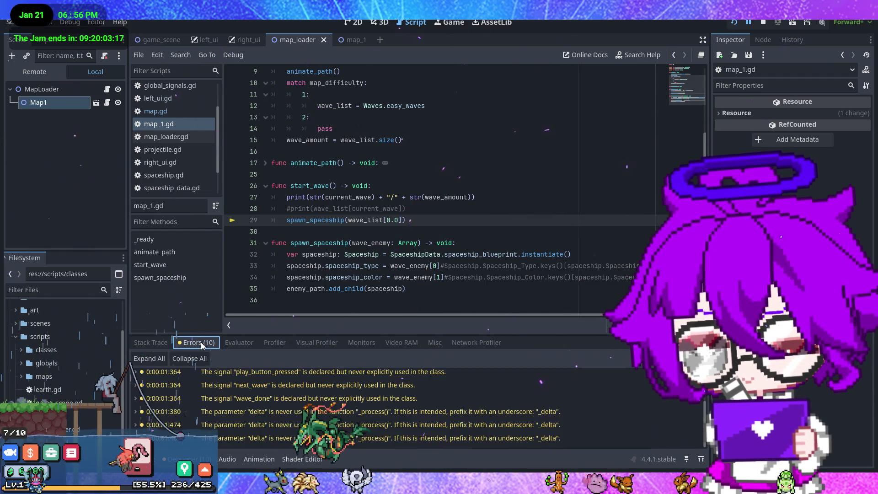
{"action": "left_click", "coordinate": [287, 209]}
{"action": "key", "text": "Delete"}
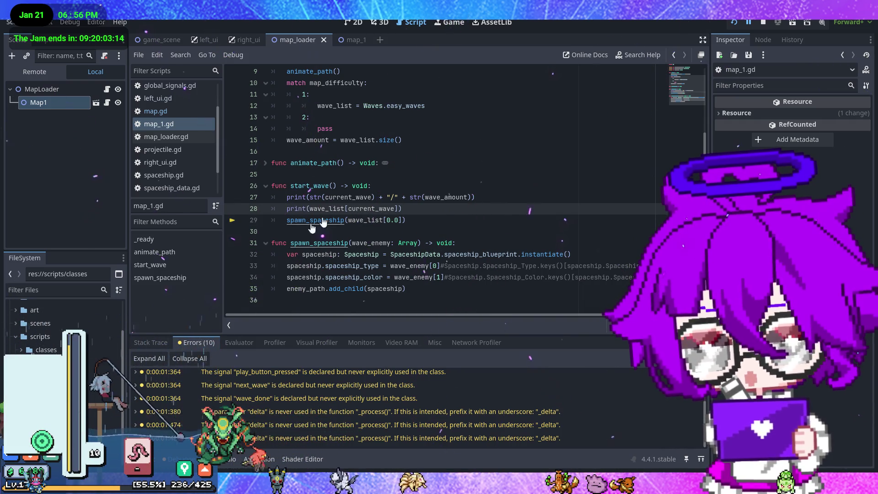
Rerun the game, start the wave, and check the Output log's wave dictionary keyed 0.0
{"action": "left_click", "coordinate": [735, 22]}
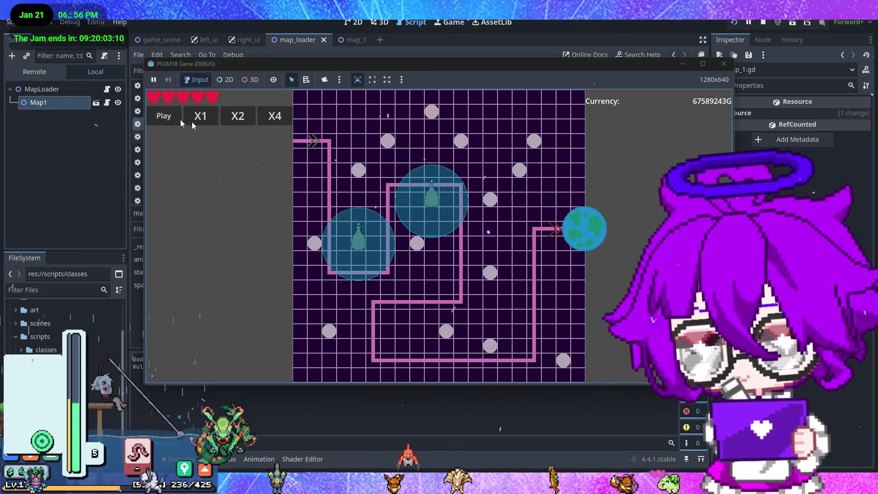
{"action": "left_click", "coordinate": [179, 119]}
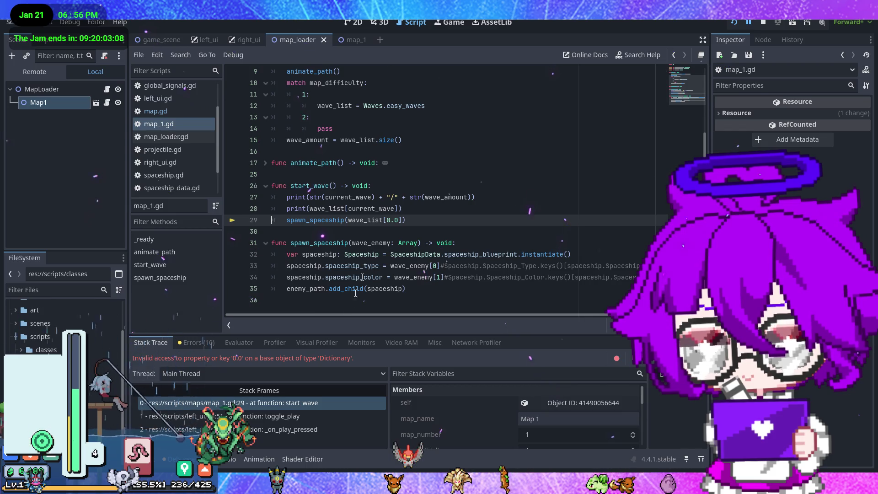
{"action": "left_click", "coordinate": [146, 458]}
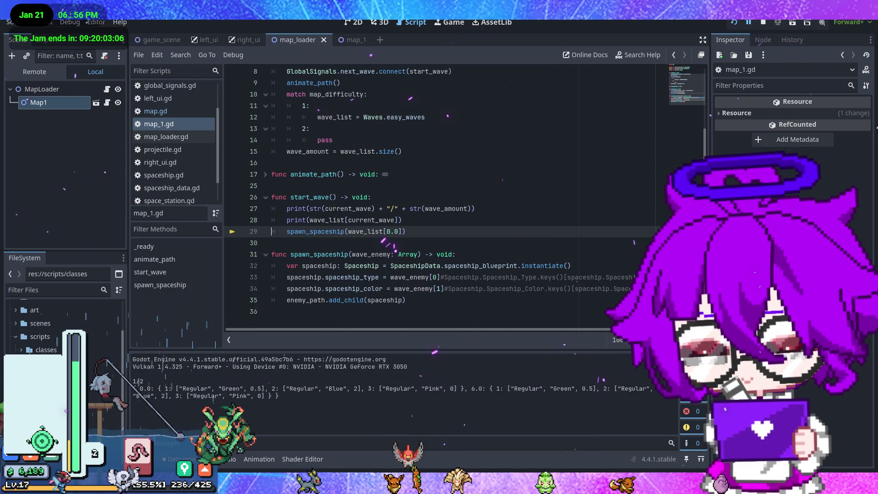
{"action": "double_click", "coordinate": [145, 389]}
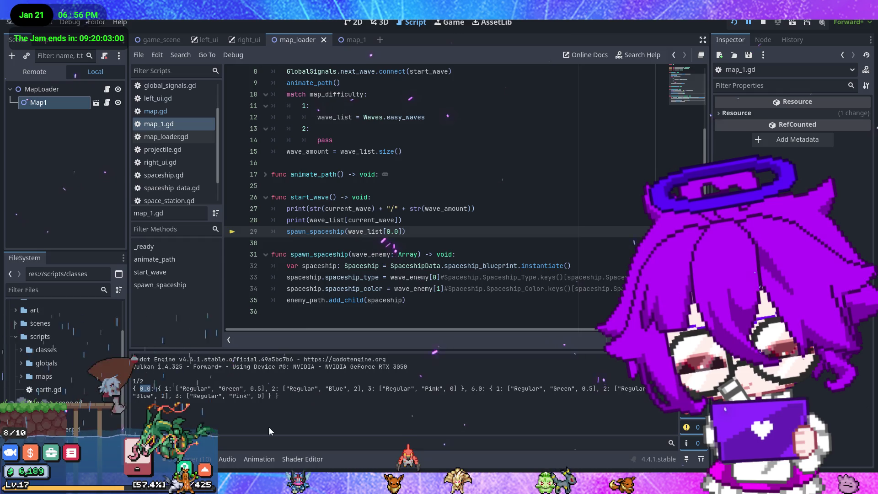
{"action": "left_click", "coordinate": [395, 232]}
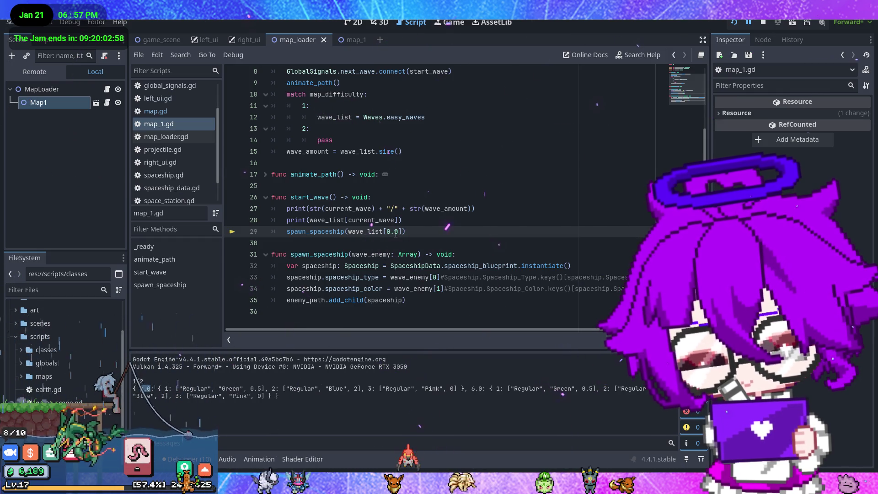
Change the line 29 call to spawn_spaceship(wave_list[current_wave][0.0])
{"action": "key", "text": "BackSpace"}
{"action": "key", "text": "BackSpace"}
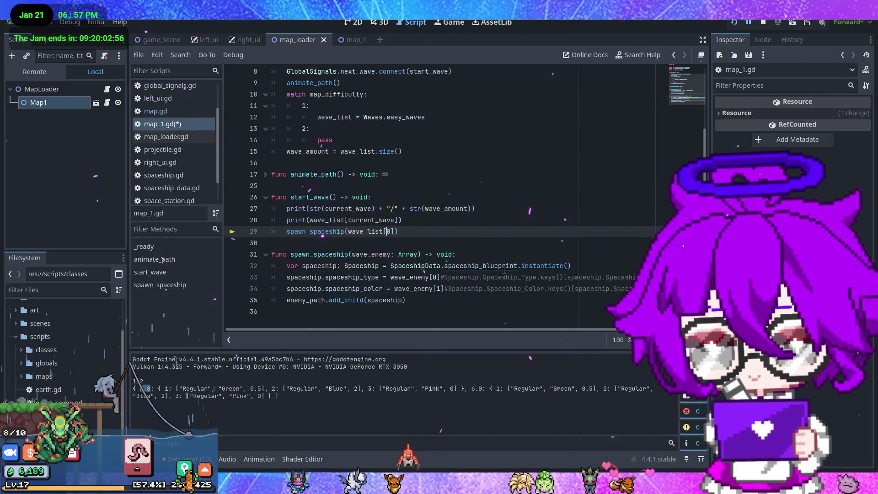
{"action": "key", "text": "ctrl+a"}
{"action": "left_click", "coordinate": [395, 237]}
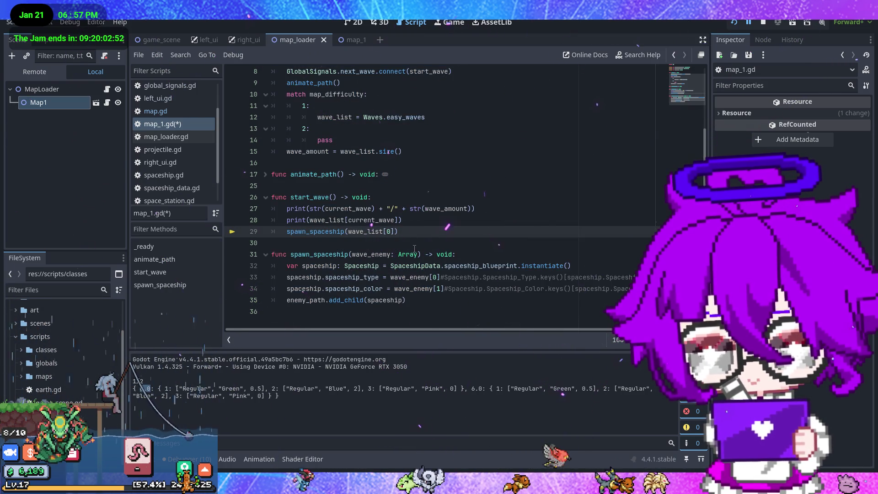
{"action": "key", "text": "Left"}
{"action": "key", "text": "Left"}
{"action": "key", "text": "BackSpace"}
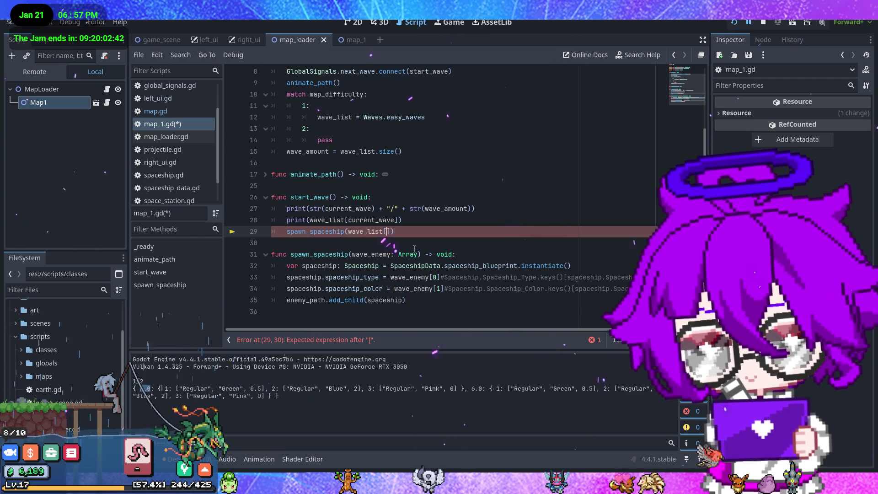
{"action": "type", "text": "current_wave]"}
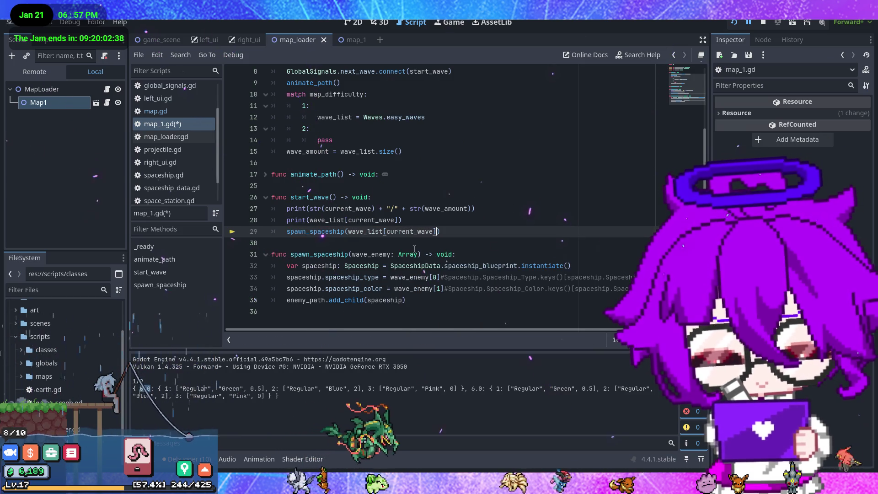
{"action": "type", "text": "[0.0"}
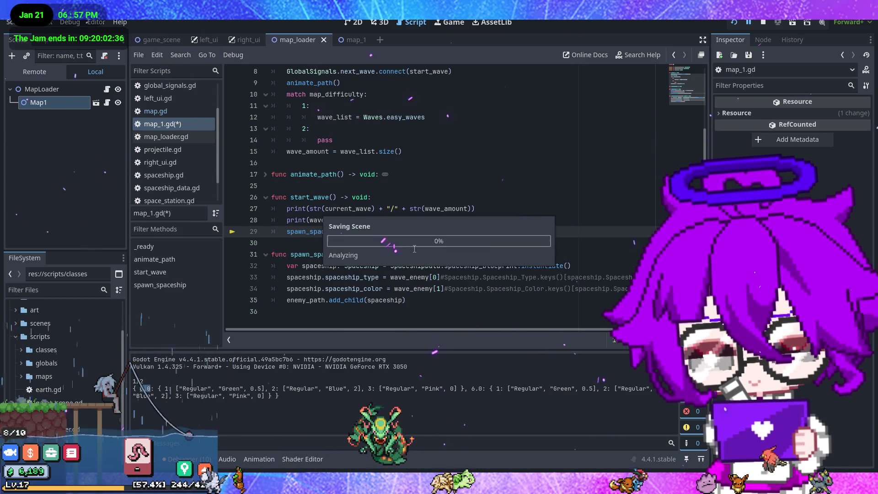
Save the script, run the project with F5, and start the wave
{"action": "key", "text": "ctrl+s"}
{"action": "key", "text": "F5"}
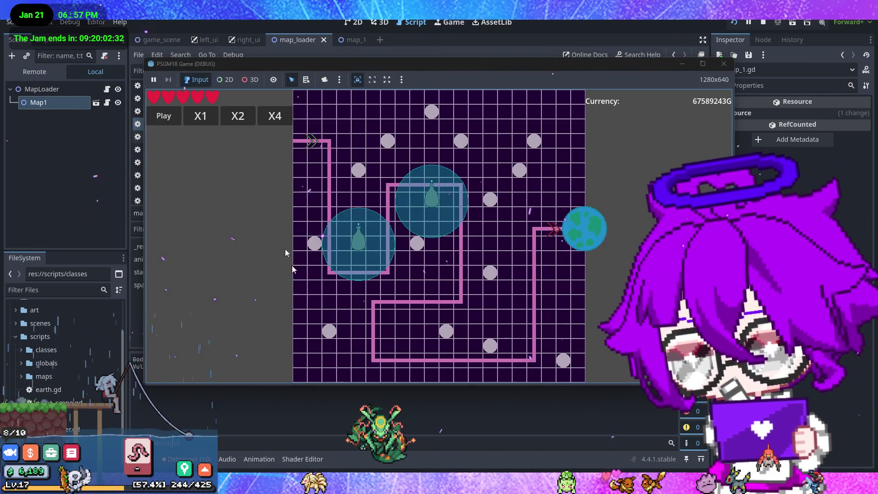
{"action": "left_click", "coordinate": [161, 121]}
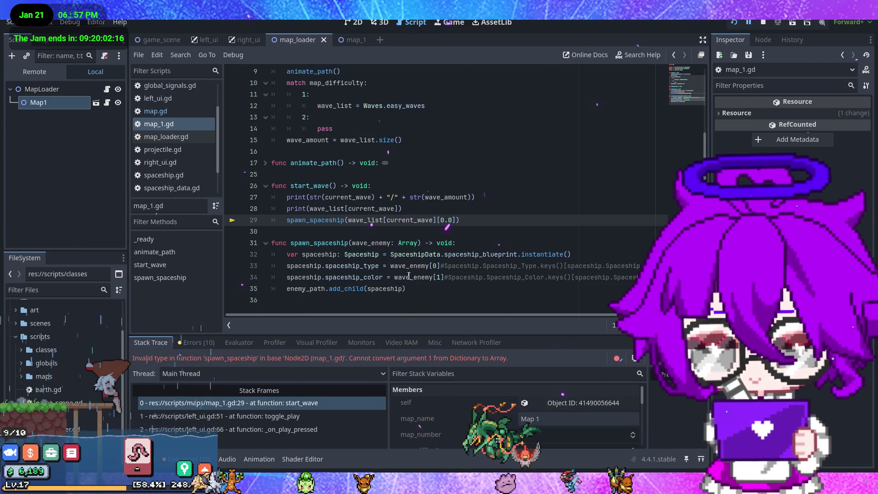
Retype the wave_enemy parameter as Dictionary and relaunch the game
{"action": "double_click", "coordinate": [405, 244]}
{"action": "left_click_drag", "start_coordinate": [404, 243], "coordinate": [400, 245]}
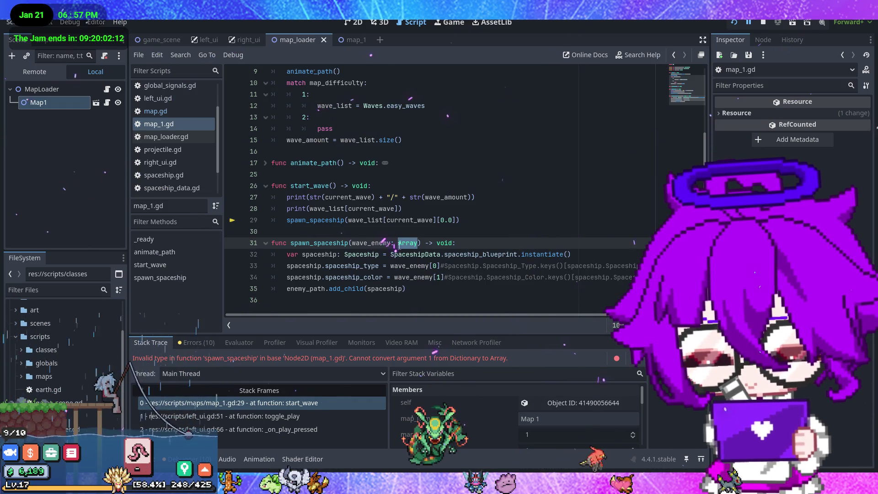
{"action": "type", "text": "Dictionary"}
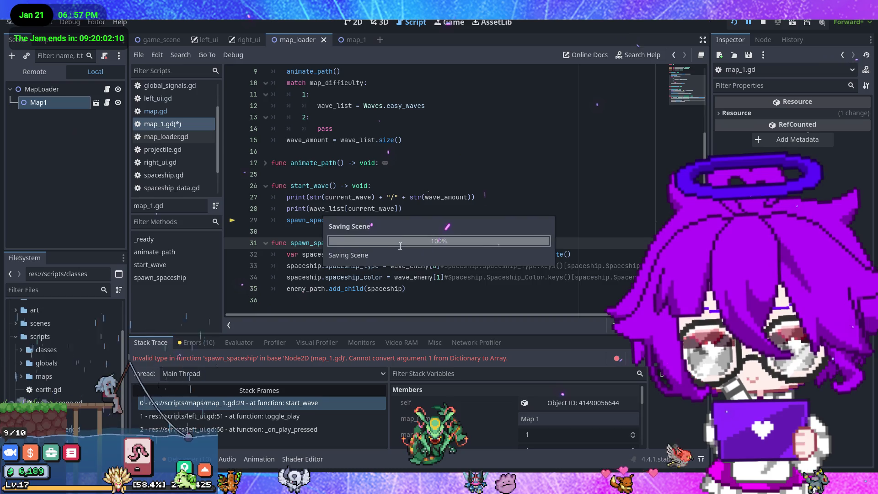
{"action": "key", "text": "Escape"}
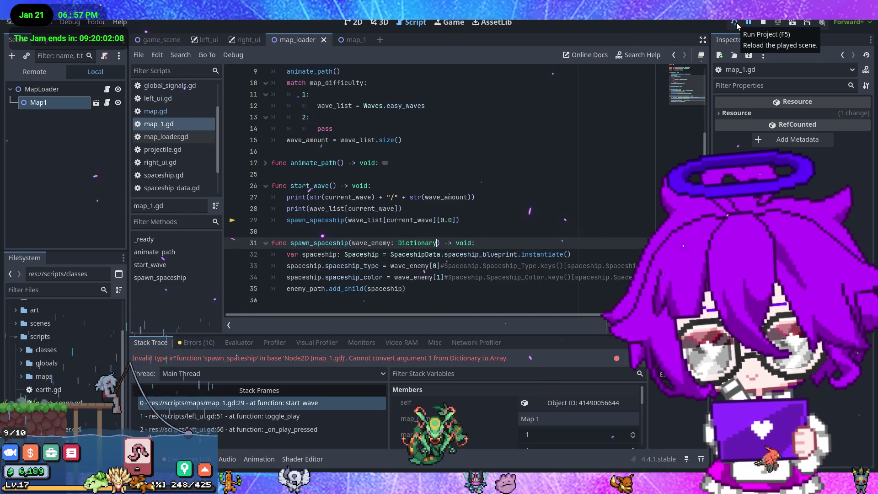
{"action": "left_click", "coordinate": [735, 22]}
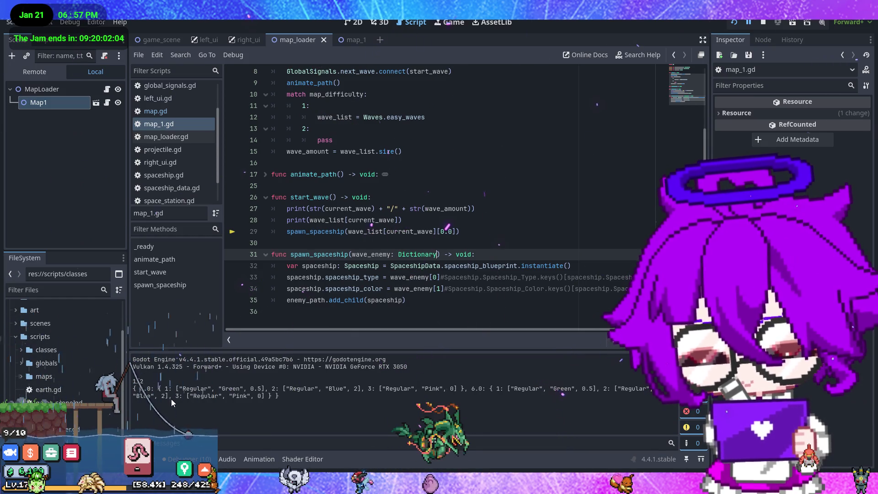
Append [1] to the spawn_spaceship argument, set the parameter back to Array, save, and run
{"action": "left_click", "coordinate": [456, 232]}
{"action": "type", "text": "[1"}
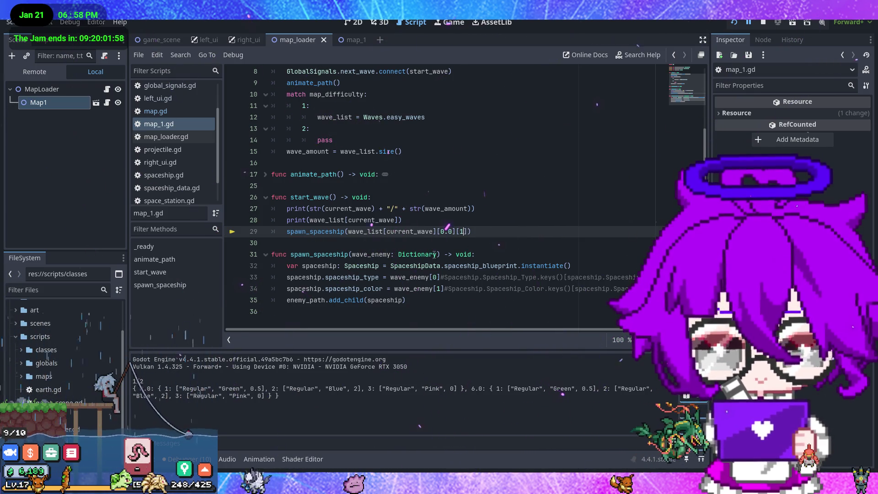
{"action": "left_click", "coordinate": [439, 254]}
{"action": "type", "text": "Array"}
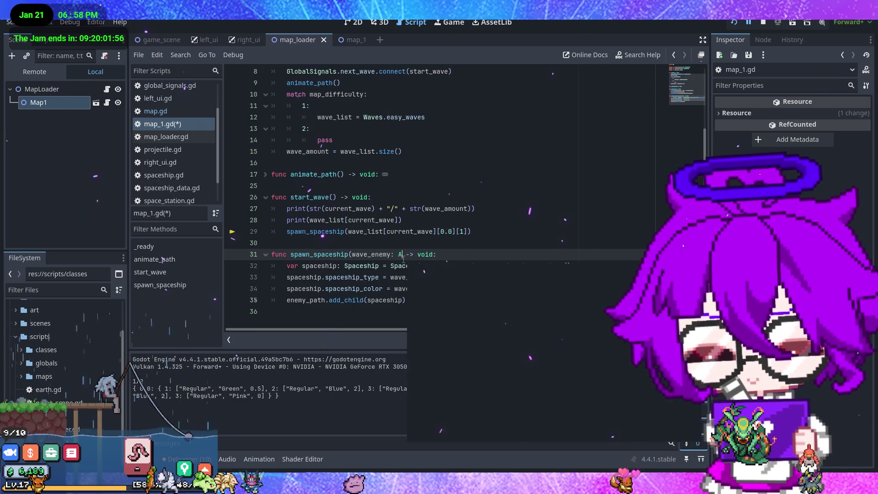
{"action": "key", "text": "ctrl+s"}
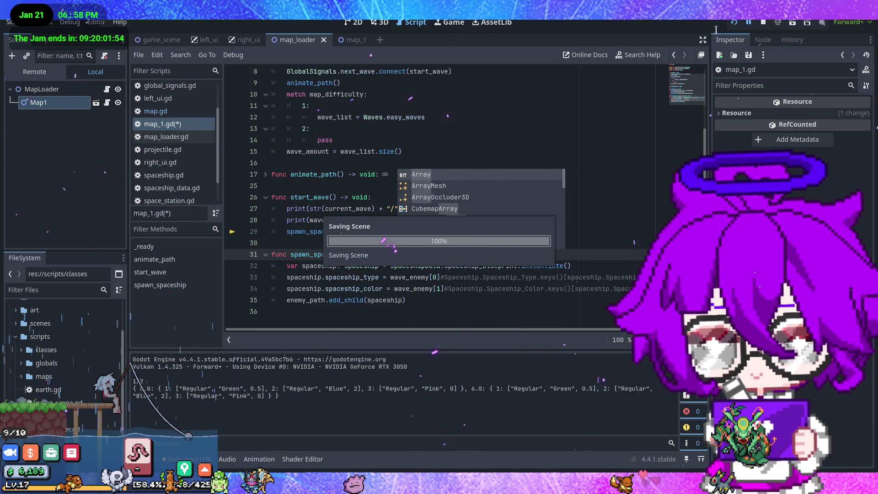
{"action": "left_click", "coordinate": [734, 22]}
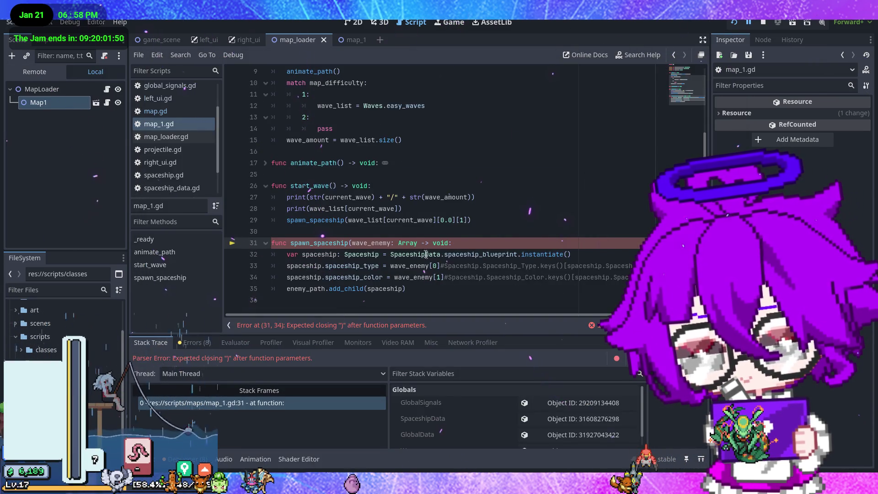
Save the repaired spawn_spaceship signature, run the game, start a wave, then close the game
{"action": "key", "text": "ctrl+s"}
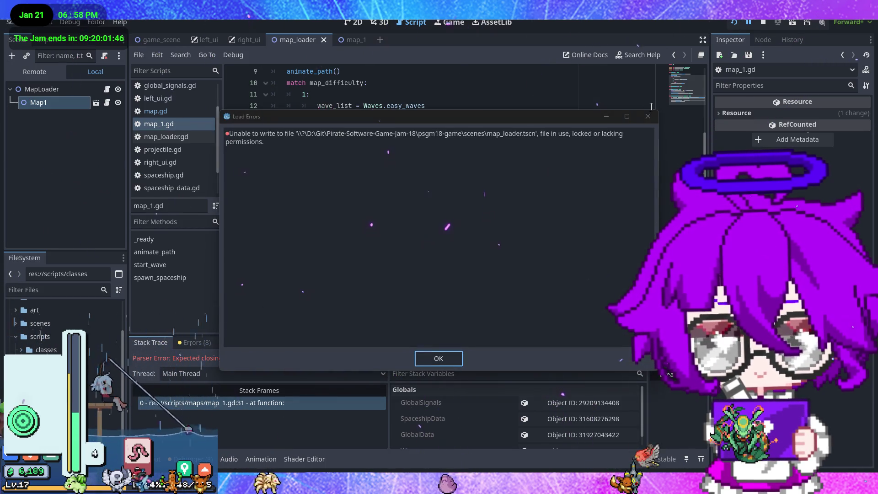
{"action": "key", "text": "Return"}
{"action": "key", "text": "F5"}
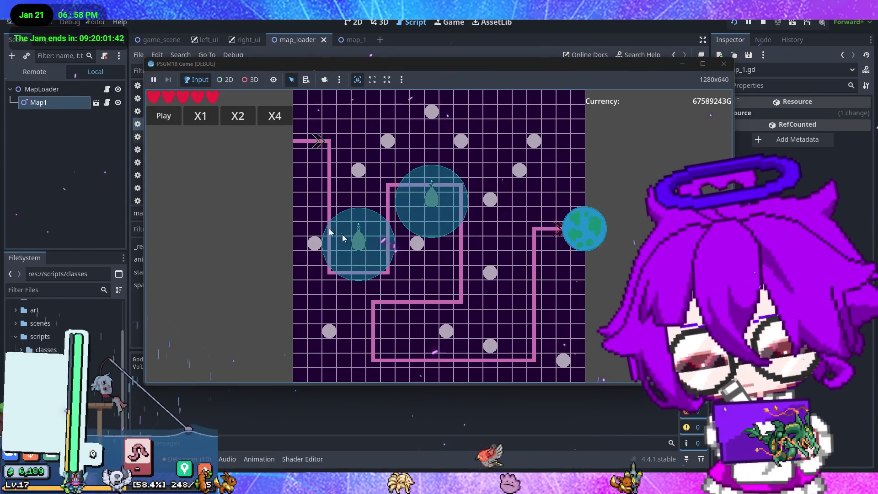
{"action": "left_click", "coordinate": [166, 119]}
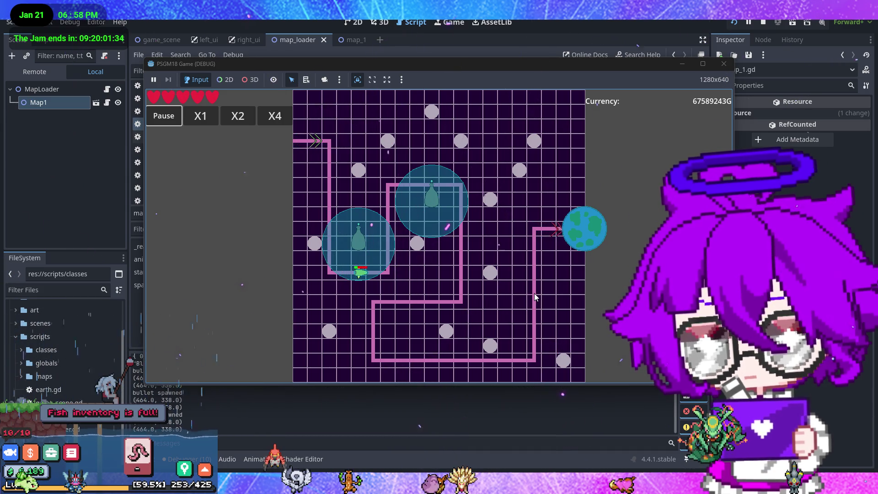
{"action": "left_click", "coordinate": [168, 119]}
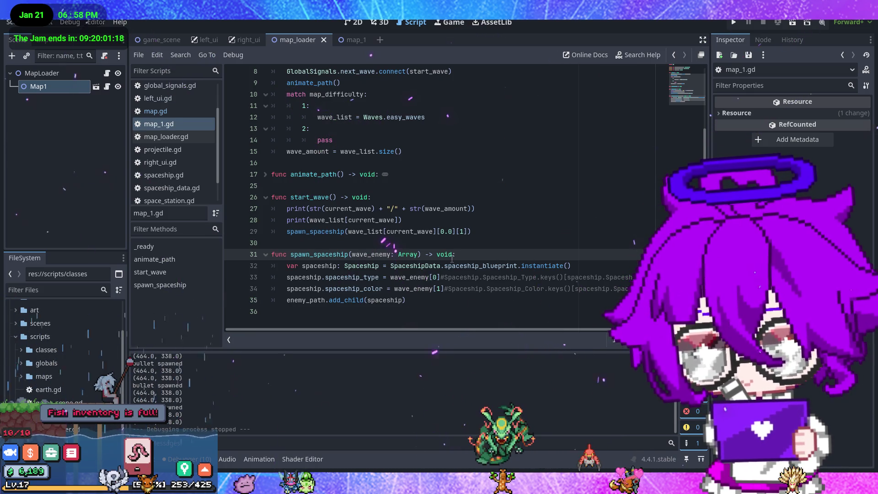
Add print(wave_list[current_wave].size) on line 29 below the existing print, then rerun the game
{"action": "scroll", "coordinate": [429, 257], "scroll_direction": "up", "scroll_amount": 2}
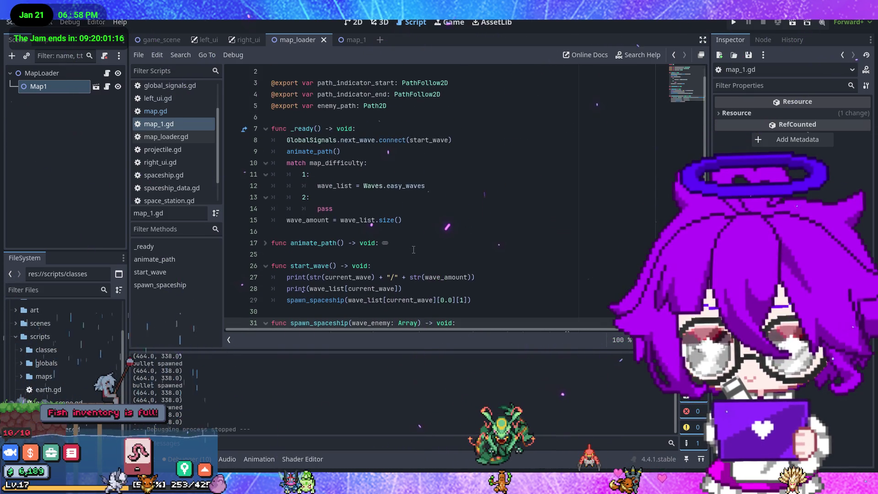
{"action": "left_click", "coordinate": [430, 224]}
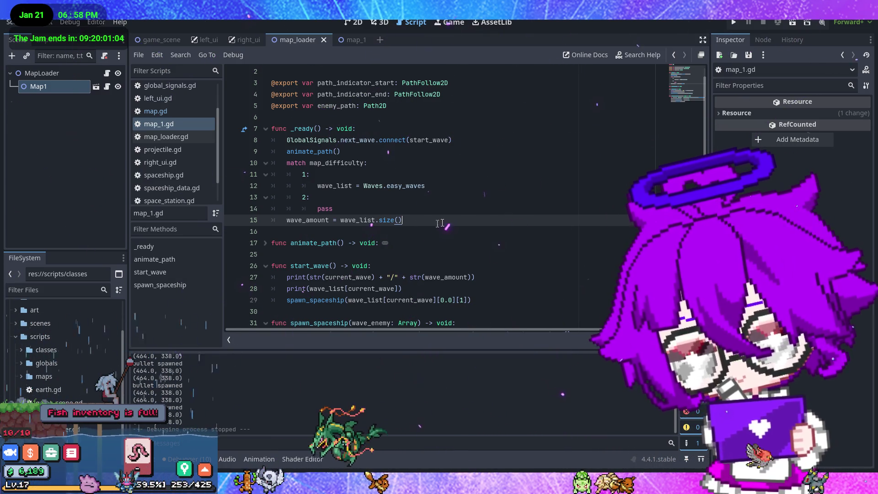
{"action": "key", "text": "F5"}
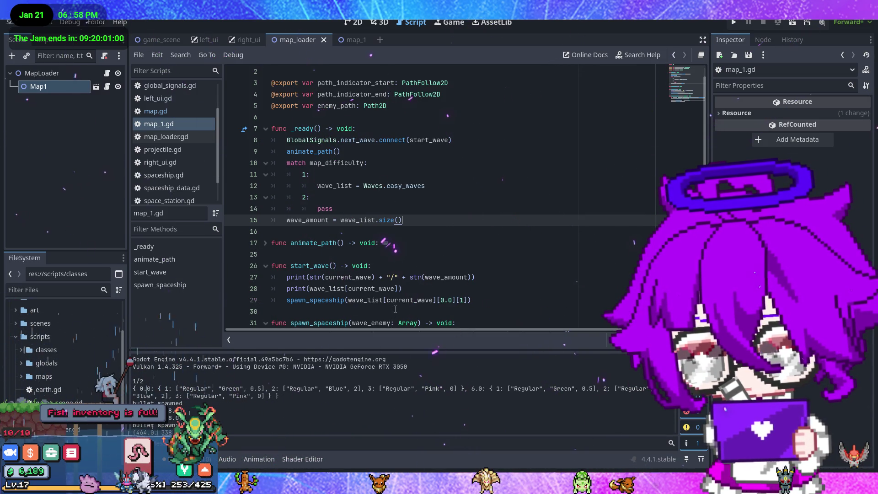
{"action": "left_click", "coordinate": [401, 289]}
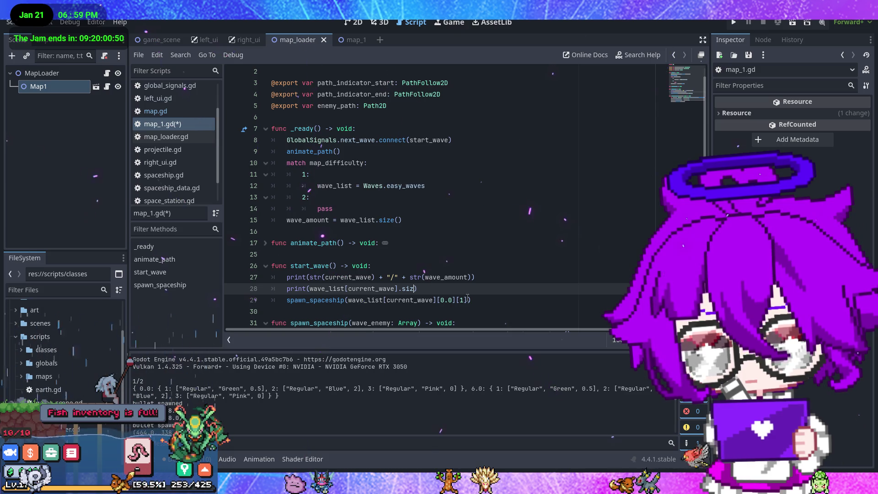
{"action": "left_click_drag", "start_coordinate": [439, 291], "coordinate": [306, 291]}
{"action": "left_click", "coordinate": [432, 289]}
{"action": "key", "text": "Return"}
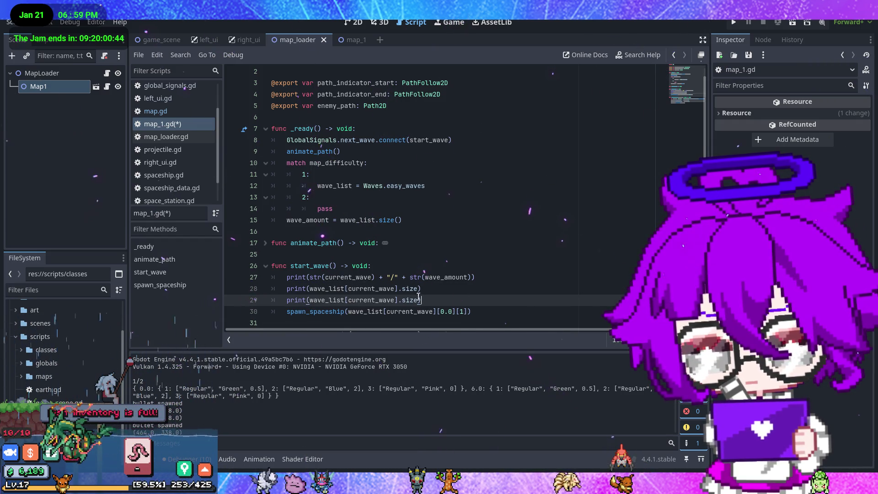
{"action": "left_click_drag", "start_coordinate": [417, 289], "coordinate": [401, 289]}
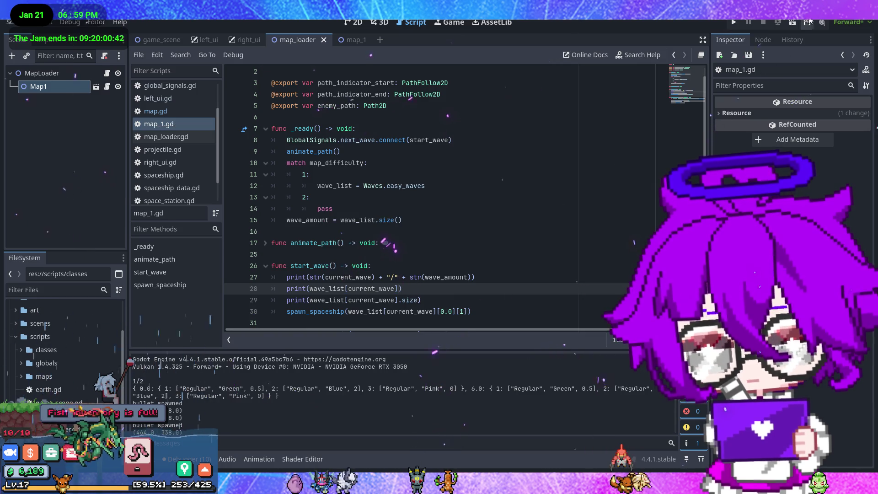
{"action": "left_click", "coordinate": [733, 23]}
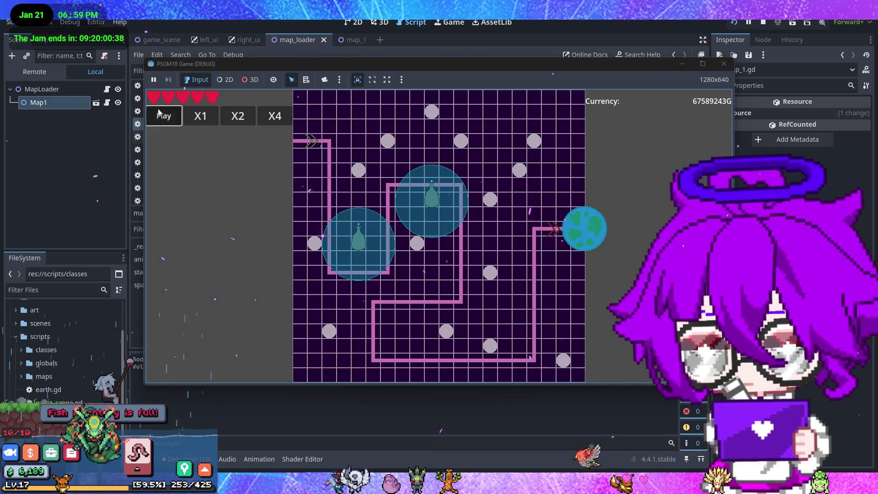
Start the wave, change the debug line to .size(), relaunch, and close the game window
{"action": "left_click", "coordinate": [159, 112]}
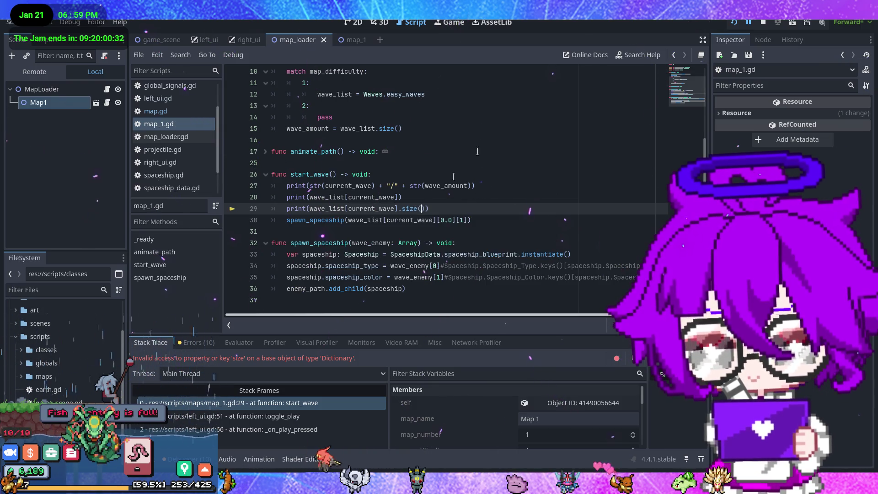
{"action": "left_click", "coordinate": [734, 22]}
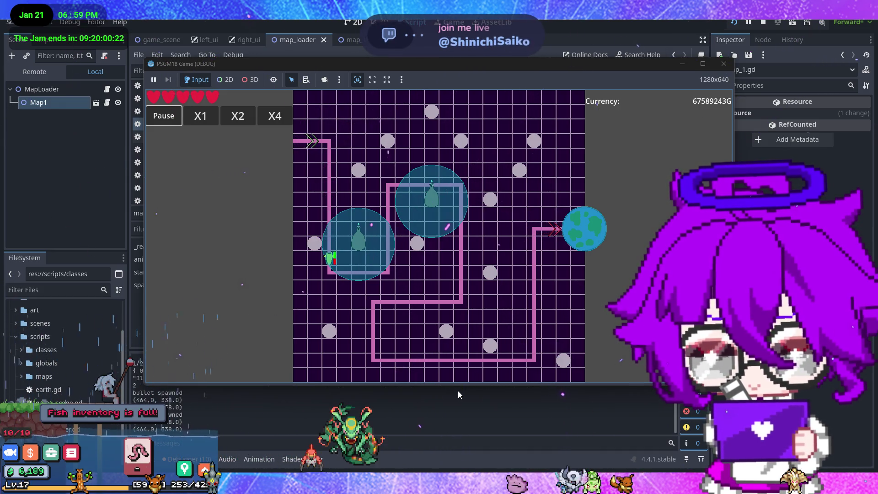
{"action": "left_click", "coordinate": [725, 68]}
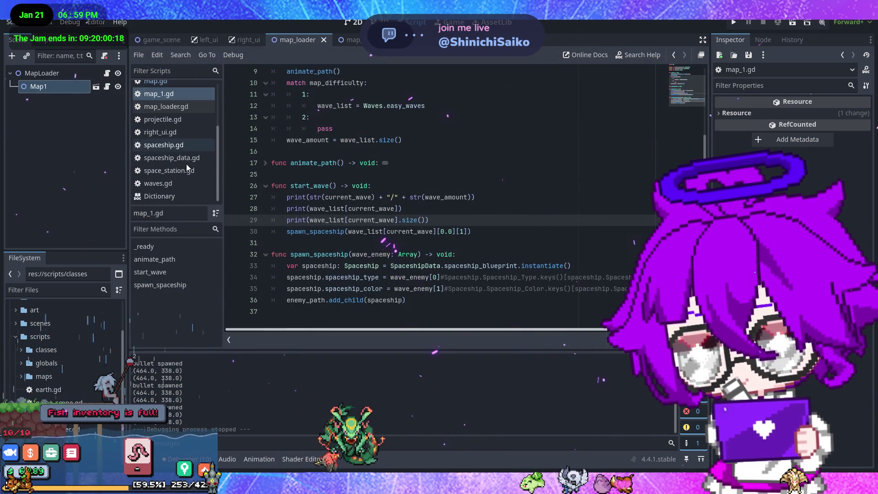
Delete the print(global_position), print(temp_pos) and commented prints from projectile.gd, save, and test-run
{"action": "scroll", "coordinate": [178, 178], "scroll_direction": "up", "scroll_amount": 1}
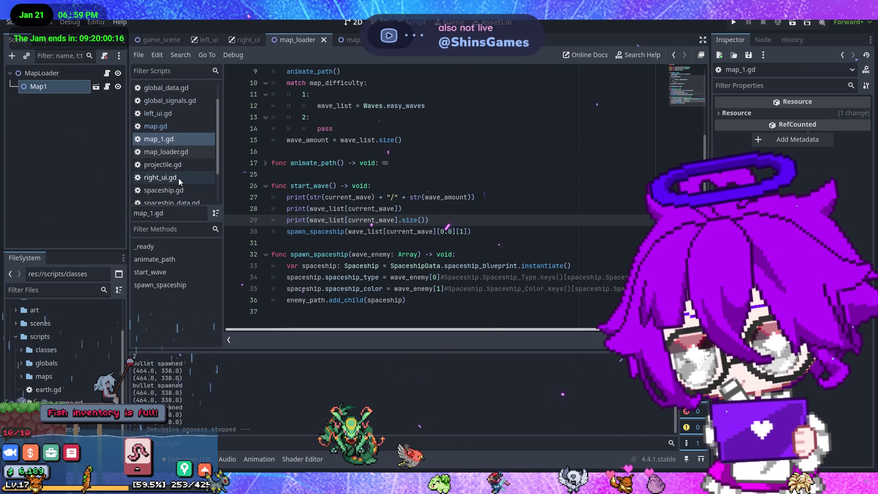
{"action": "left_click", "coordinate": [178, 167]}
{"action": "left_click", "coordinate": [384, 220]}
{"action": "left_click_drag", "start_coordinate": [384, 219], "coordinate": [274, 220]}
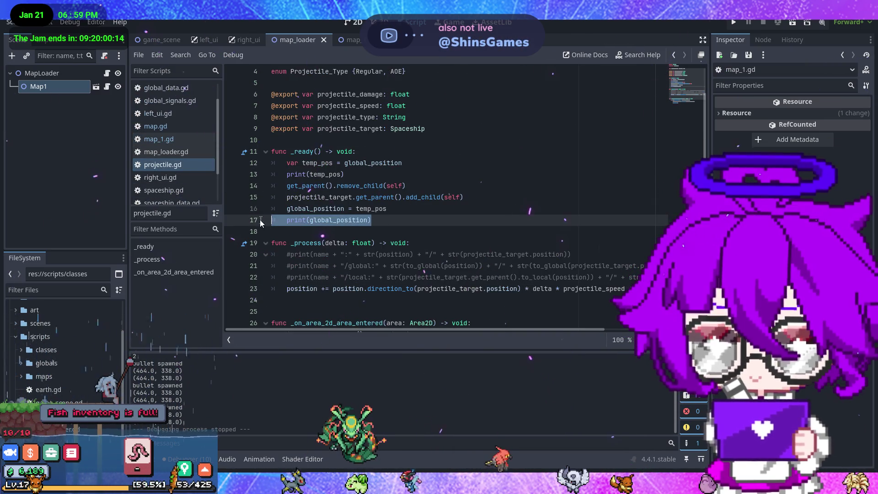
{"action": "key", "text": "BackSpace"}
{"action": "key", "text": "BackSpace"}
{"action": "mouse_move", "coordinate": [344, 174]}
{"action": "left_mouse_down"}
{"action": "mouse_move", "coordinate": [255, 177]}
{"action": "mouse_move", "coordinate": [348, 201]}
{"action": "mouse_move", "coordinate": [665, 220]}
{"action": "left_mouse_up"}
{"action": "key", "text": "BackSpace"}
{"action": "key", "text": "BackSpace"}
{"action": "scroll", "coordinate": [272, 208], "scroll_direction": "down", "scroll_amount": 1}
{"action": "key", "text": "BackSpace"}
{"action": "key", "text": "BackSpace"}
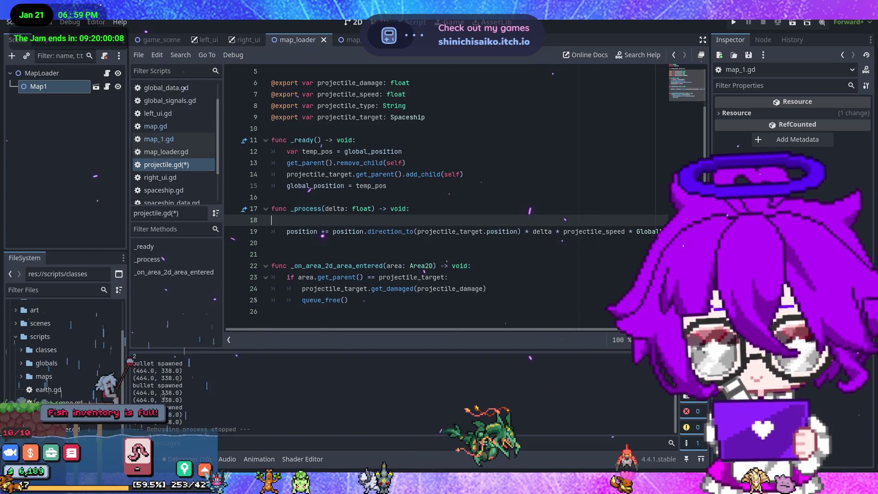
{"action": "key", "text": "ctrl+s"}
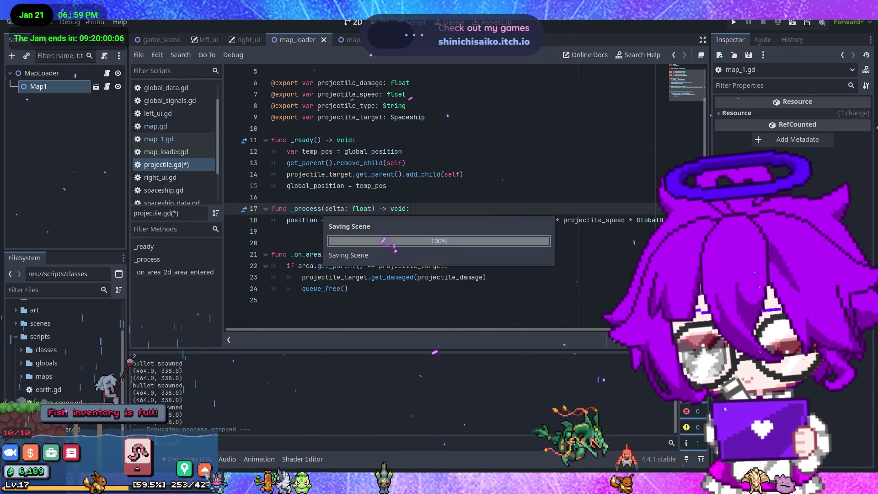
{"action": "left_click", "coordinate": [734, 25]}
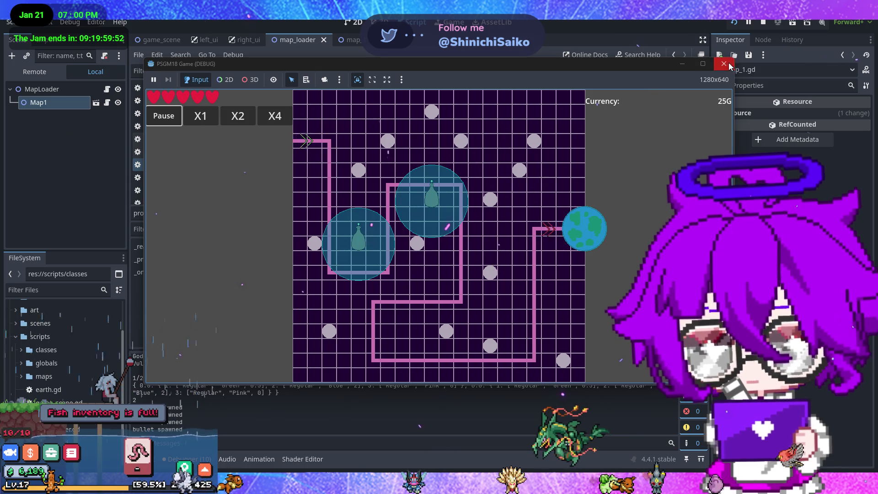
{"action": "key", "text": "F8"}
Delete print("bullet spawned") from space_station.gd's shoot_spaceship and switch to the map_1 scene
{"action": "scroll", "coordinate": [179, 172], "scroll_direction": "down", "scroll_amount": 2}
{"action": "left_click", "coordinate": [170, 171]}
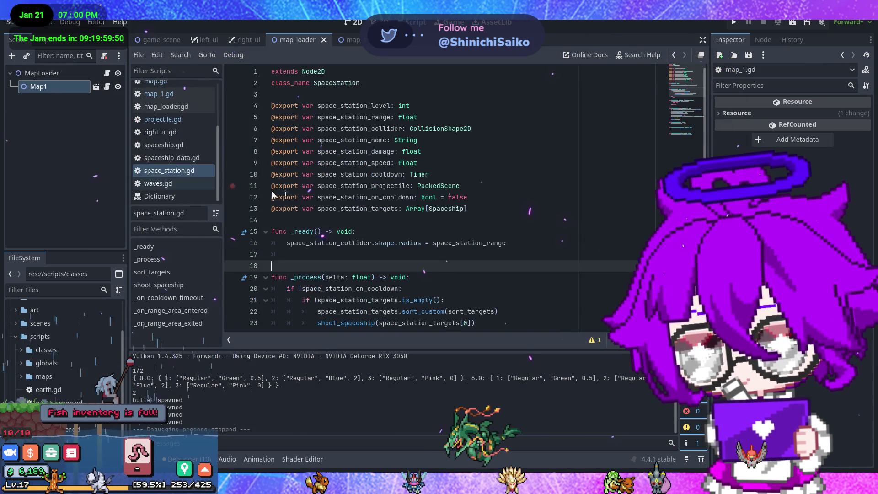
{"action": "scroll", "coordinate": [270, 191], "scroll_direction": "down", "scroll_amount": 5}
{"action": "scroll", "coordinate": [348, 229], "scroll_direction": "down", "scroll_amount": 4}
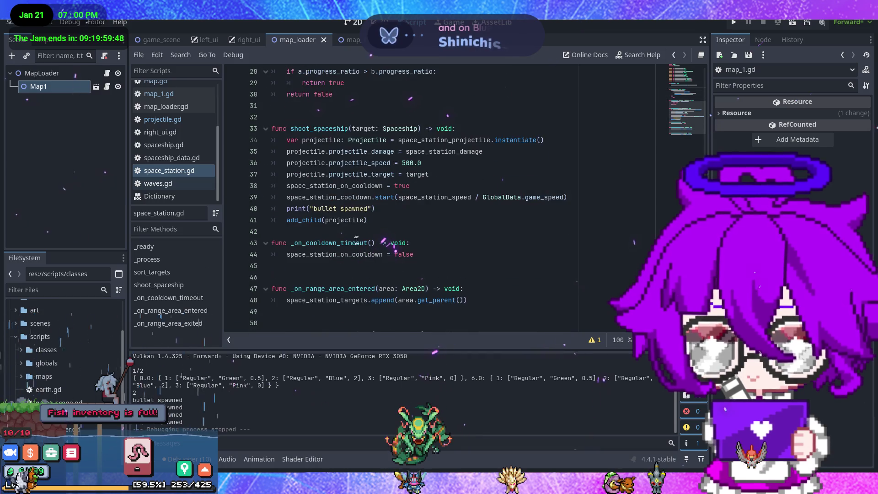
{"action": "left_click_drag", "start_coordinate": [375, 209], "coordinate": [237, 210]}
{"action": "key", "text": "BackSpace"}
{"action": "key", "text": "BackSpace"}
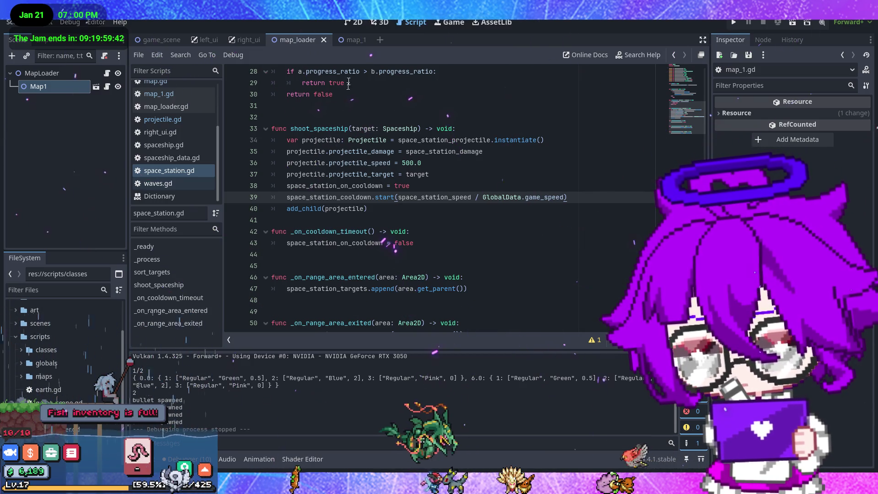
{"action": "left_click", "coordinate": [346, 40]}
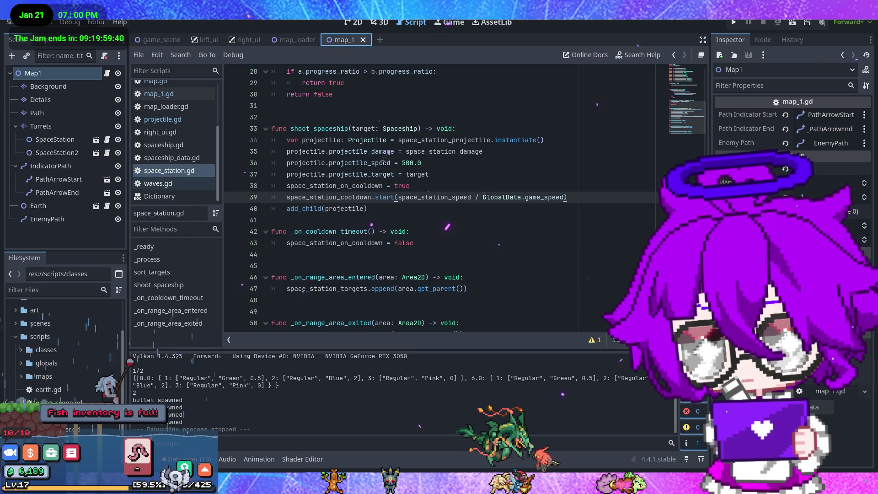
Rewrite line 29 of map_1.gd as 'for instances in wave_list[current_wave]:' and begin a var line inside
{"action": "left_click", "coordinate": [107, 73]}
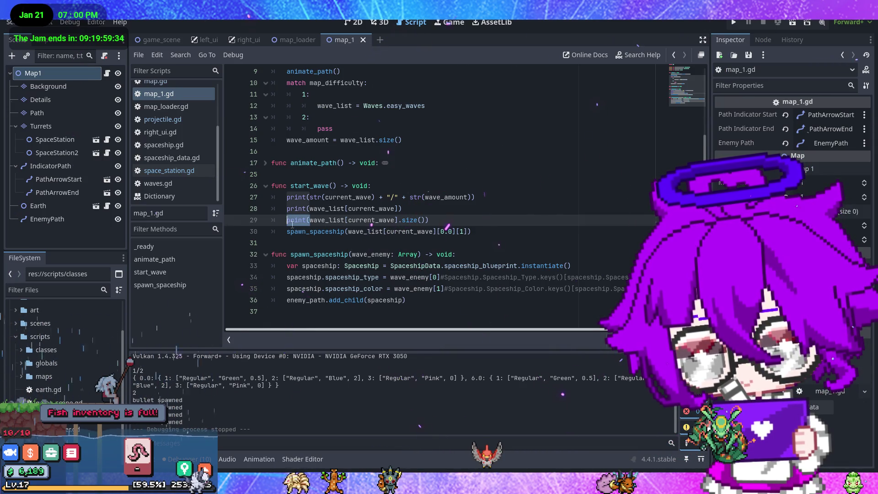
{"action": "key", "text": "Delete"}
{"action": "key", "text": "Delete"}
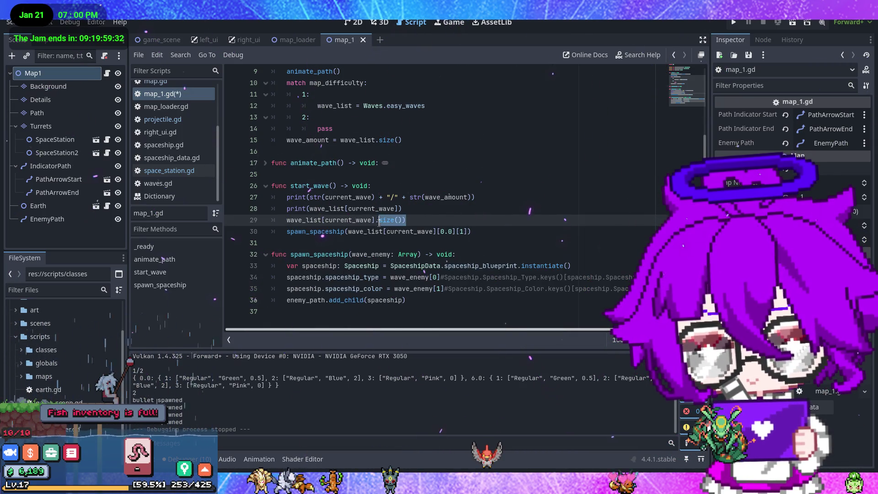
{"action": "key", "text": "shift+Left"}
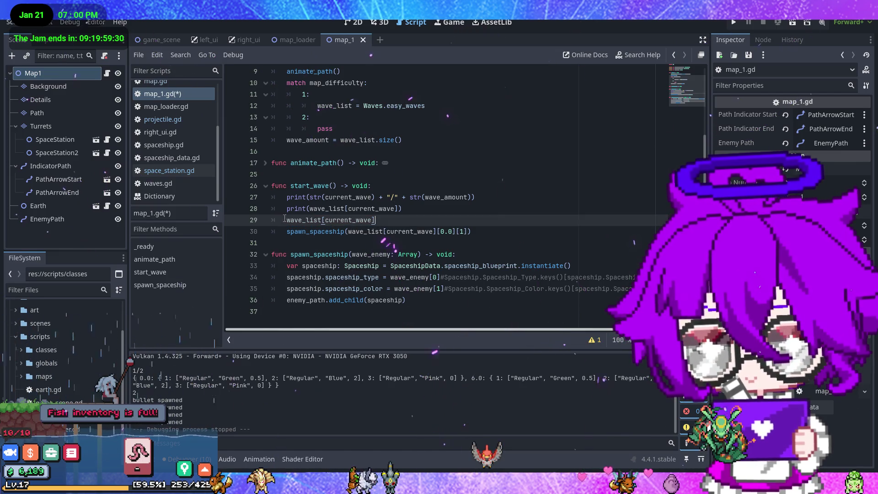
{"action": "type", "text": "for in"}
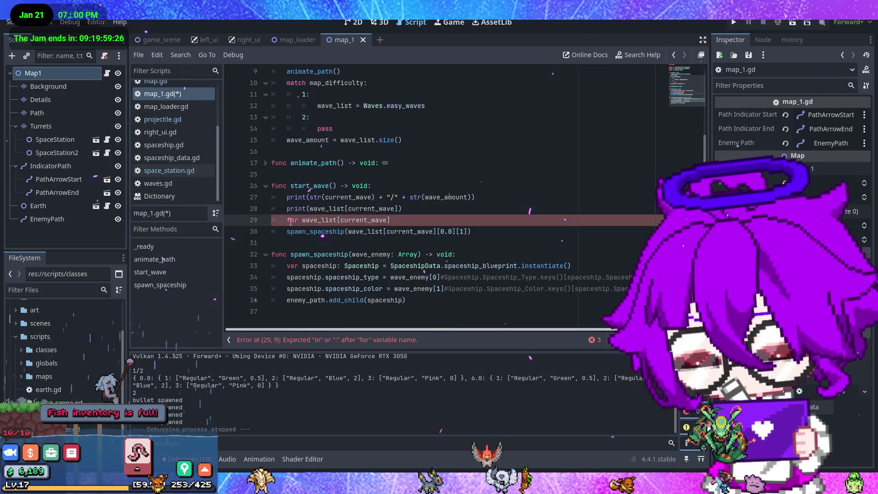
{"action": "type", "text": "stance"}
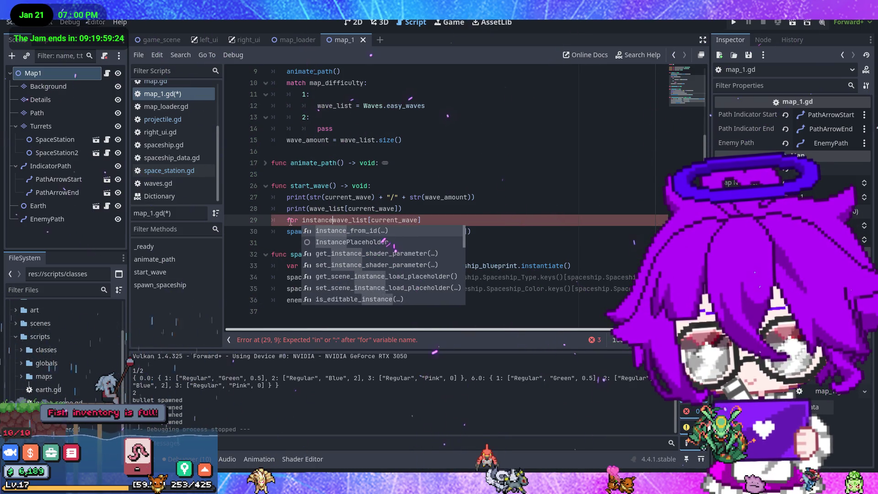
{"action": "type", "text": "s in"}
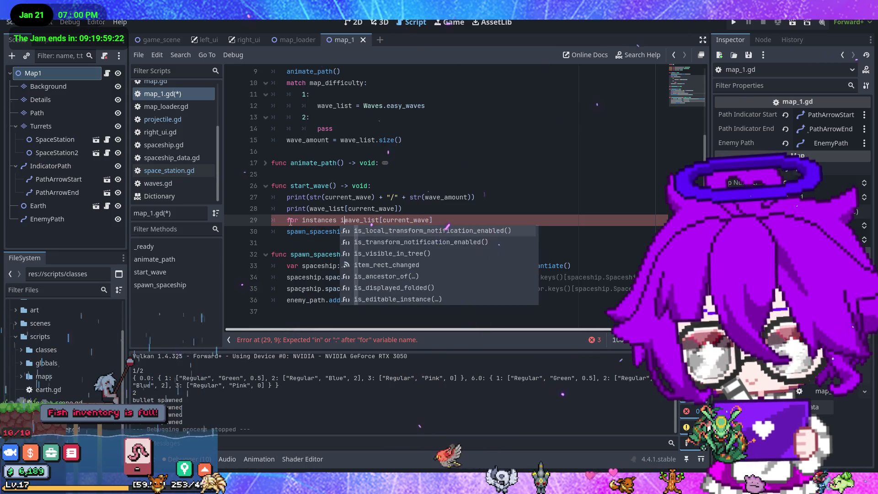
{"action": "key", "text": "Escape"}
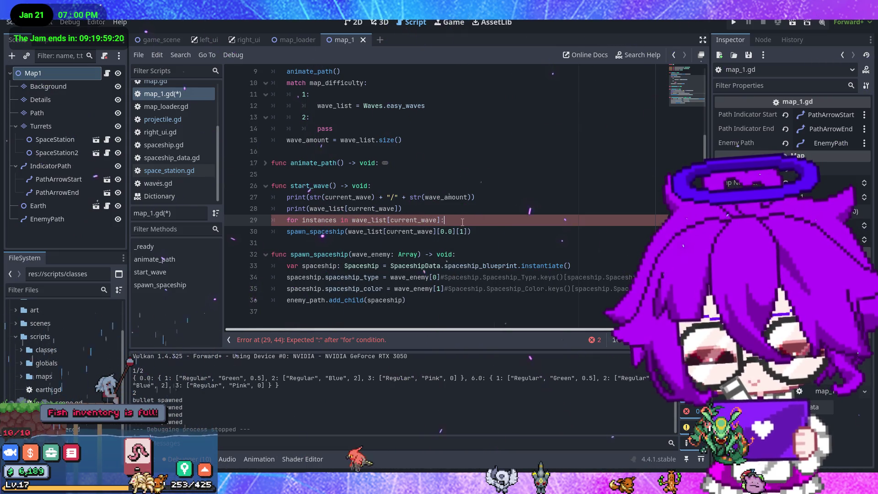
{"action": "key", "text": "Return"}
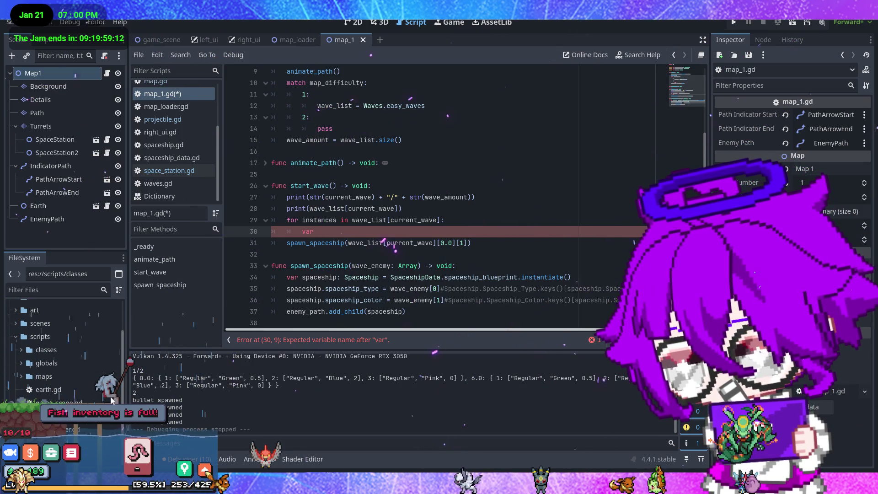
{"action": "left_click", "coordinate": [10, 453]}
{"action": "left_click", "coordinate": [174, 362]}
{"action": "left_click", "coordinate": [188, 353]}
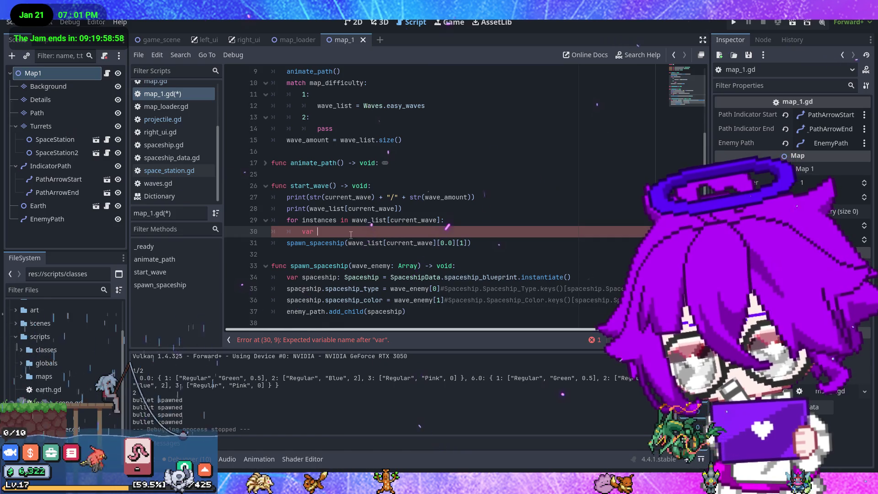
Declare timer: Timer = Timer.new() inside the start_wave loop
{"action": "type", "text": "timer"}
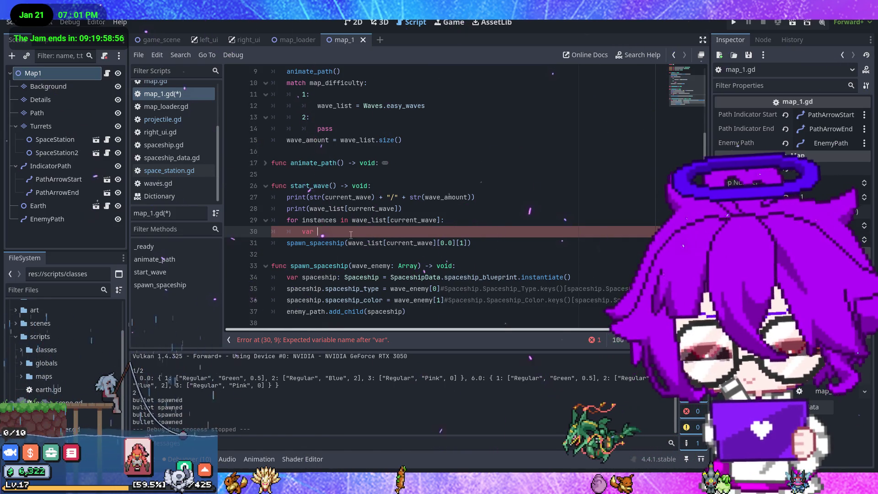
{"action": "type", "text": ": "}
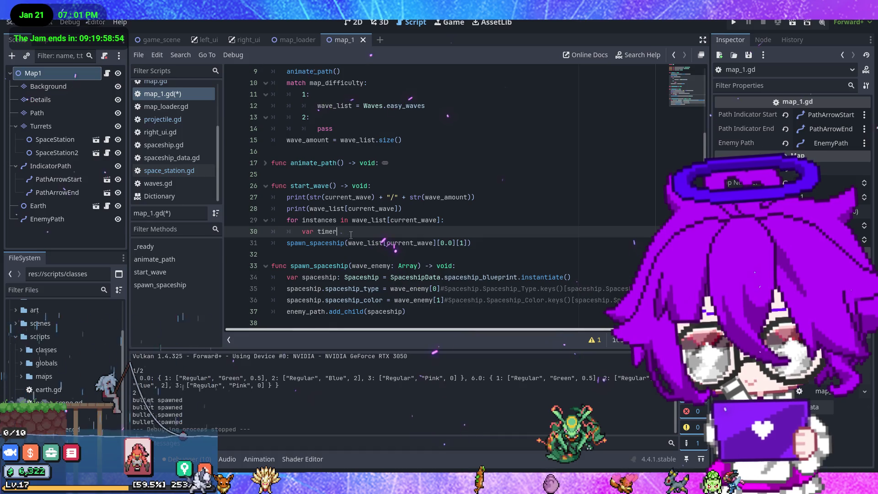
{"action": "type", "text": "Timer "}
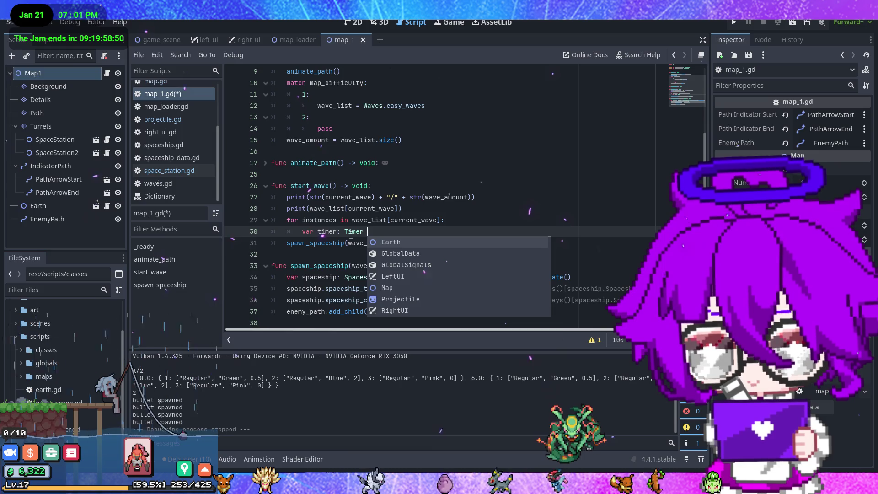
{"action": "type", "text": "= Timer"}
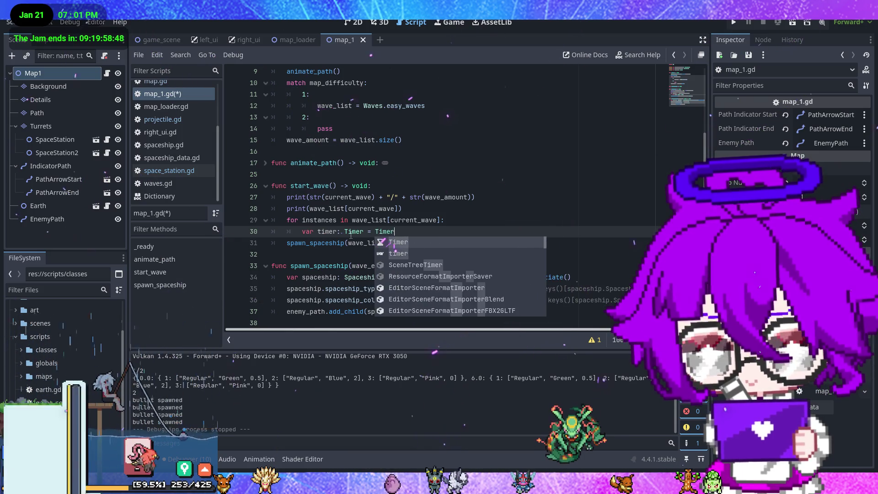
{"action": "type", "text": ".new("}
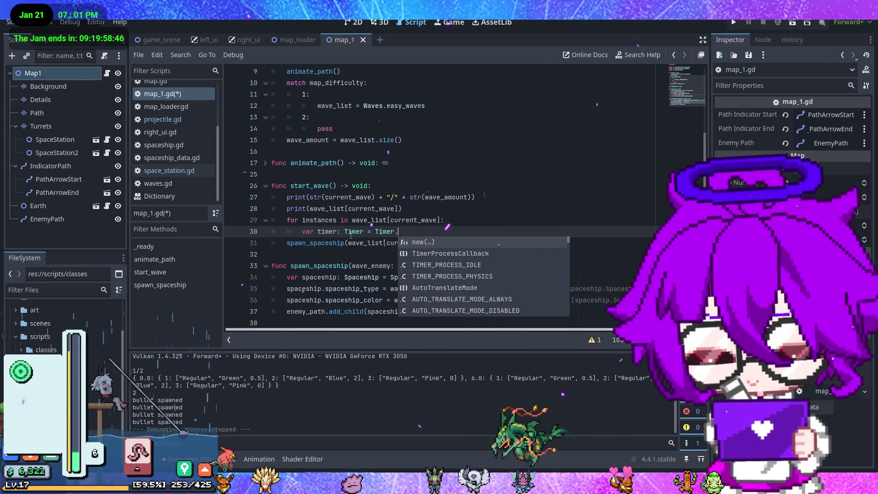
{"action": "key", "text": "Return"}
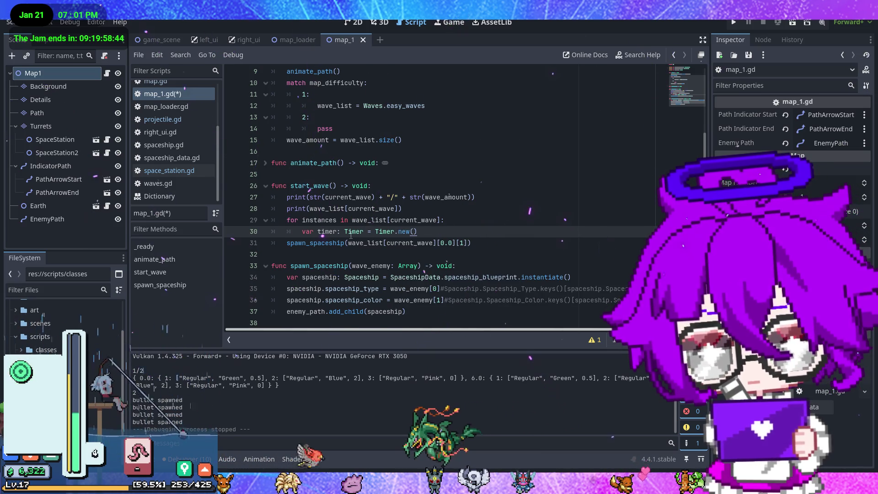
{"action": "key", "text": "Return"}
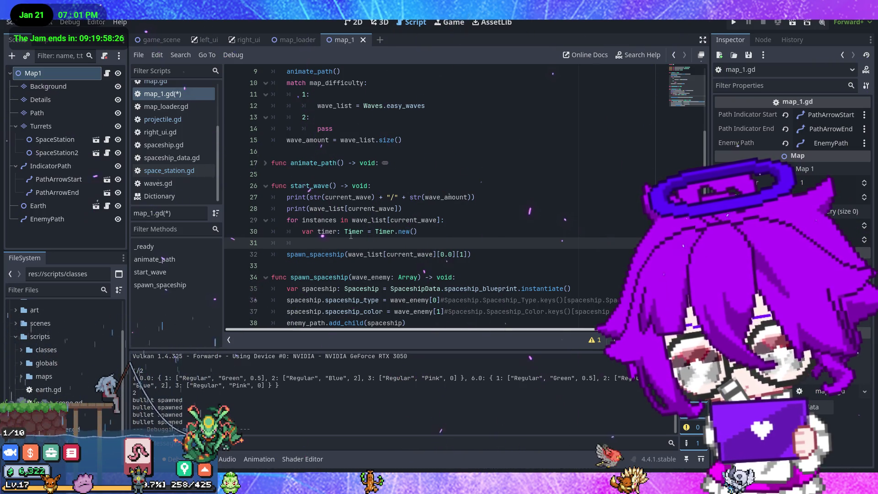
Add timer.one_shot = true and timer.start() on the following loop lines
{"action": "type", "text": "ti"}
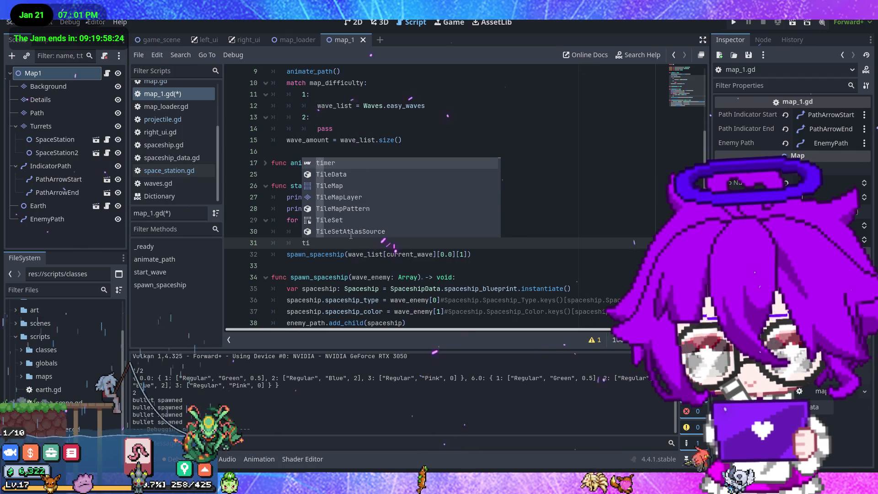
{"action": "type", "text": "mer."}
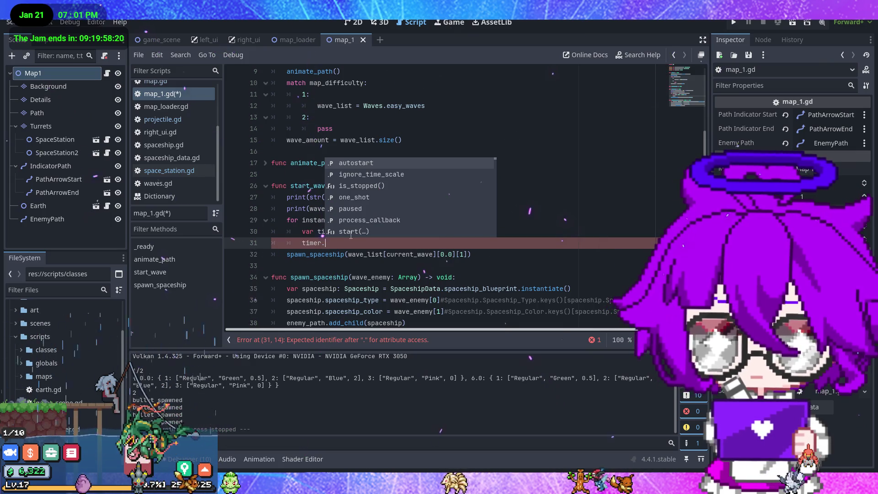
{"action": "key", "text": "Down"}
{"action": "key", "text": "Down"}
{"action": "key", "text": "Down"}
{"action": "key", "text": "Return"}
{"action": "type", "text": "= true"}
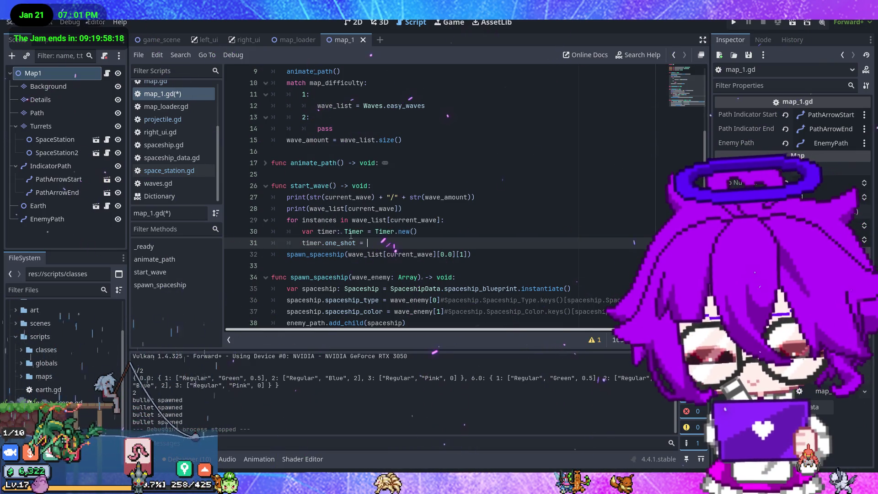
{"action": "key", "text": "Return"}
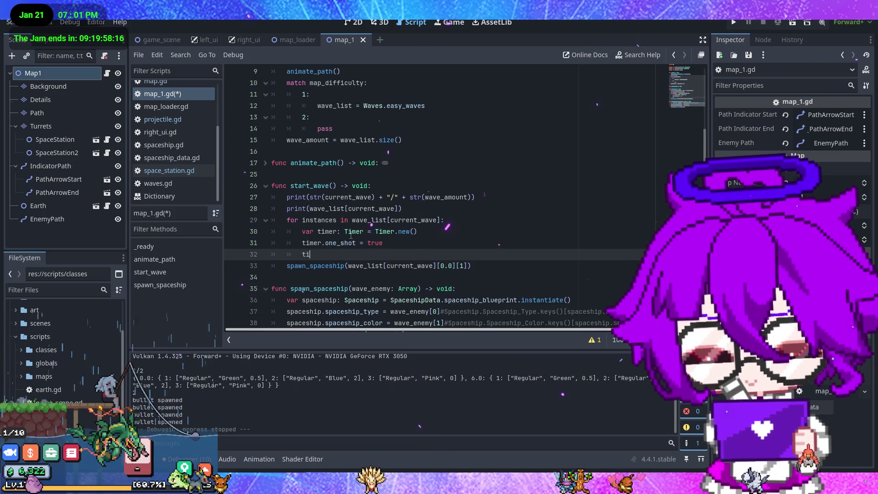
{"action": "type", "text": "mer.sta"}
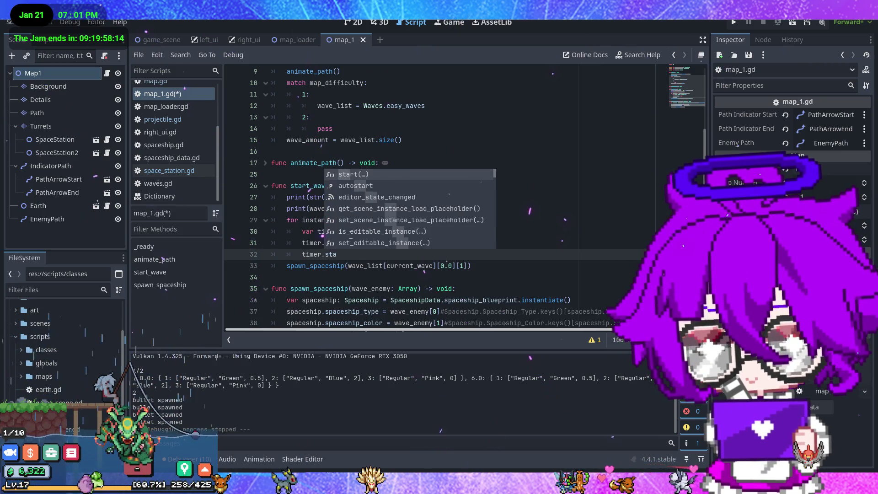
{"action": "key", "text": "Return"}
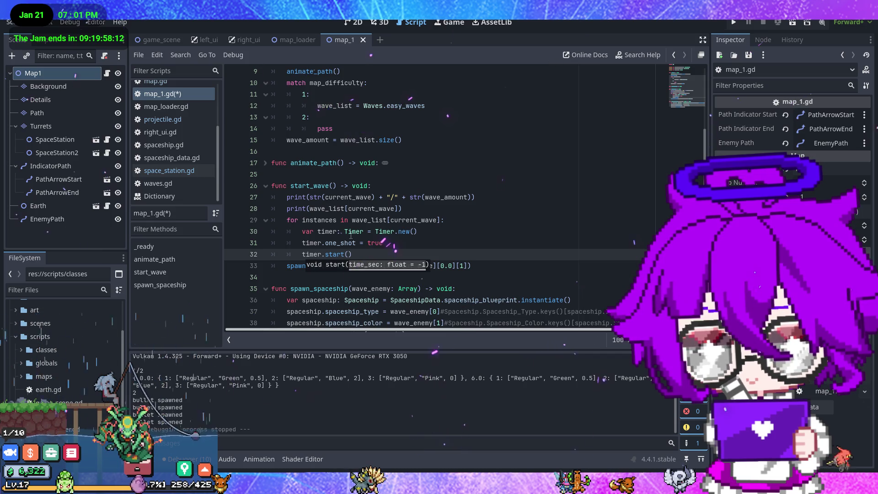
{"action": "left_click", "coordinate": [397, 235]}
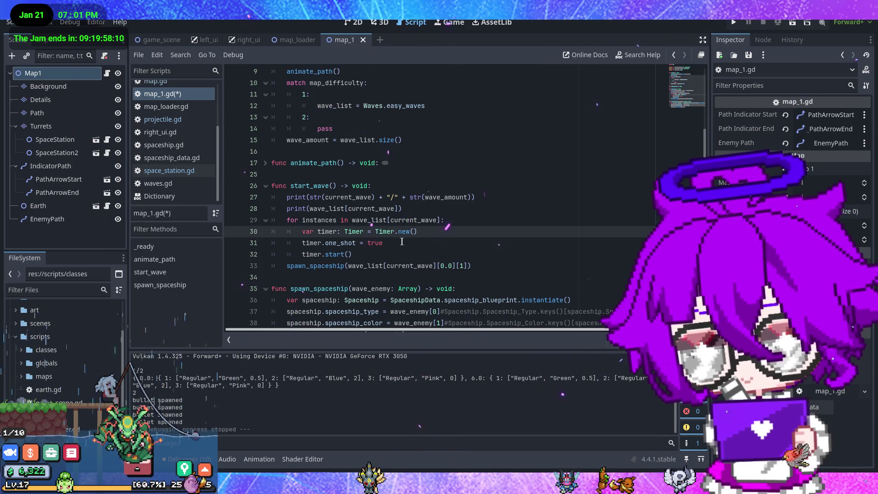
{"action": "left_click", "coordinate": [401, 242]}
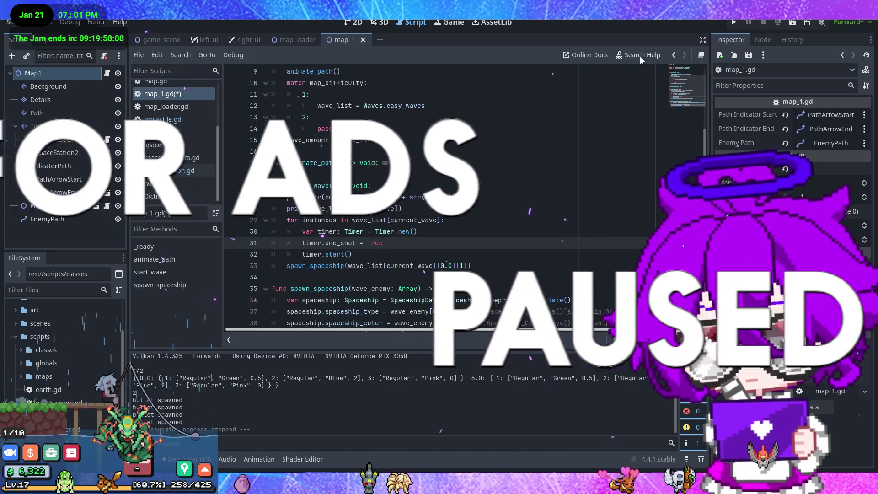
Look up the Timer class documentation and read its one-shot and time scale notes
{"action": "left_click", "coordinate": [638, 55]}
{"action": "type", "text": "Timer"}
{"action": "key", "text": "Return"}
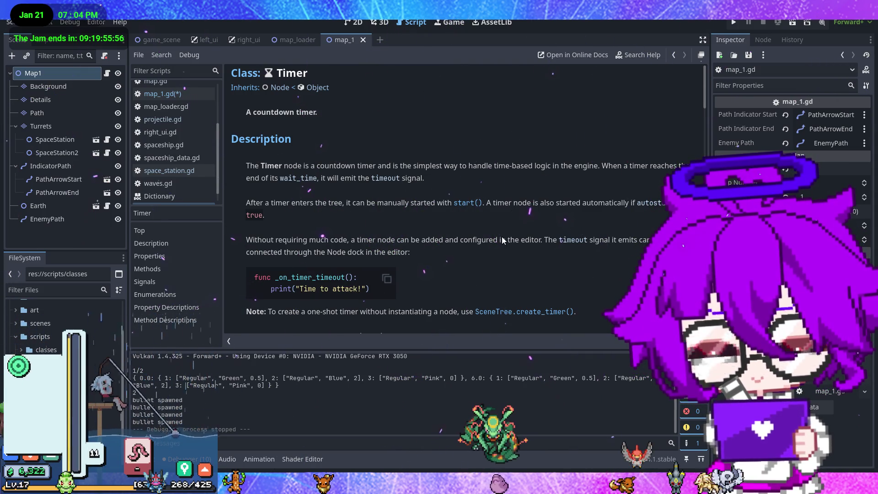
{"action": "scroll", "coordinate": [488, 251], "scroll_direction": "down", "scroll_amount": 3}
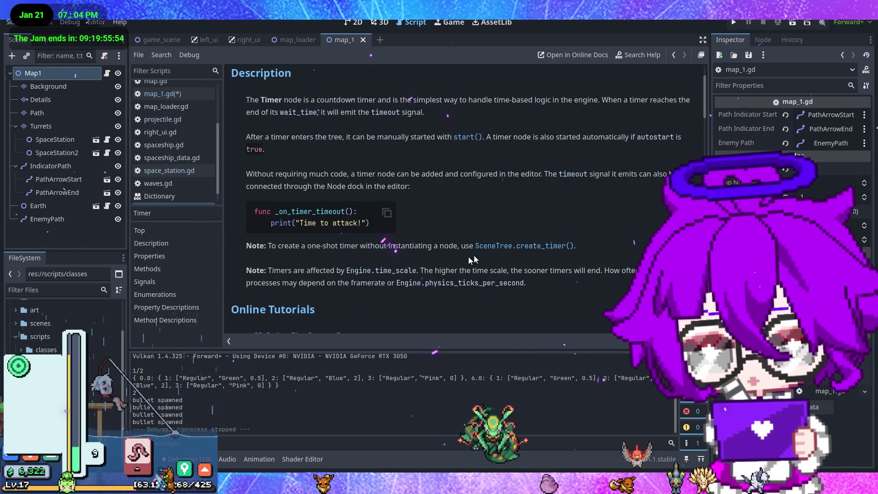
{"action": "left_click_drag", "start_coordinate": [331, 252], "coordinate": [437, 254]}
{"action": "left_click", "coordinate": [437, 251]}
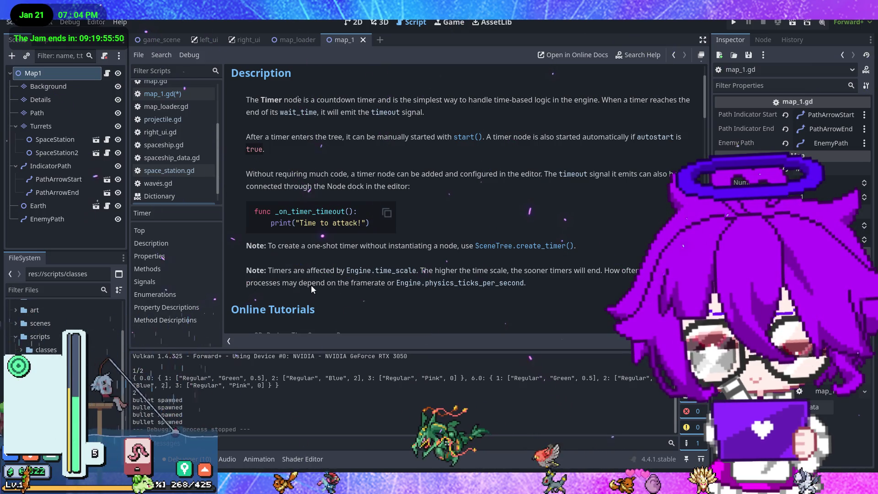
{"action": "left_click_drag", "start_coordinate": [292, 274], "coordinate": [417, 271]}
{"action": "left_click", "coordinate": [499, 271]}
{"action": "left_click_drag", "start_coordinate": [484, 270], "coordinate": [466, 270]}
{"action": "left_click", "coordinate": [553, 276]}
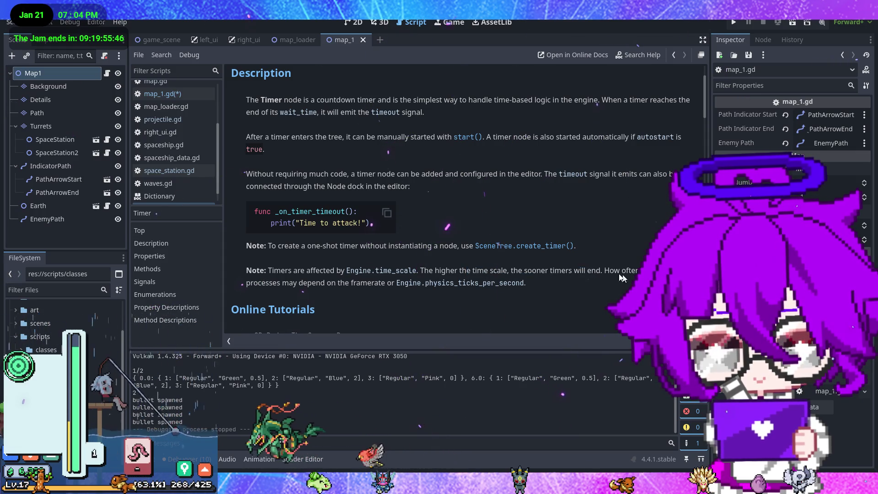
{"action": "left_click_drag", "start_coordinate": [321, 284], "coordinate": [387, 283]}
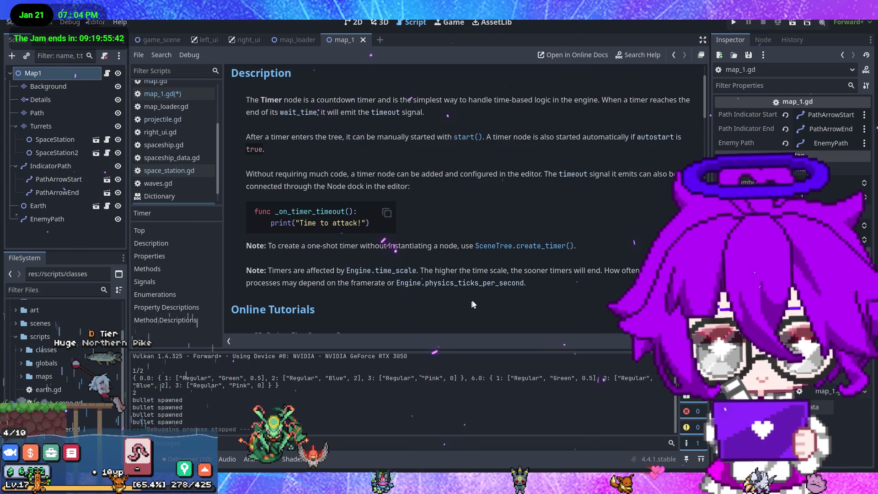
Scroll through the rest of the Timer documentation, then return to the map_1.gd script
{"action": "scroll", "coordinate": [459, 289], "scroll_direction": "down", "scroll_amount": 3}
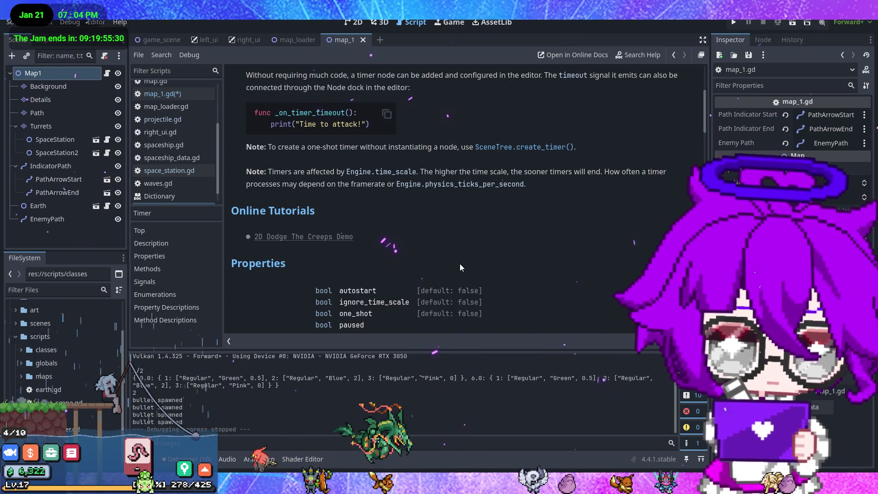
{"action": "scroll", "coordinate": [460, 265], "scroll_direction": "down", "scroll_amount": 5}
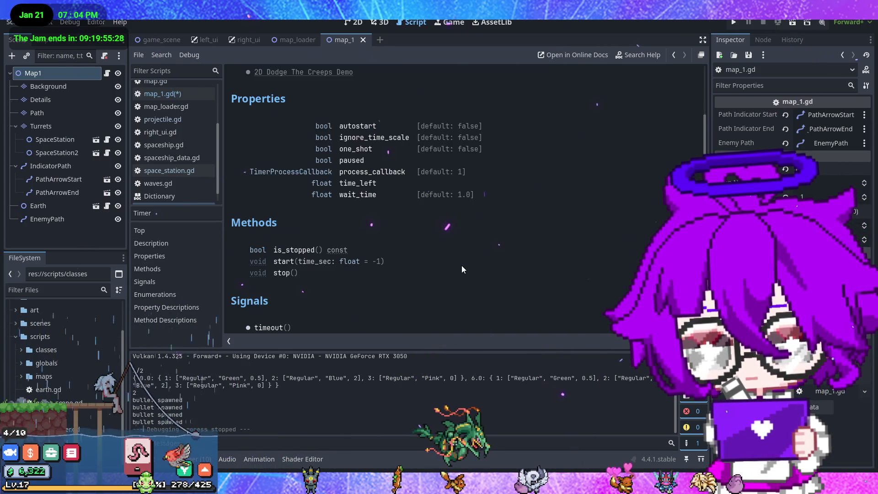
{"action": "scroll", "coordinate": [416, 264], "scroll_direction": "down", "scroll_amount": 5}
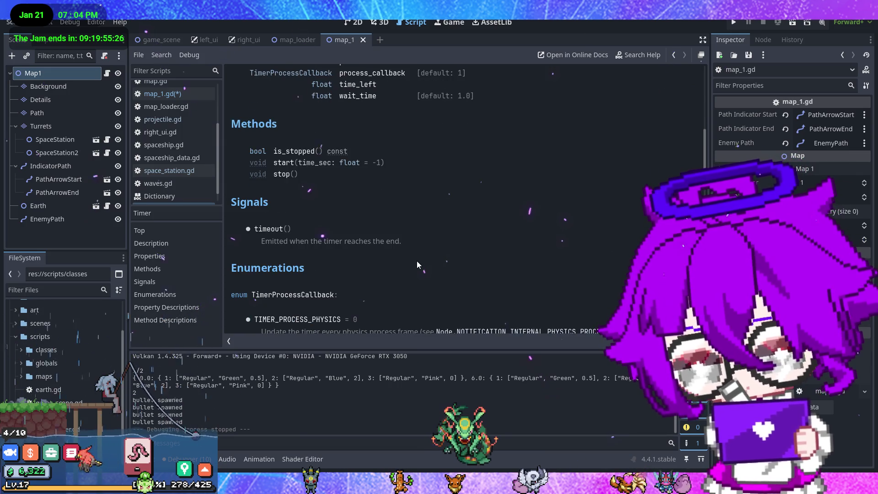
{"action": "scroll", "coordinate": [422, 265], "scroll_direction": "down", "scroll_amount": 1}
{"action": "scroll", "coordinate": [422, 265], "scroll_direction": "up", "scroll_amount": 3}
{"action": "scroll", "coordinate": [422, 264], "scroll_direction": "up", "scroll_amount": 2}
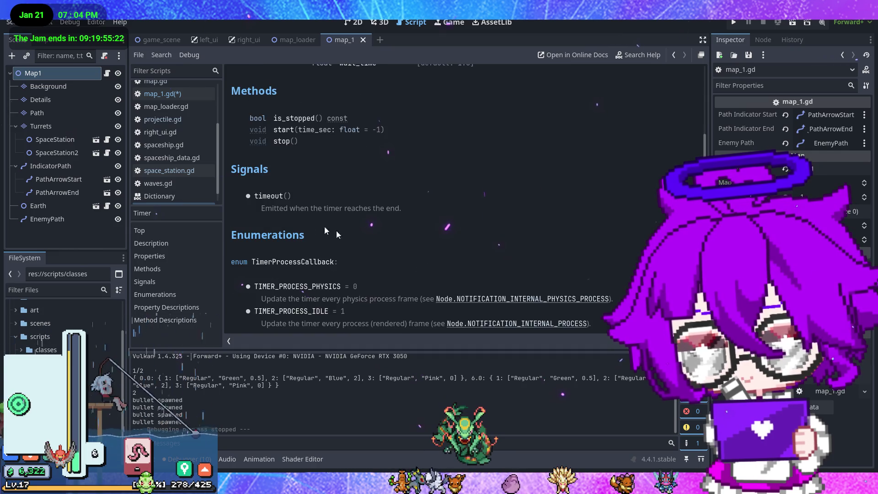
{"action": "left_click", "coordinate": [181, 95]}
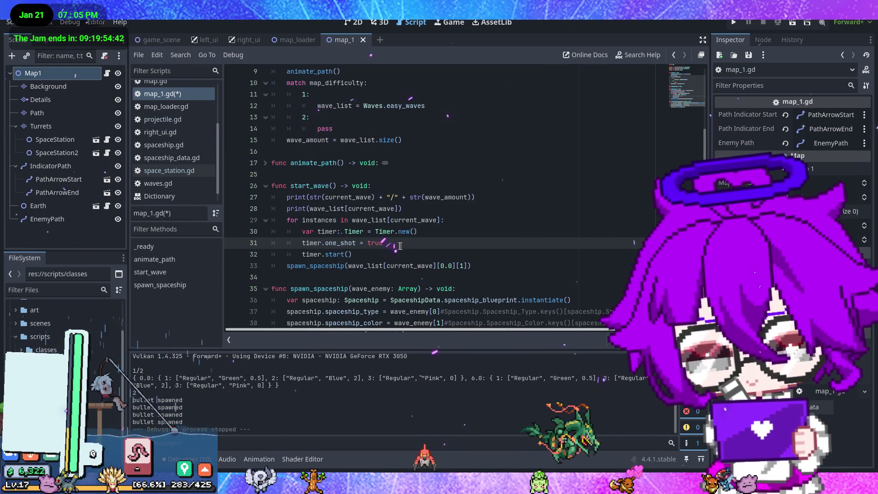
Pass instances.key as the argument of timer.start() on line 32
{"action": "left_click", "coordinate": [426, 254]}
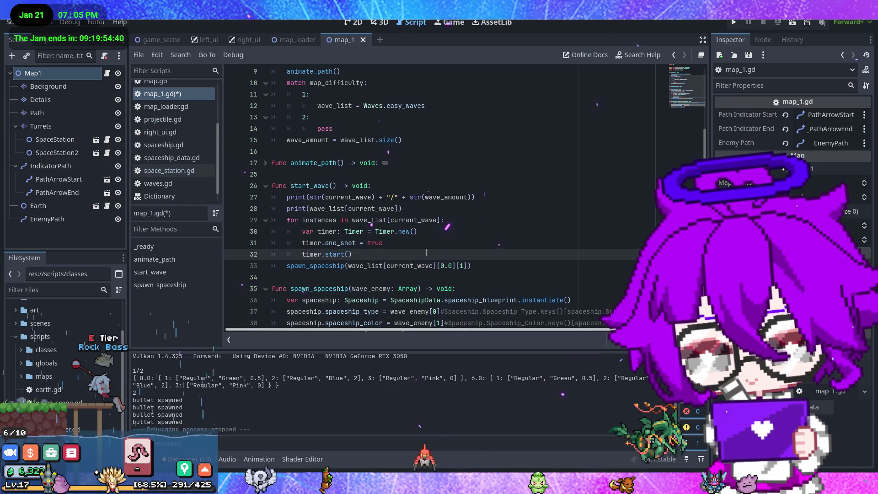
{"action": "left_click_drag", "start_coordinate": [353, 220], "coordinate": [440, 221]}
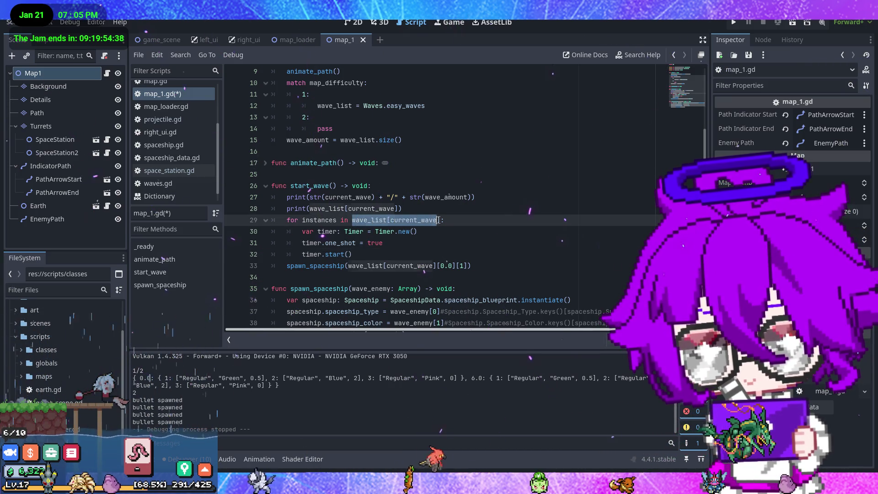
{"action": "left_click", "coordinate": [349, 254]}
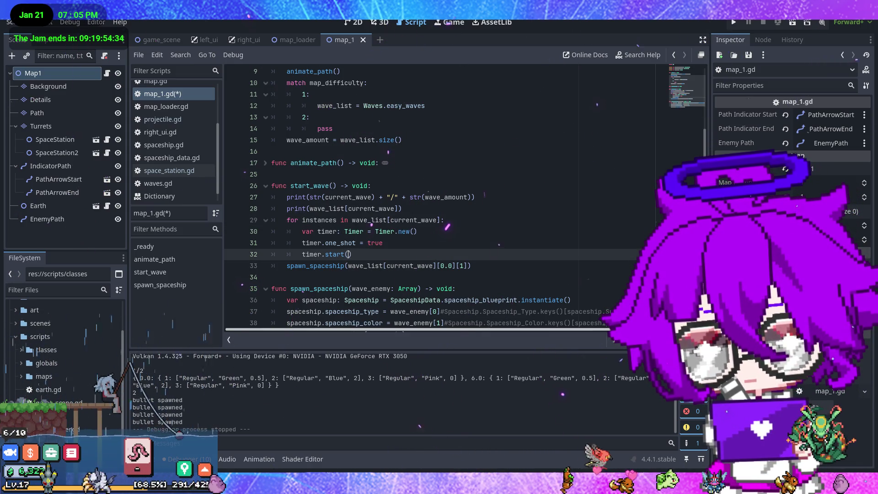
{"action": "type", "text": "in"}
{"action": "key", "text": "Return"}
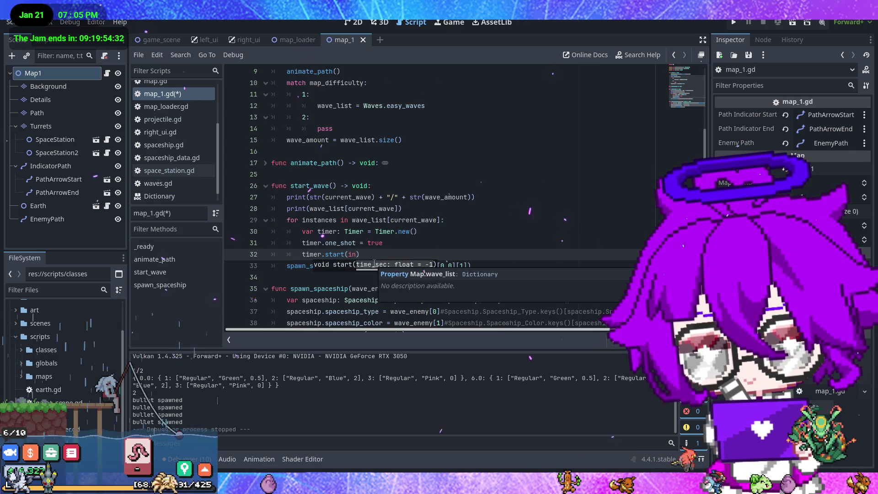
{"action": "key", "text": "BackSpace"}
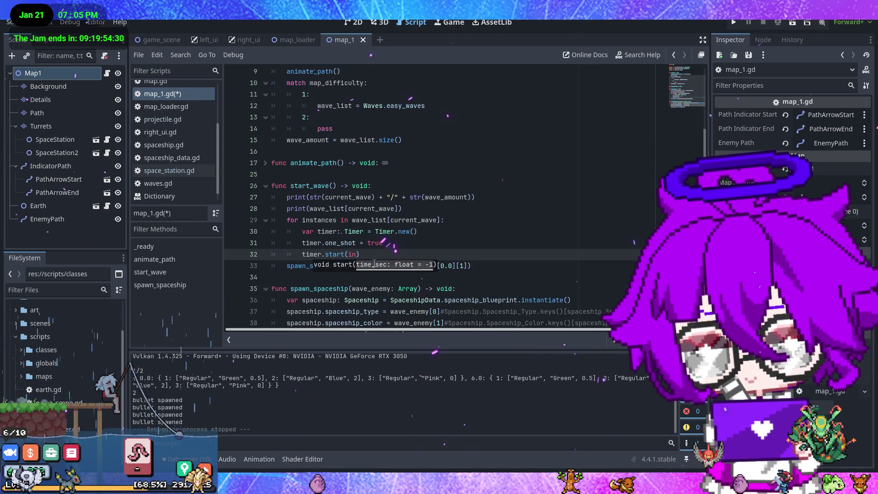
{"action": "key", "text": "Return"}
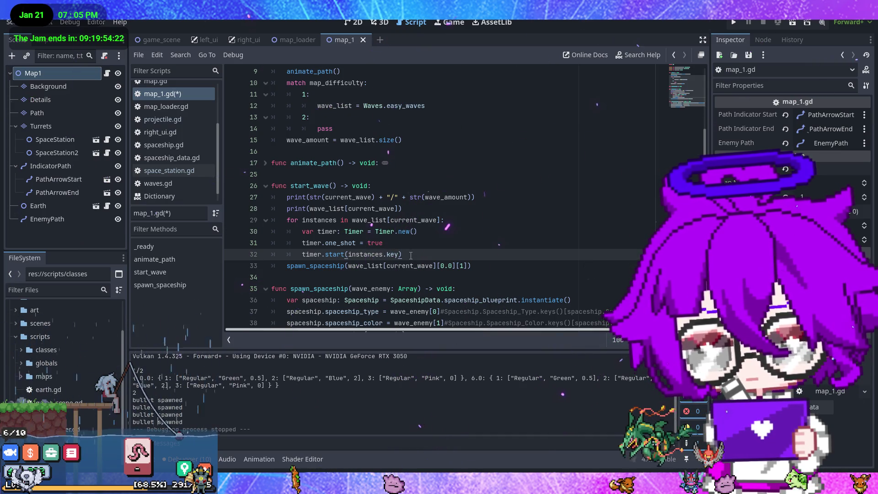
Check the script resource's properties, then start a new 'timer.co' line after the one_shot setting
{"action": "left_click", "coordinate": [446, 220]}
{"action": "scroll", "coordinate": [389, 250], "scroll_direction": "down", "scroll_amount": 1}
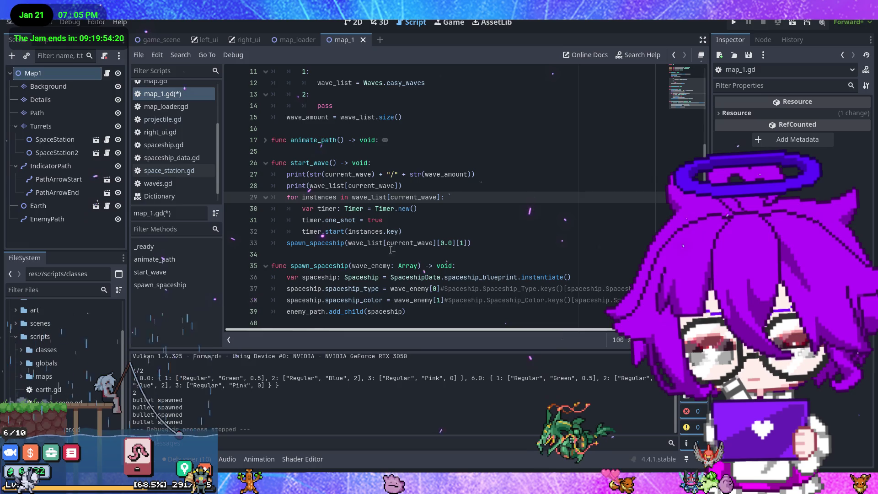
{"action": "left_click", "coordinate": [792, 113]}
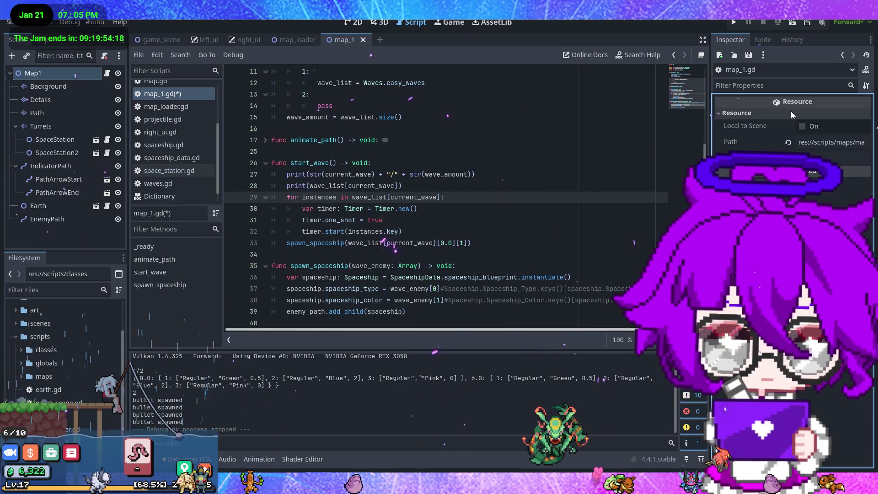
{"action": "left_click", "coordinate": [784, 114]}
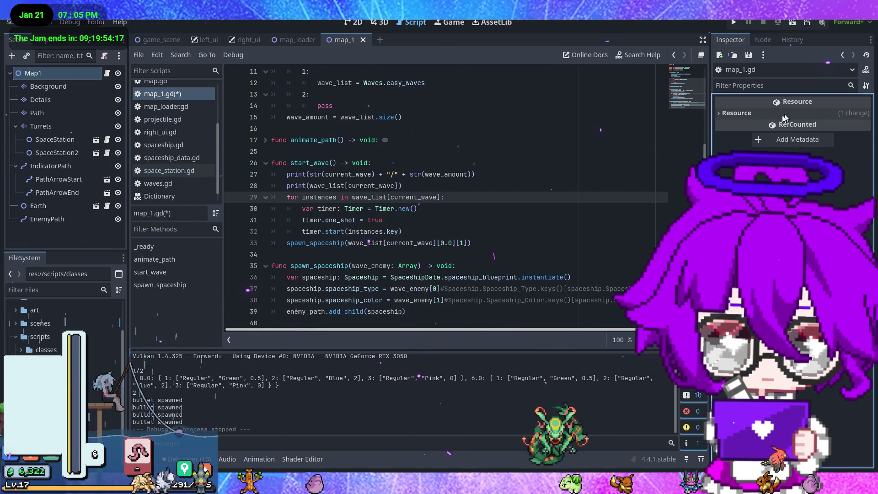
{"action": "left_click", "coordinate": [439, 231]}
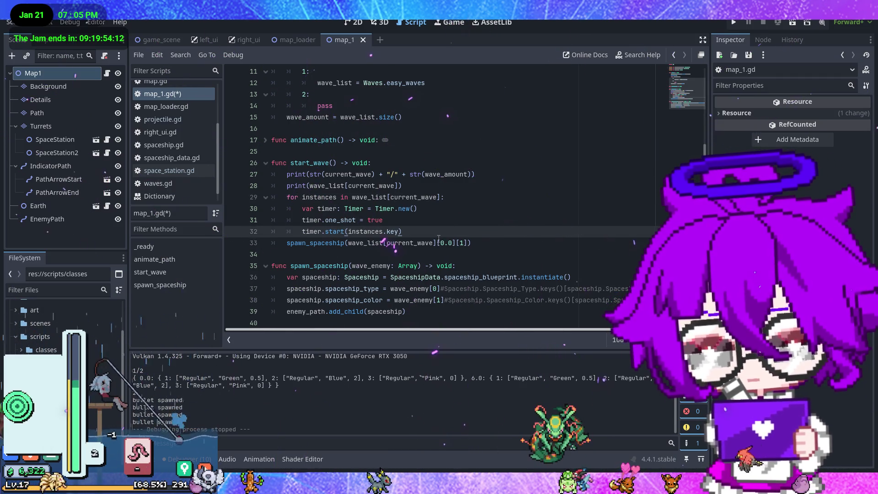
{"action": "mouse_move", "coordinate": [431, 240]}
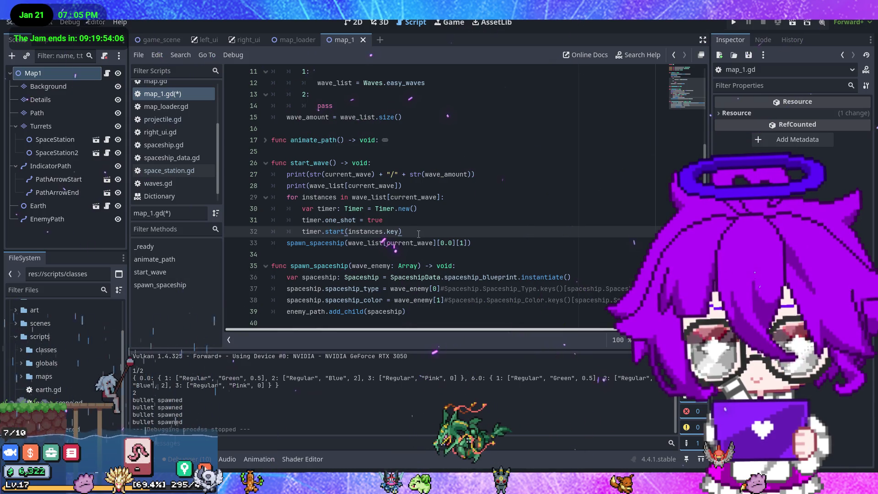
{"action": "left_click", "coordinate": [422, 224]}
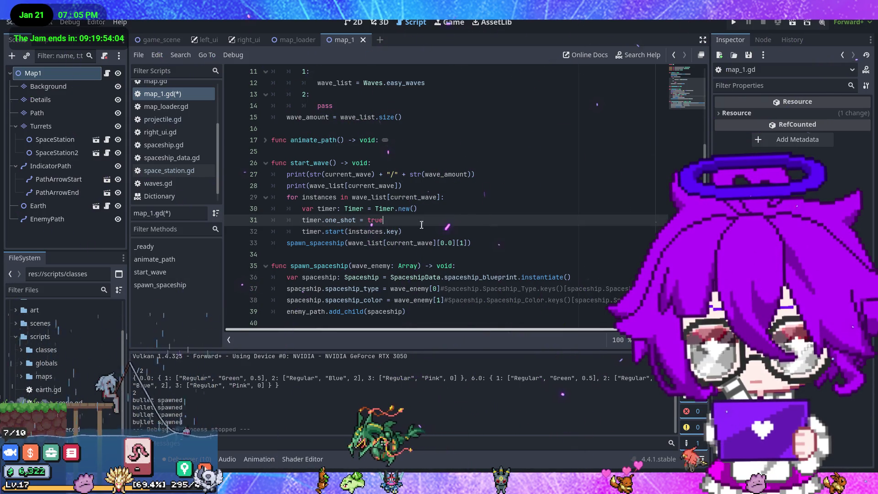
{"action": "key", "text": "Return"}
{"action": "type", "text": "ti"}
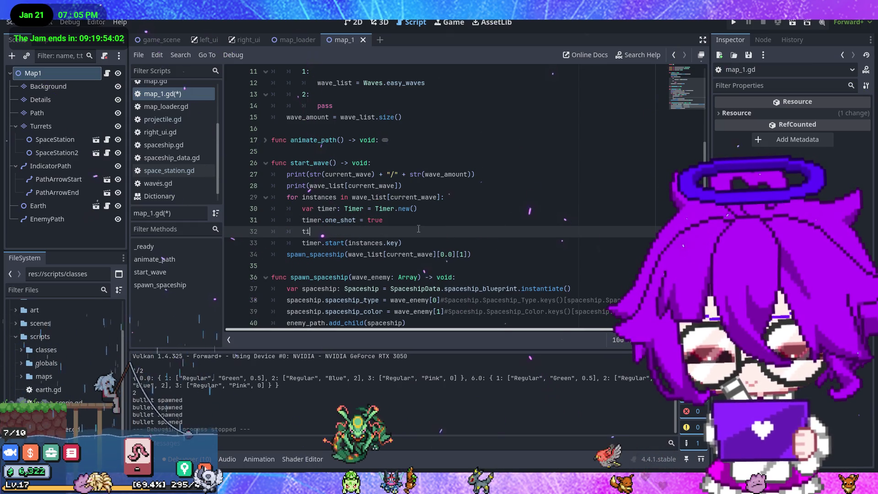
{"action": "type", "text": "mer."}
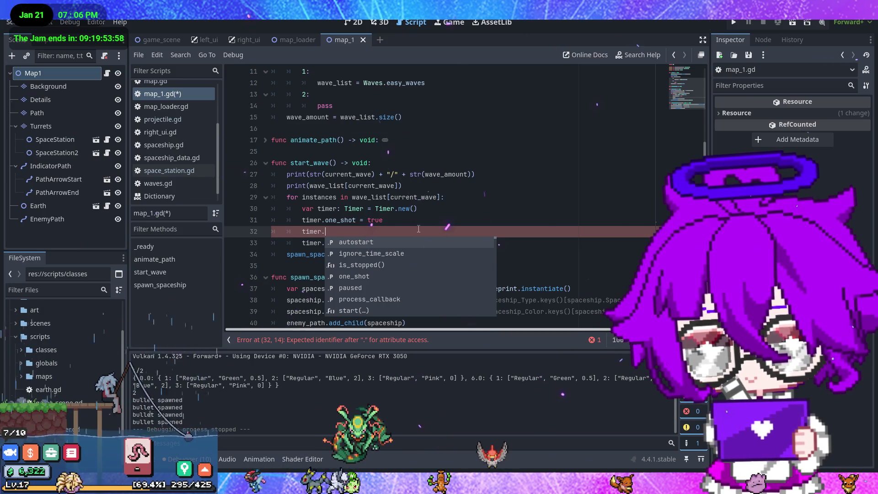
{"action": "type", "text": "co"}
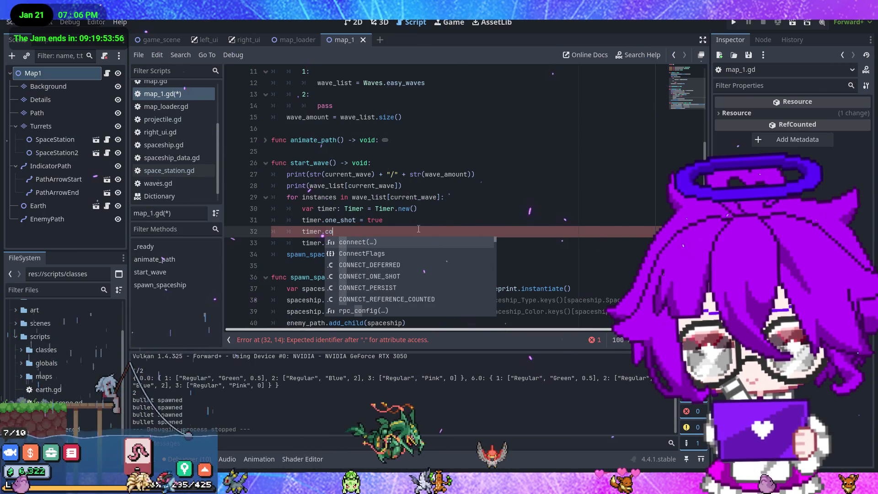
Undo the first connect attempt and briefly open the Timer class reference before returning to map_1.gd
{"action": "key", "text": "Return"}
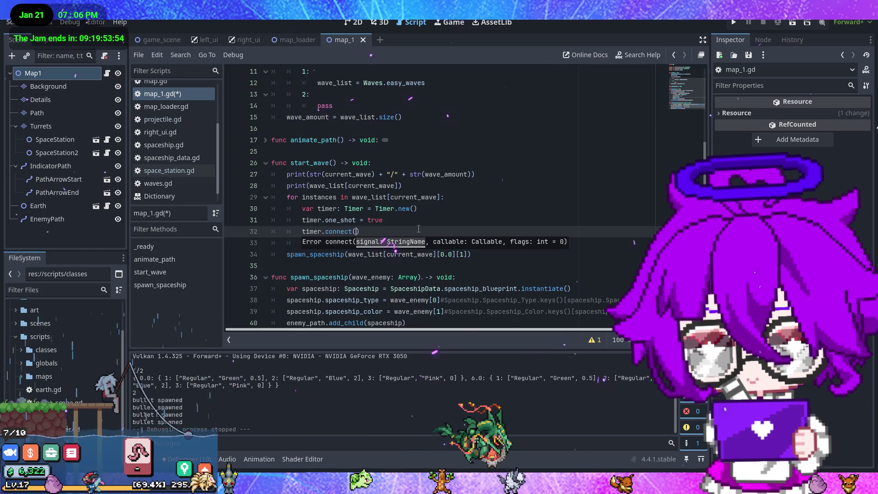
{"action": "key", "text": "BackSpace"}
{"action": "key", "text": "BackSpace"}
{"action": "key", "text": "BackSpace"}
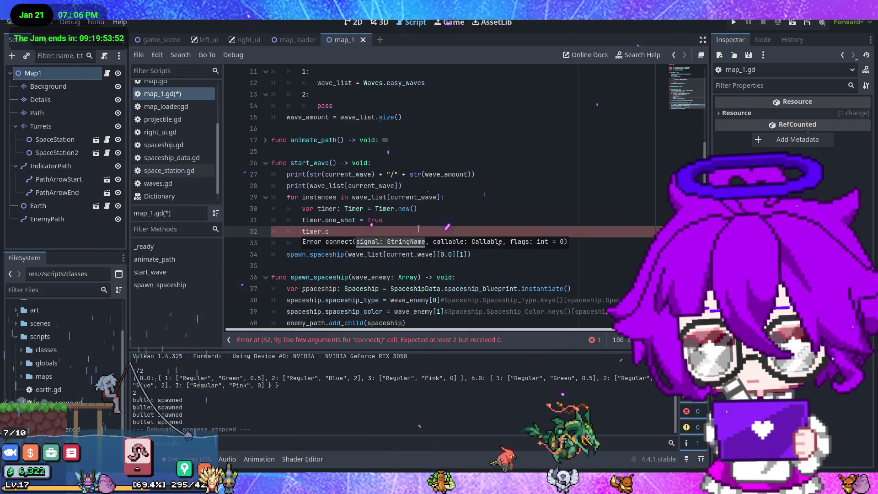
{"action": "key", "text": "BackSpace"}
{"action": "scroll", "coordinate": [169, 189], "scroll_direction": "down", "scroll_amount": 1}
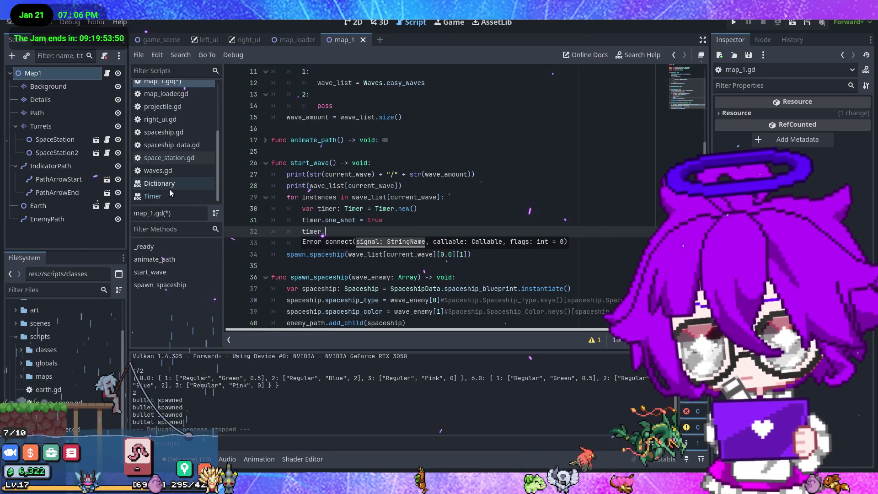
{"action": "left_click", "coordinate": [174, 195]}
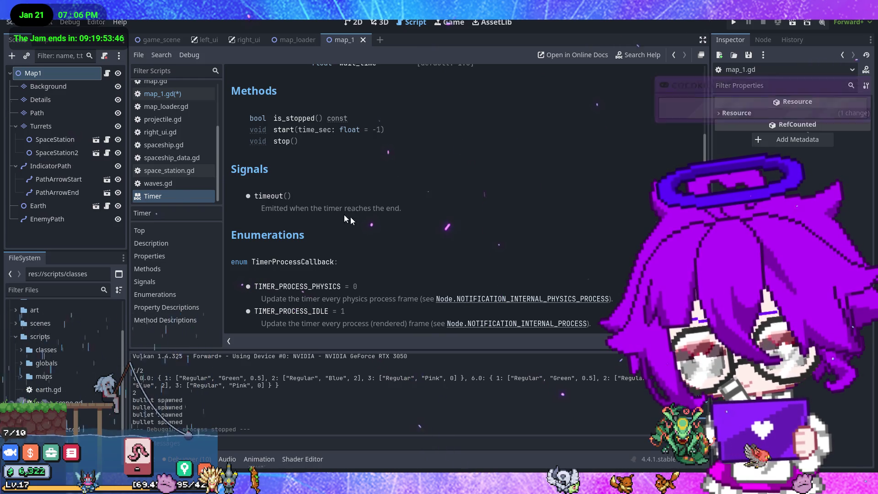
{"action": "left_click", "coordinate": [158, 183]}
{"action": "left_click", "coordinate": [179, 93]}
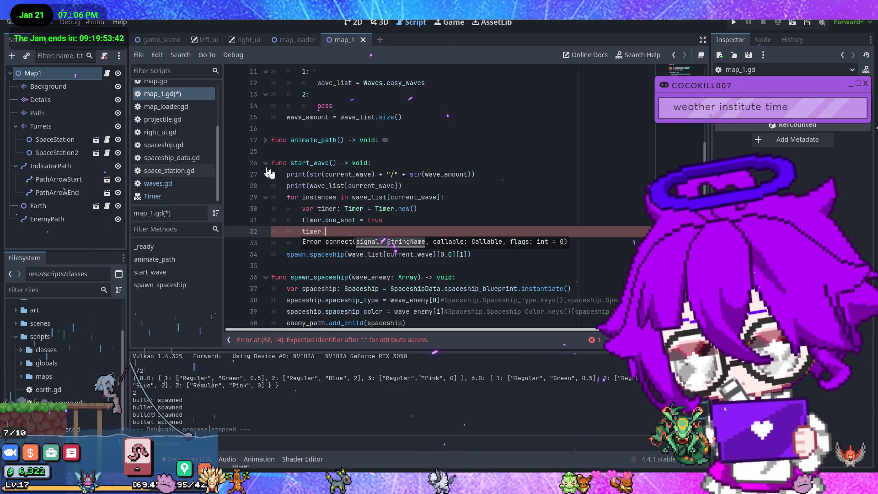
Write timer.timeout.connect(()) after one_shot, then view the Timer reference's property descriptions
{"action": "type", "text": "timeout."}
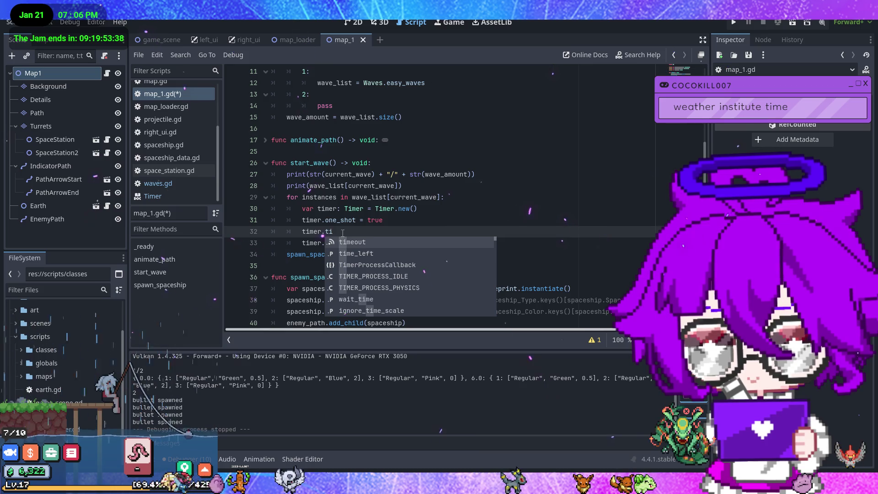
{"action": "key", "text": "Return"}
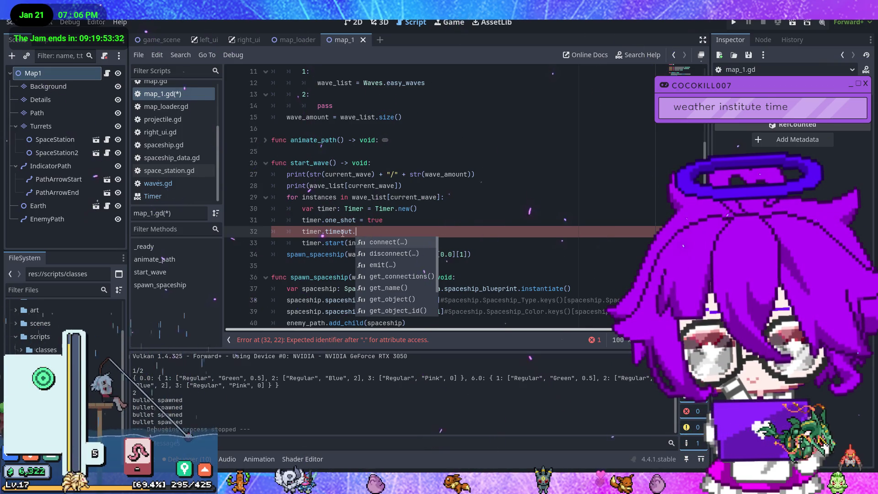
{"action": "key", "text": "Return"}
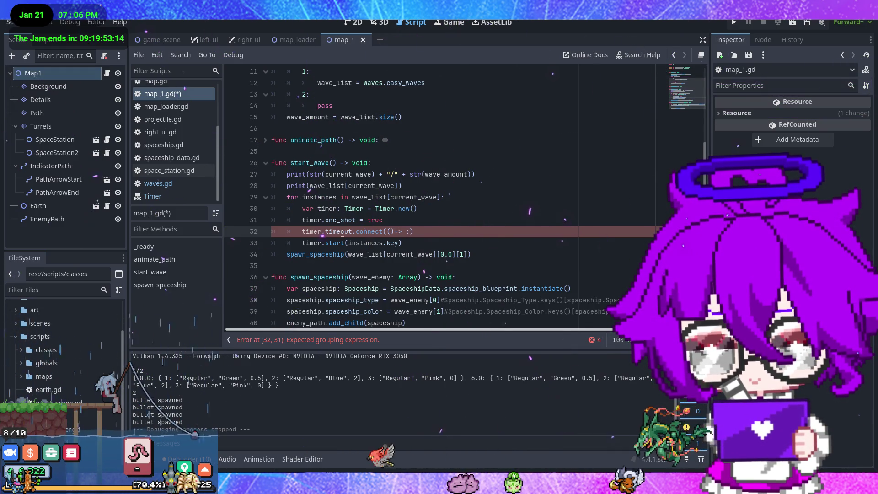
{"action": "key", "text": "Return"}
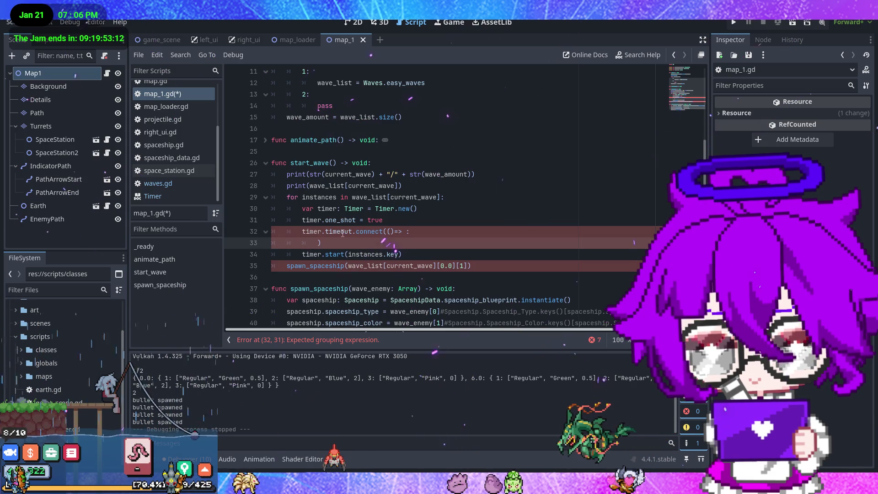
{"action": "key", "text": "BackSpace"}
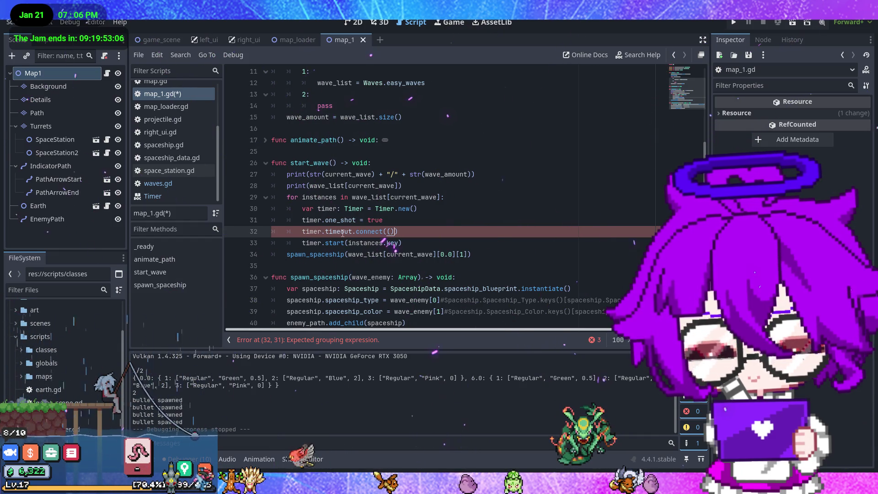
{"action": "left_click", "coordinate": [343, 232], "text": "ctrl"}
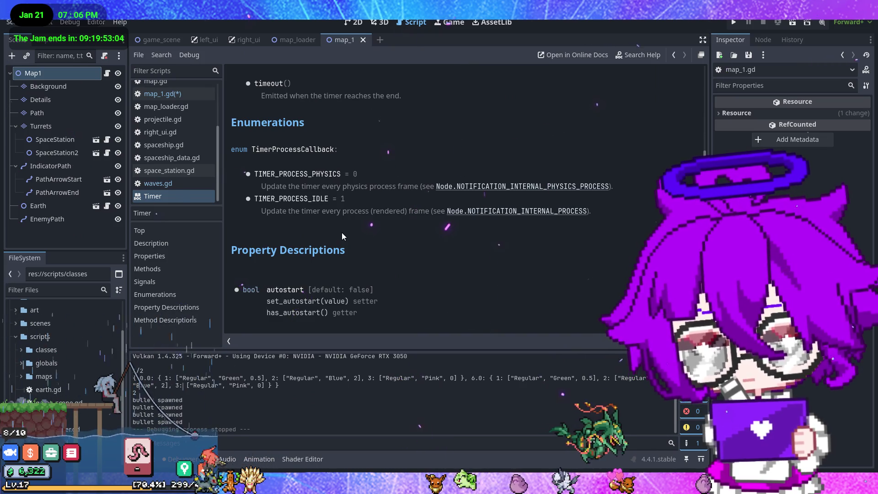
{"action": "scroll", "coordinate": [348, 192], "scroll_direction": "down", "scroll_amount": 5}
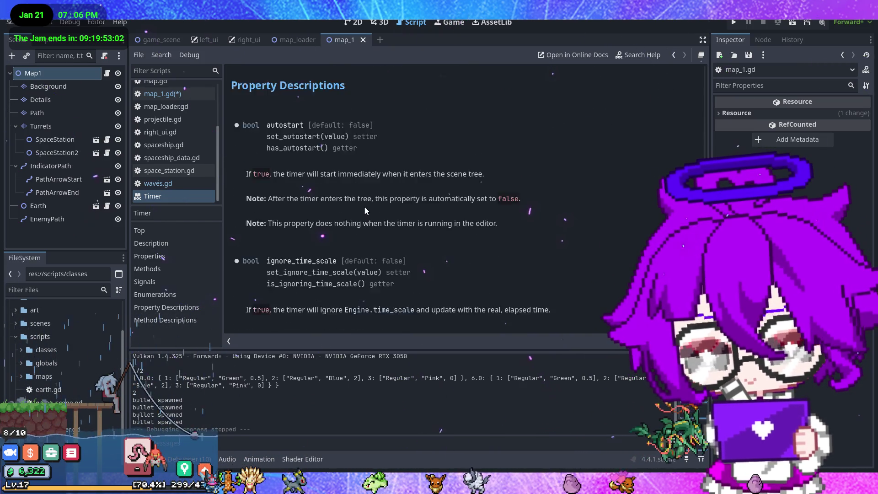
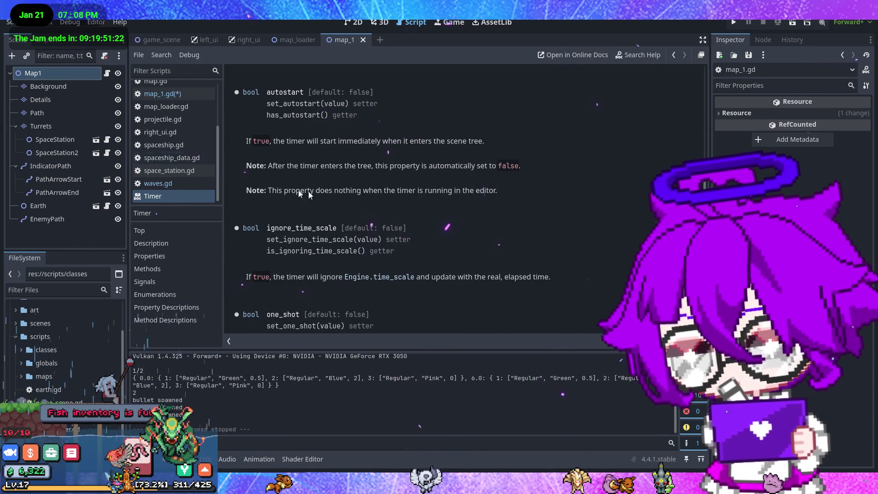
Read the documentation's description of the Timer timeout signal
{"action": "scroll", "coordinate": [381, 196], "scroll_direction": "down", "scroll_amount": 5}
{"action": "scroll", "coordinate": [381, 196], "scroll_direction": "down", "scroll_amount": 9}
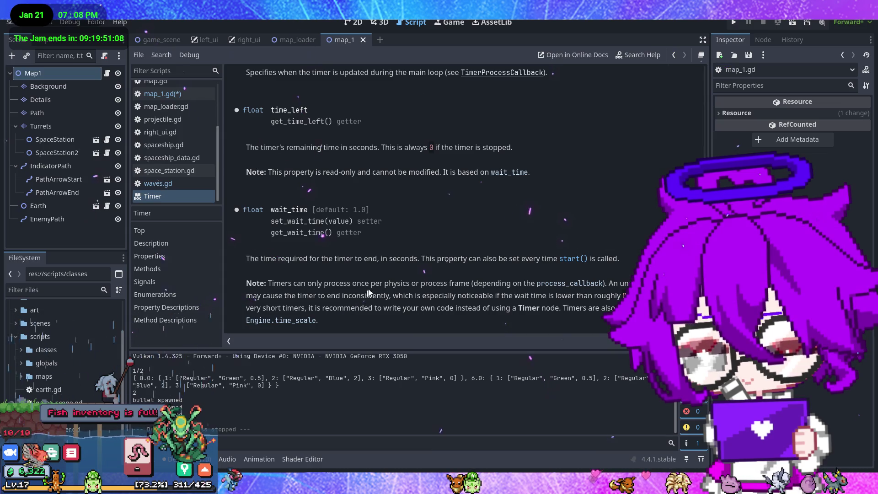
{"action": "scroll", "coordinate": [377, 288], "scroll_direction": "down", "scroll_amount": 1}
{"action": "scroll", "coordinate": [379, 286], "scroll_direction": "down", "scroll_amount": 5}
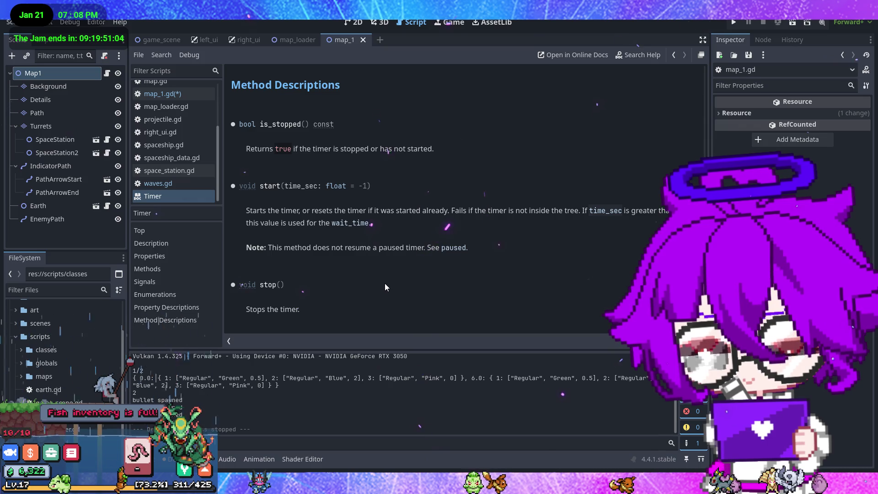
{"action": "scroll", "coordinate": [385, 286], "scroll_direction": "up", "scroll_amount": 2}
{"action": "scroll", "coordinate": [386, 287], "scroll_direction": "up", "scroll_amount": 7}
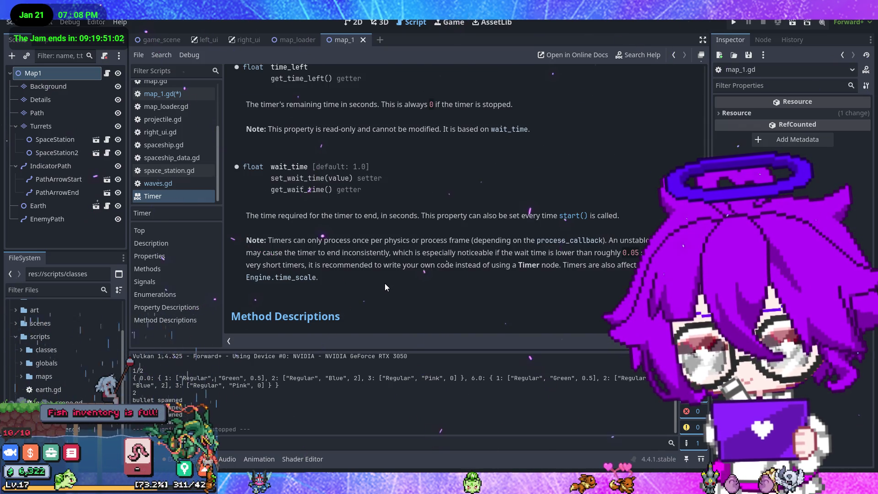
{"action": "scroll", "coordinate": [385, 287], "scroll_direction": "up", "scroll_amount": 8}
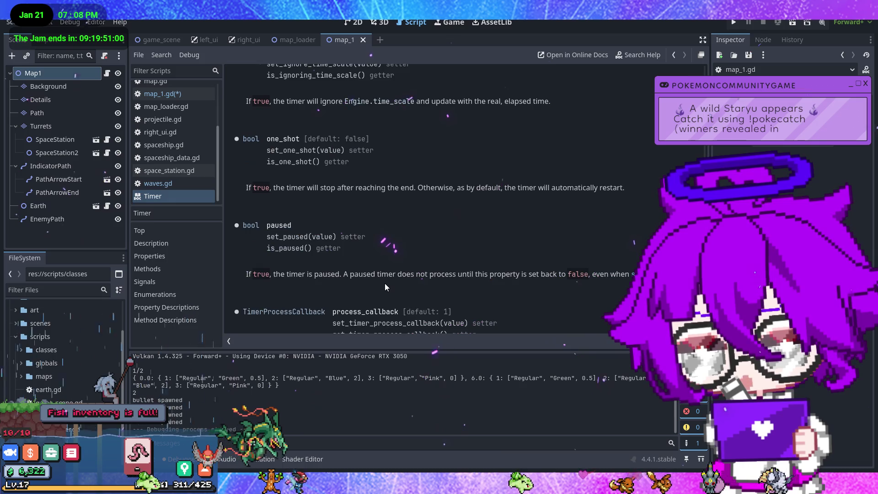
{"action": "scroll", "coordinate": [386, 283], "scroll_direction": "down", "scroll_amount": 10}
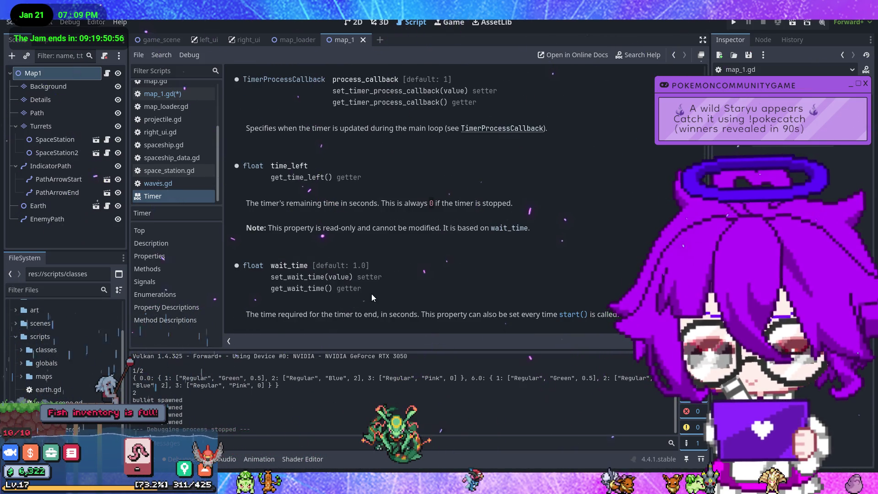
{"action": "scroll", "coordinate": [371, 295], "scroll_direction": "down", "scroll_amount": 1}
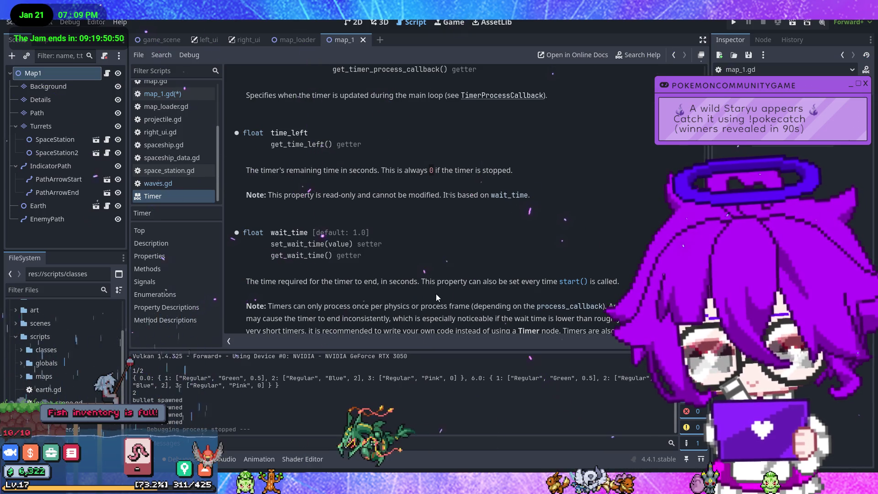
{"action": "scroll", "coordinate": [435, 293], "scroll_direction": "down", "scroll_amount": 1}
{"action": "scroll", "coordinate": [405, 290], "scroll_direction": "up", "scroll_amount": 4}
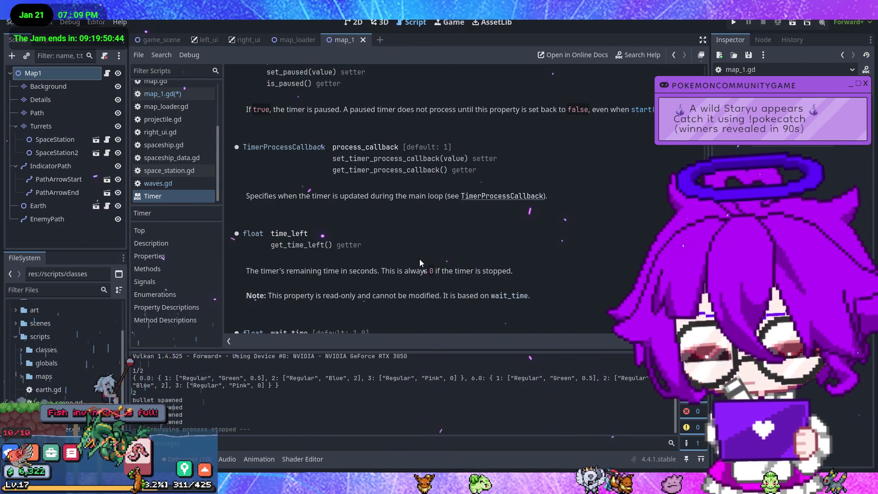
{"action": "scroll", "coordinate": [363, 256], "scroll_direction": "up", "scroll_amount": 1}
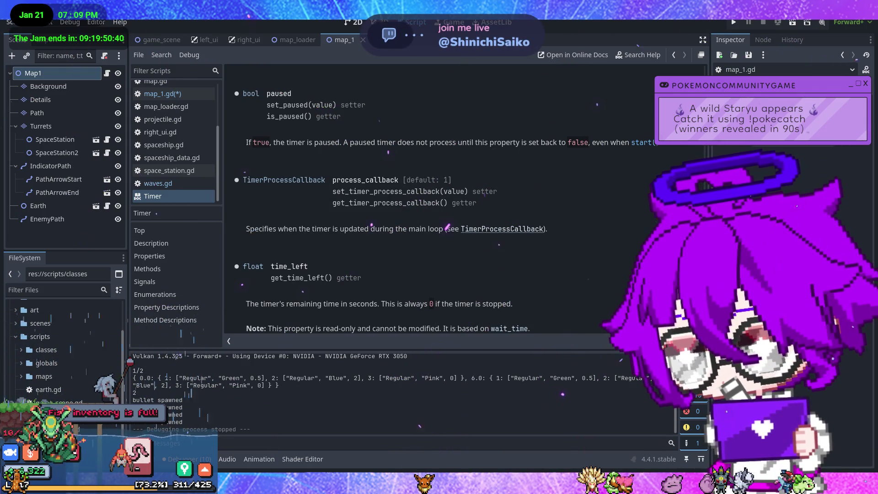
{"action": "left_click", "coordinate": [5, 454]}
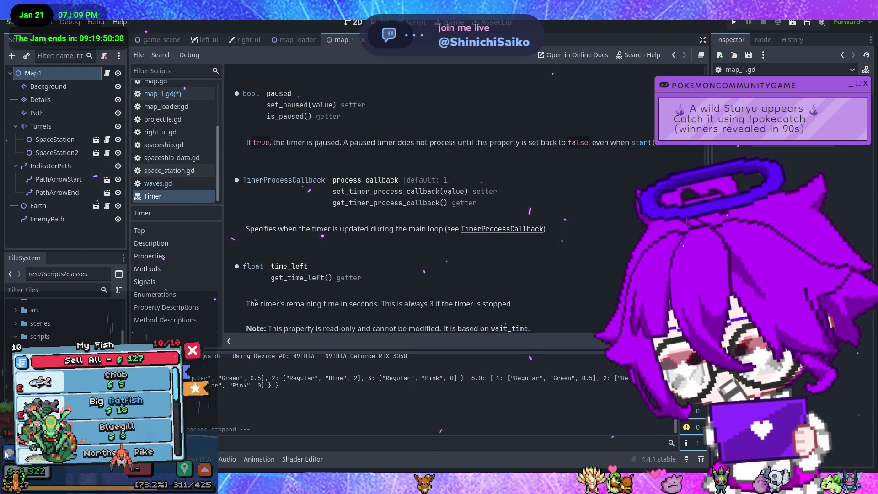
{"action": "left_click", "coordinate": [192, 356]}
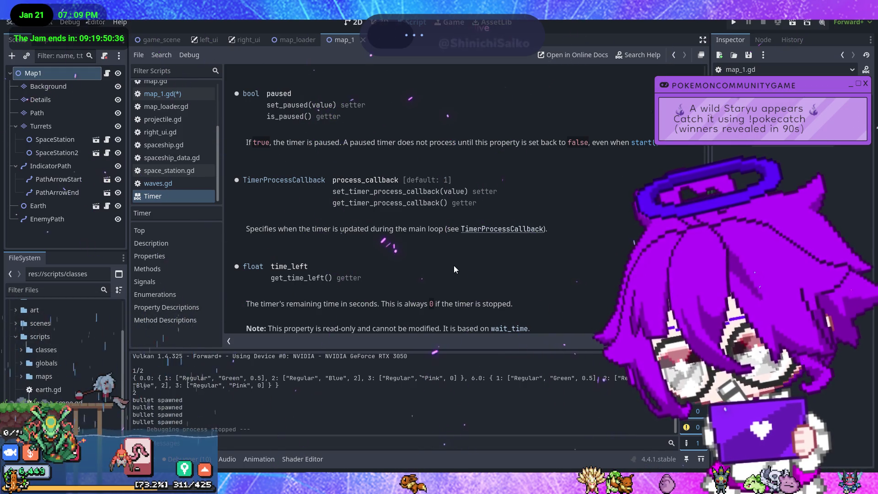
{"action": "scroll", "coordinate": [426, 265], "scroll_direction": "up", "scroll_amount": 3}
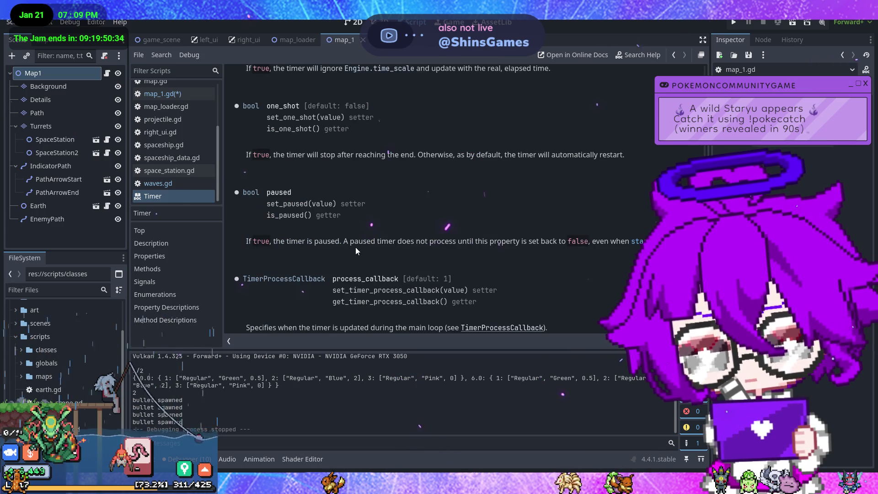
{"action": "scroll", "coordinate": [355, 246], "scroll_direction": "up", "scroll_amount": 3}
{"action": "scroll", "coordinate": [387, 255], "scroll_direction": "up", "scroll_amount": 1}
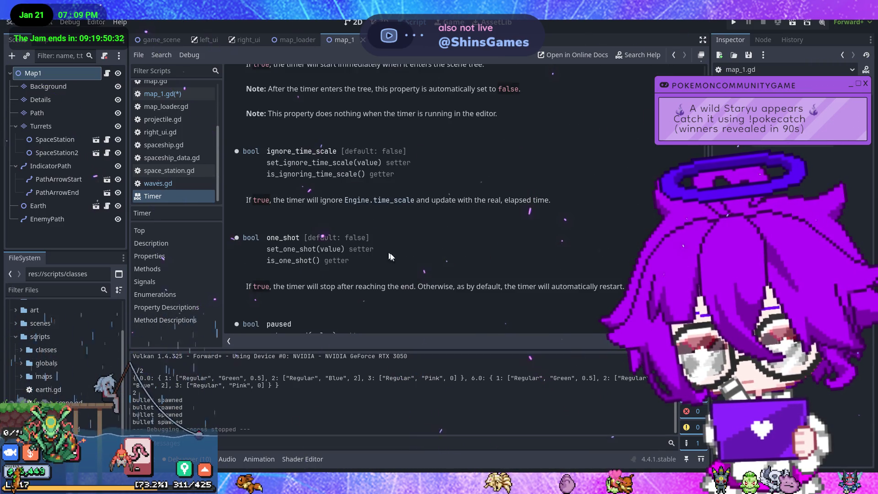
{"action": "scroll", "coordinate": [406, 257], "scroll_direction": "up", "scroll_amount": 4}
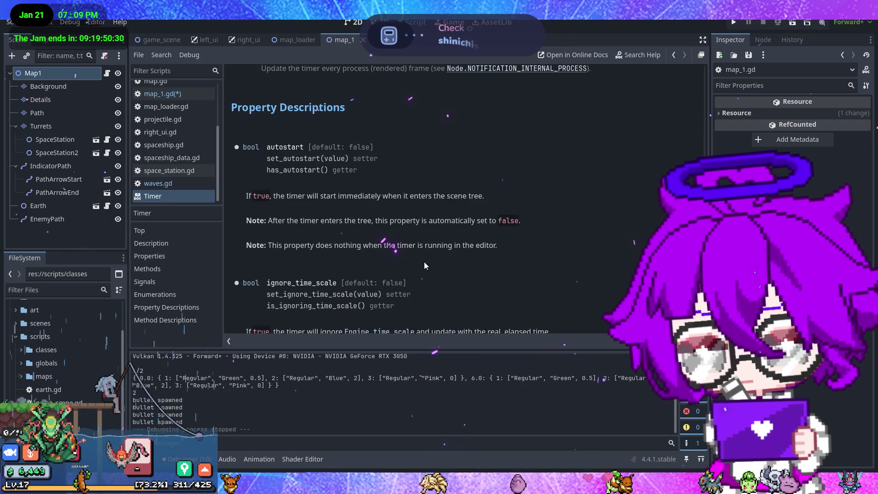
{"action": "scroll", "coordinate": [424, 262], "scroll_direction": "up", "scroll_amount": 6}
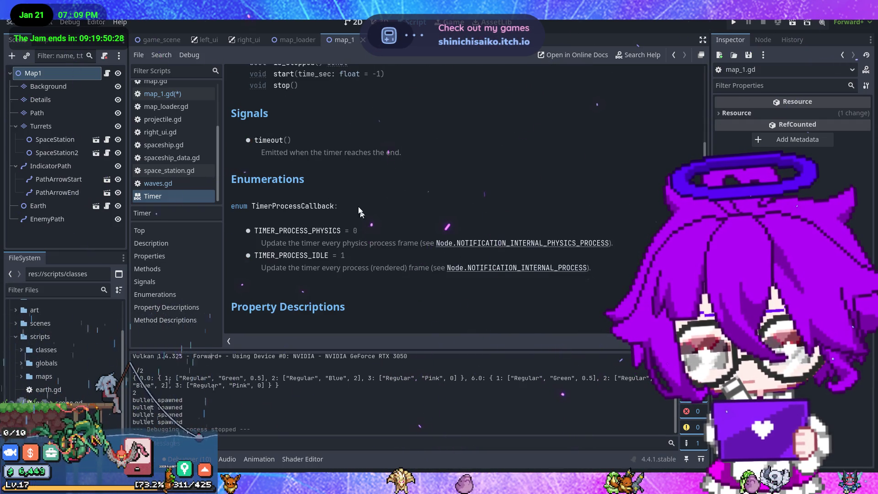
{"action": "left_click_drag", "start_coordinate": [274, 152], "coordinate": [416, 157]}
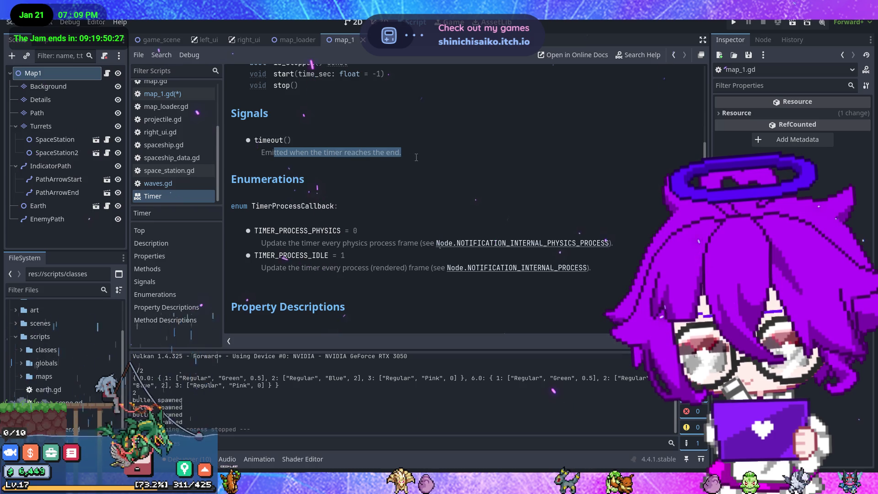
{"action": "left_click", "coordinate": [466, 163]}
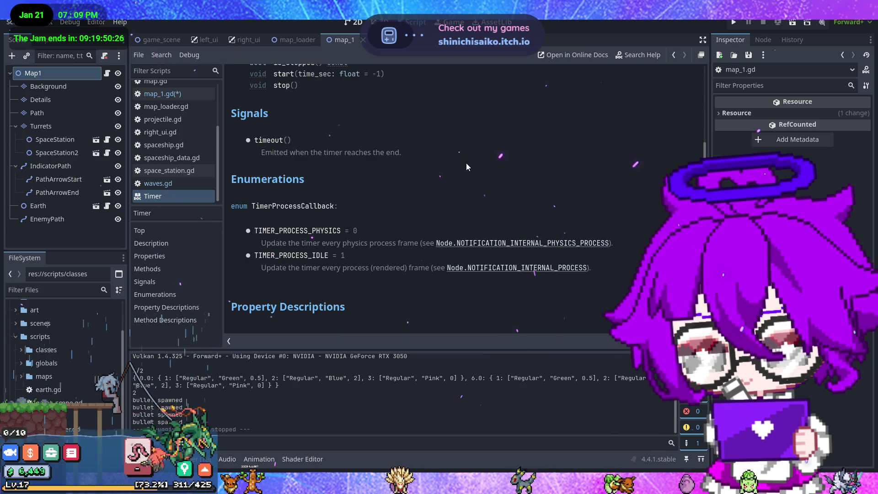
In map_1.gd, rewrite line 32 as timer.timeout.connect() using autocomplete
{"action": "left_click", "coordinate": [177, 179]}
{"action": "left_click", "coordinate": [165, 93]}
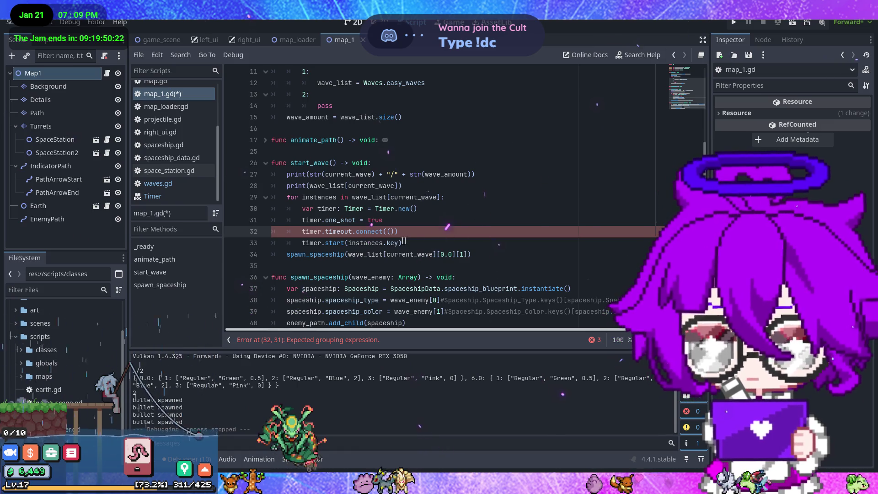
{"action": "left_click_drag", "start_coordinate": [398, 231], "coordinate": [357, 232]}
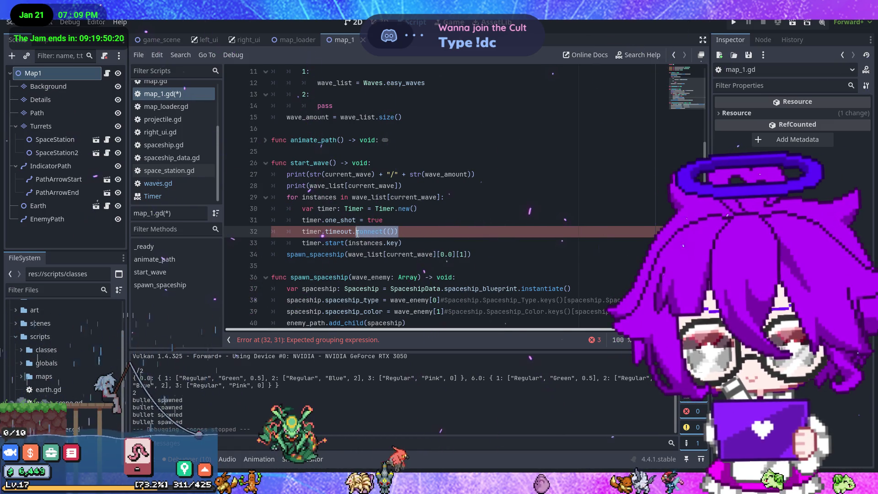
{"action": "key", "text": "BackSpace"}
{"action": "key", "text": "BackSpace"}
{"action": "type", "text": "("}
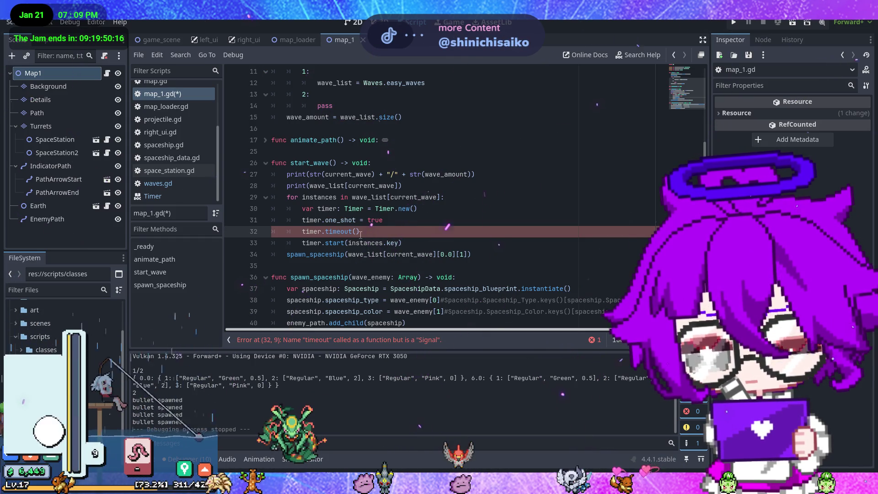
{"action": "key", "text": "BackSpace"}
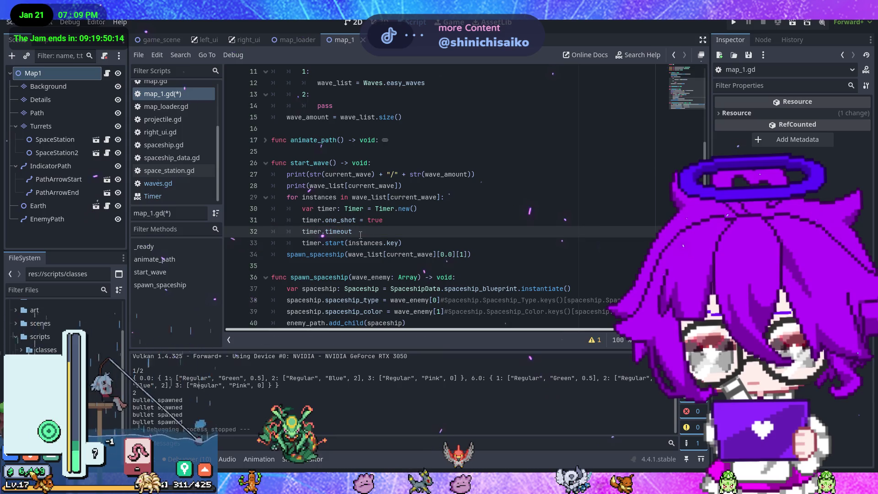
{"action": "type", "text": "."}
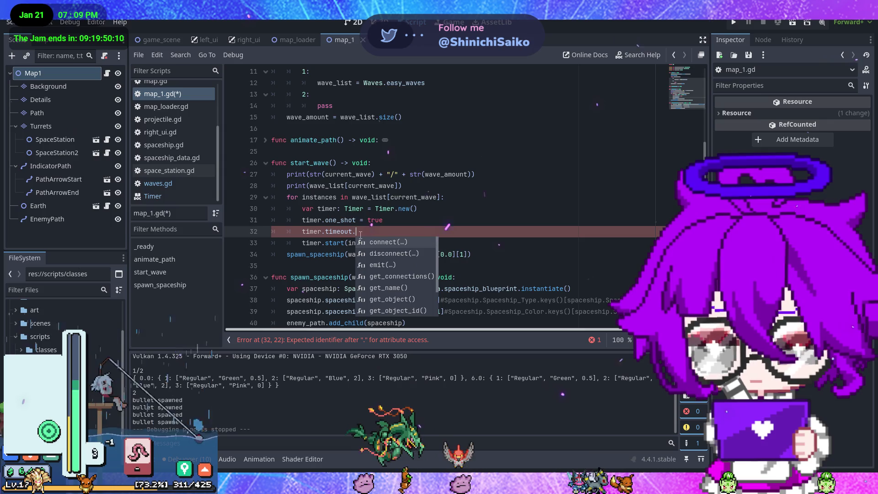
{"action": "key", "text": "Return"}
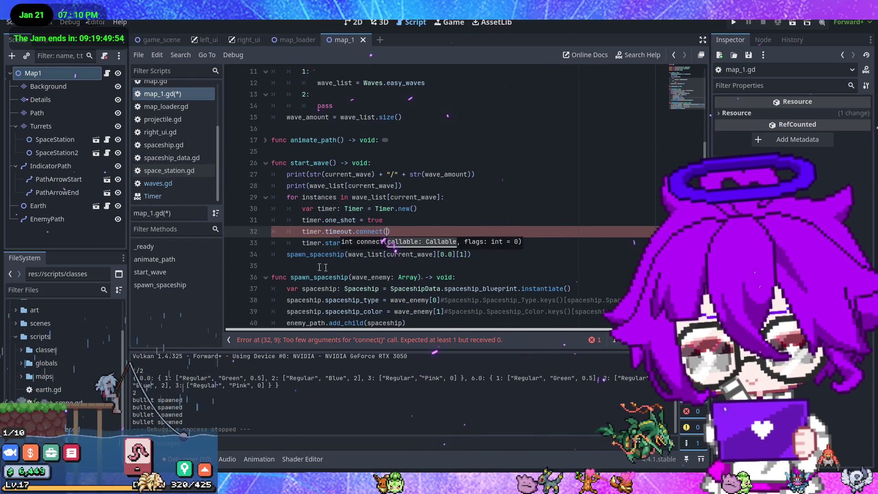
Cut the spawn_spaceship(...) call from line 34
{"action": "left_click", "coordinate": [288, 255]}
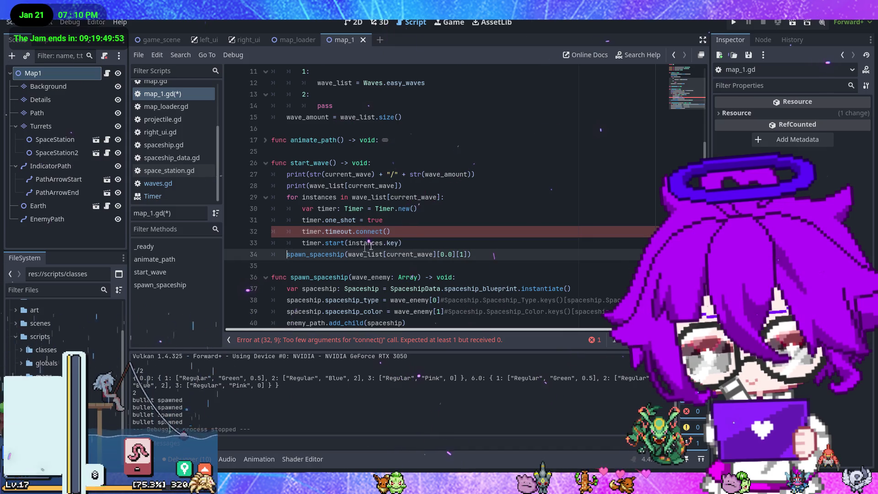
{"action": "left_click", "coordinate": [388, 232]}
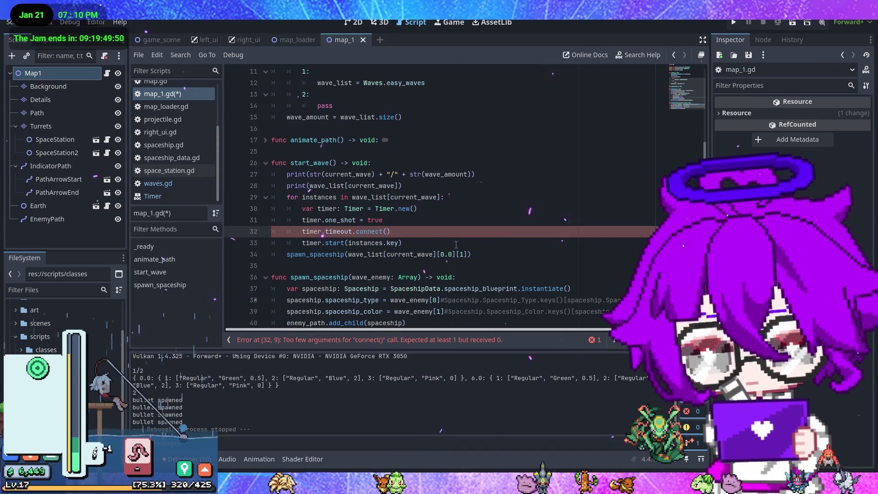
{"action": "left_click", "coordinate": [469, 255]}
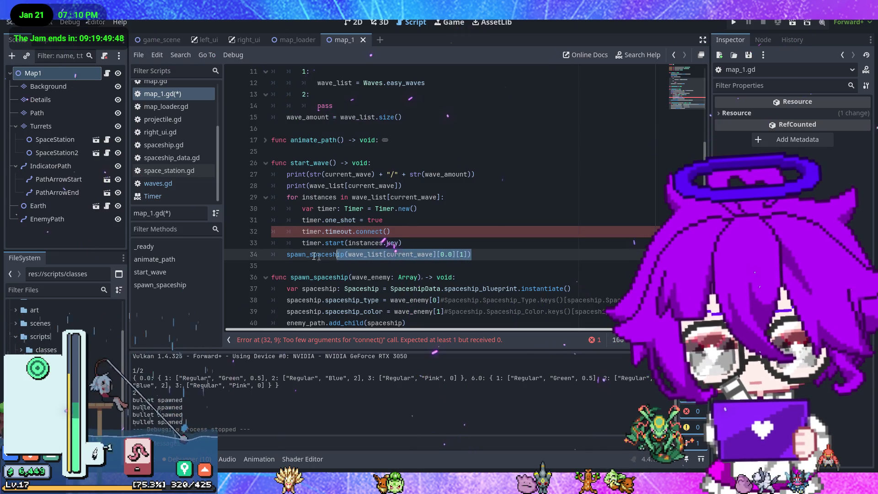
{"action": "left_click_drag", "start_coordinate": [323, 257], "coordinate": [289, 255]}
{"action": "key", "text": "ctrl+x"}
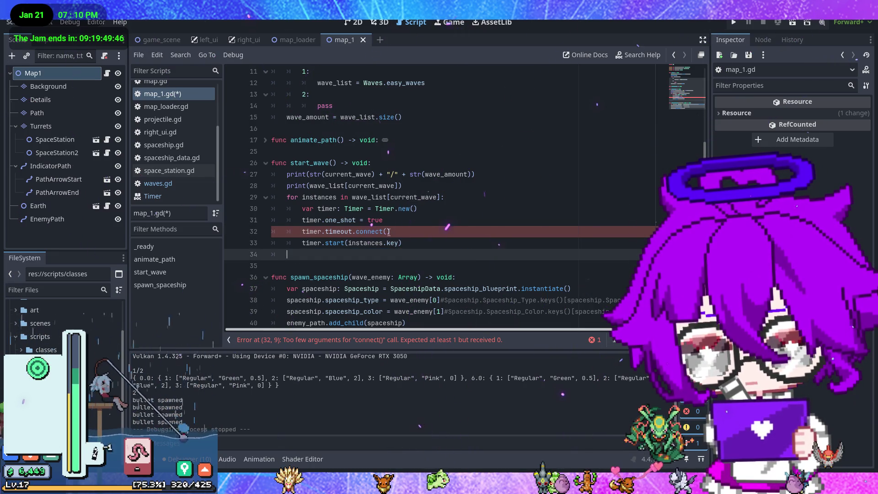
Paste the spawn_spaceship call inside connect on line 32 and fix its brackets
{"action": "left_click", "coordinate": [389, 232]}
{"action": "key", "text": "ctrl+v"}
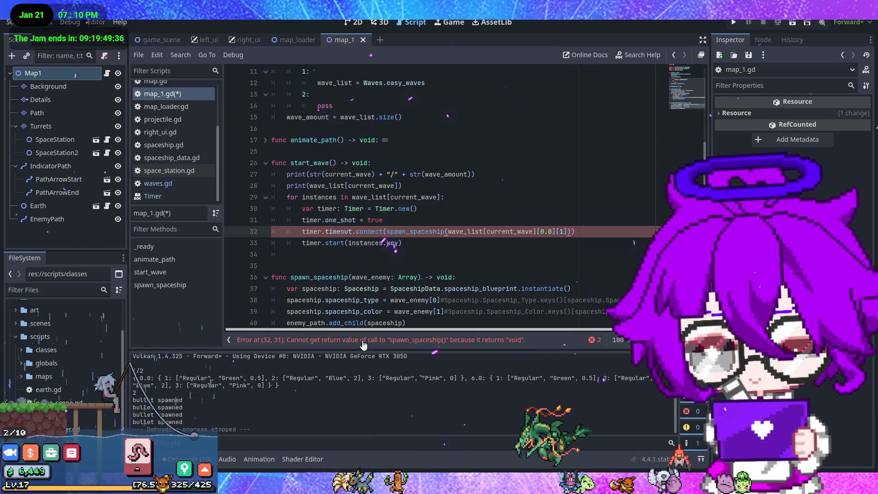
{"action": "left_click", "coordinate": [449, 231]}
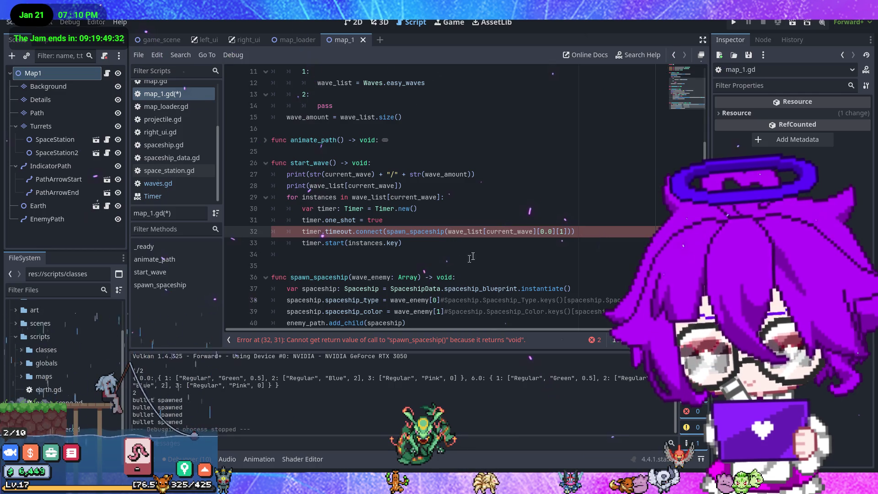
{"action": "key", "text": "BackSpace"}
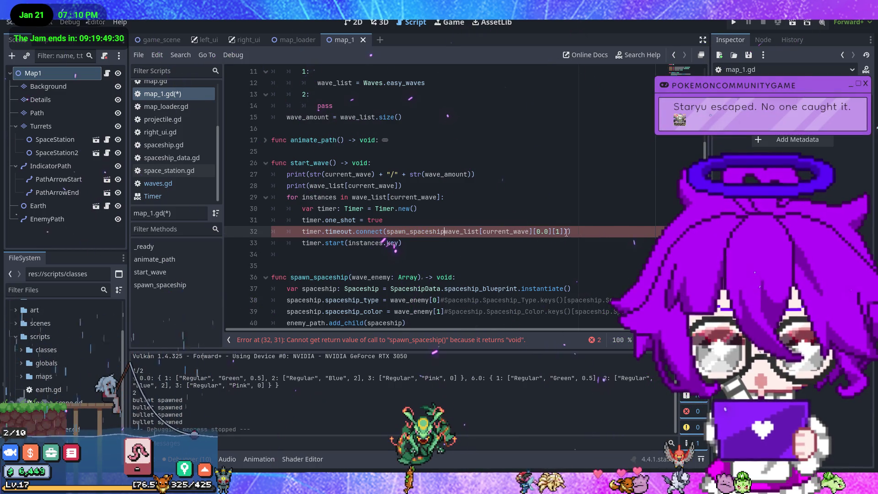
{"action": "left_click", "coordinate": [569, 231]}
{"action": "key", "text": "BackSpace"}
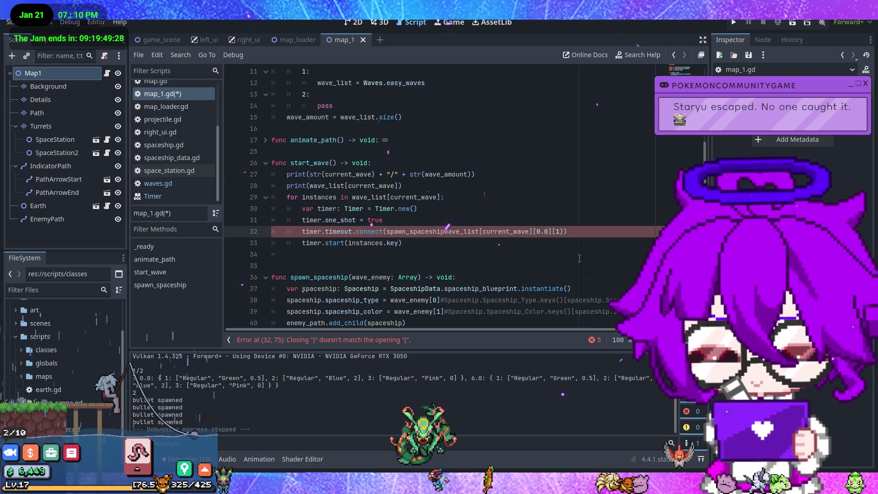
{"action": "type", "text": "]"}
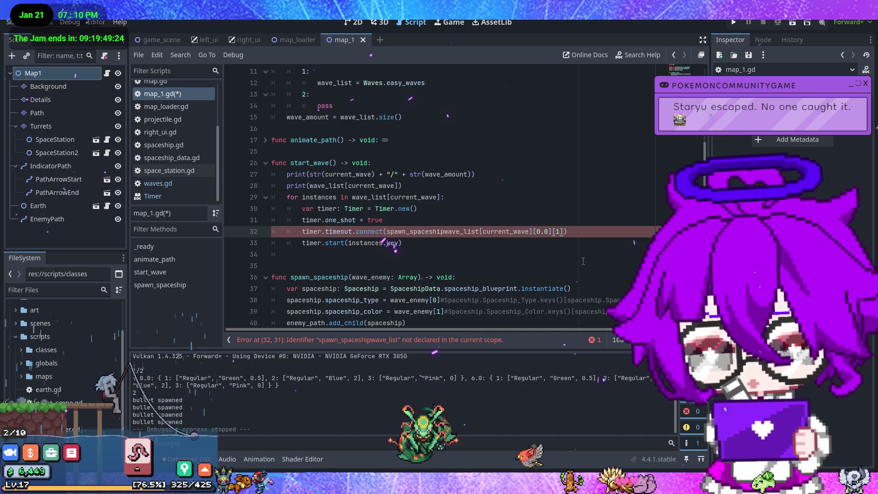
Delete the wave_list argument so line 32 reads timer.timeout.connect(spawn_spaceship)
{"action": "left_click", "coordinate": [447, 232]}
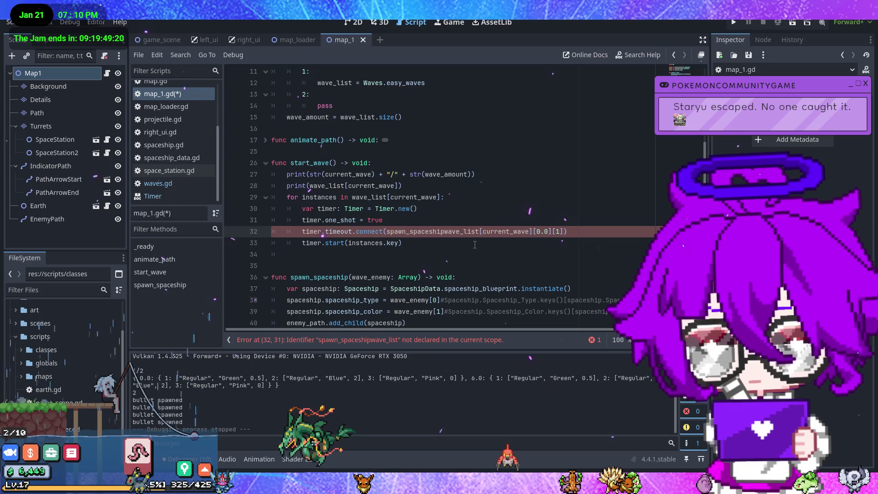
{"action": "type", "text": "."}
{"action": "left_click", "coordinate": [438, 232]}
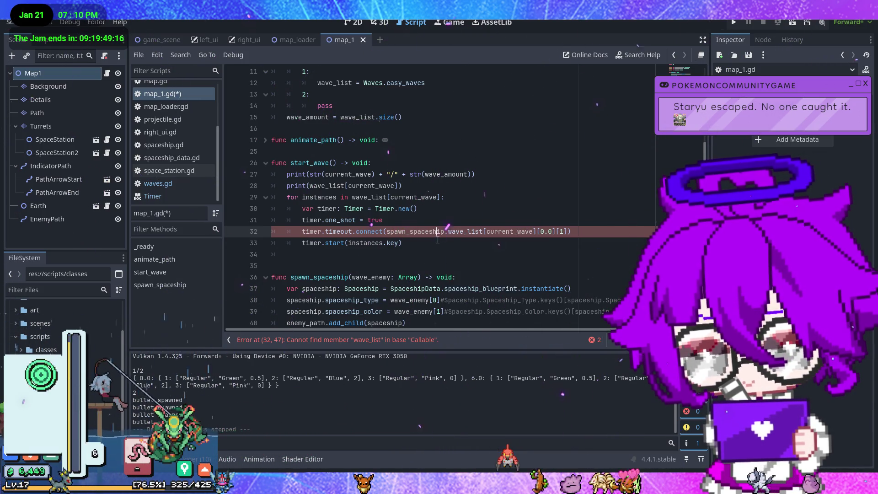
{"action": "key", "text": "Down"}
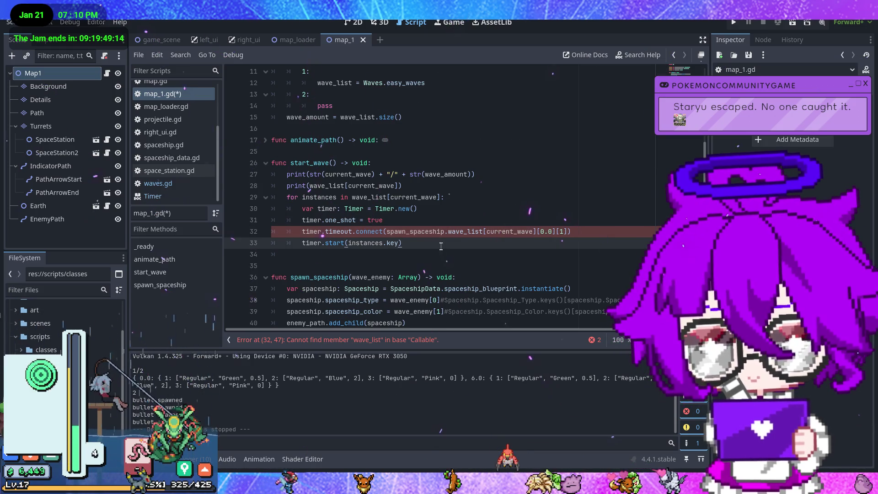
{"action": "left_click", "coordinate": [449, 235]}
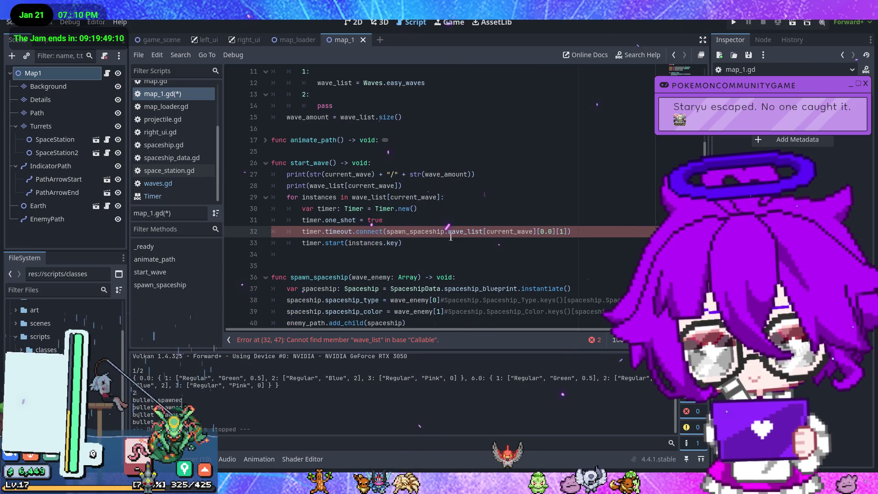
{"action": "left_click_drag", "start_coordinate": [474, 234], "coordinate": [568, 237]}
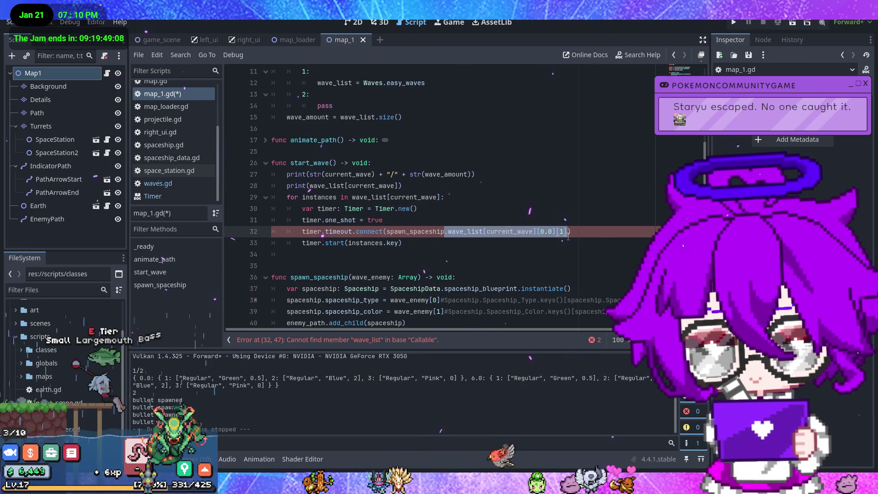
{"action": "key", "text": "BackSpace"}
{"action": "left_click", "coordinate": [480, 243]}
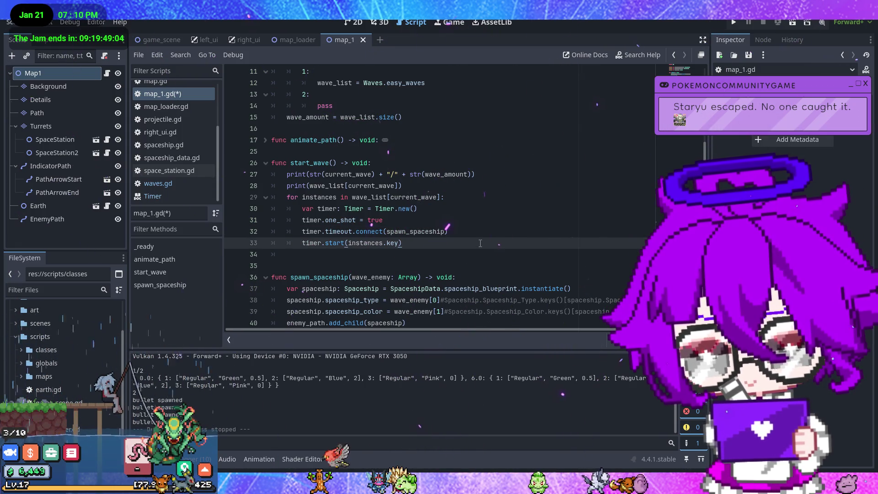
Put spawn_spaceship(wave_list[current_wave][0.0][1]) back below the timer loop
{"action": "left_click", "coordinate": [455, 234]}
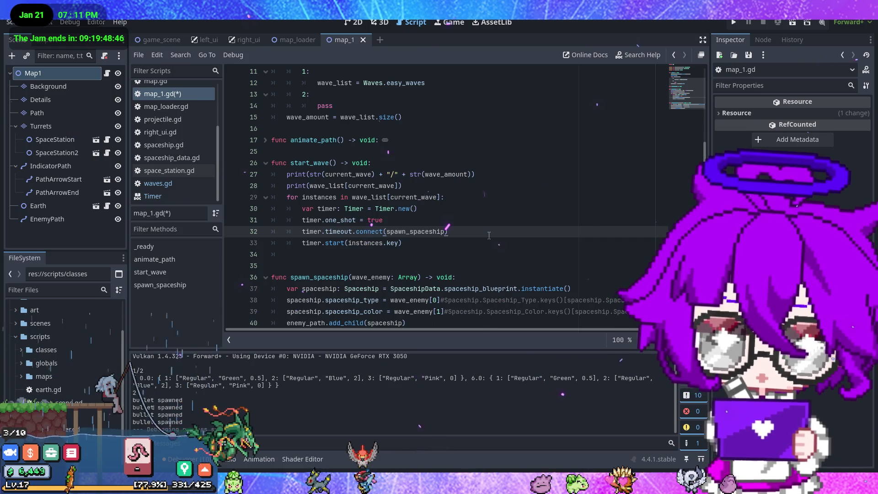
{"action": "key", "text": "ctrl+v"}
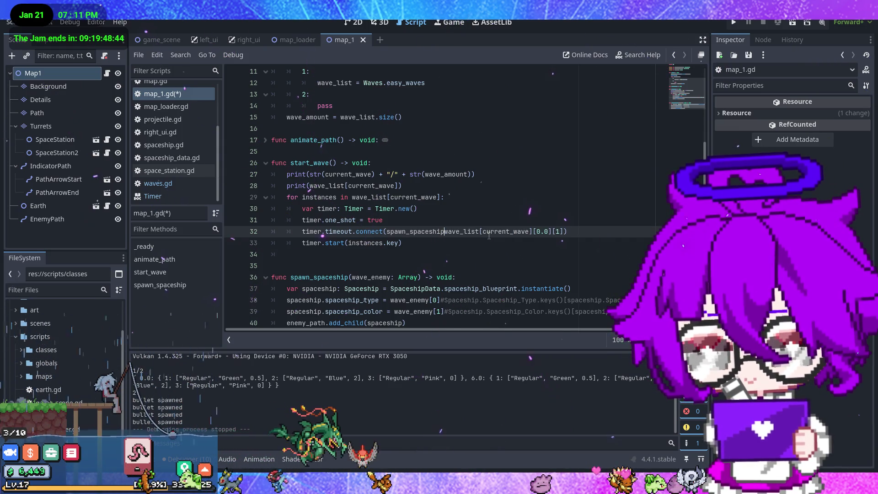
{"action": "key", "text": "End"}
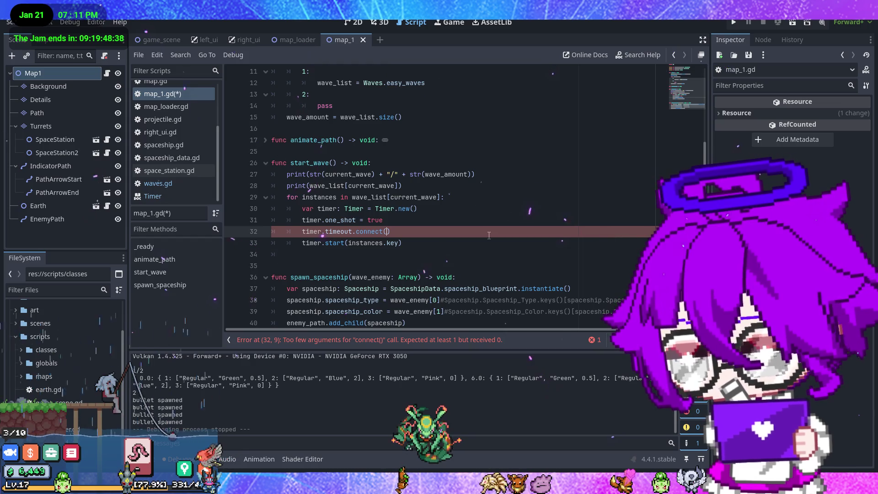
{"action": "key", "text": "ctrl+z"}
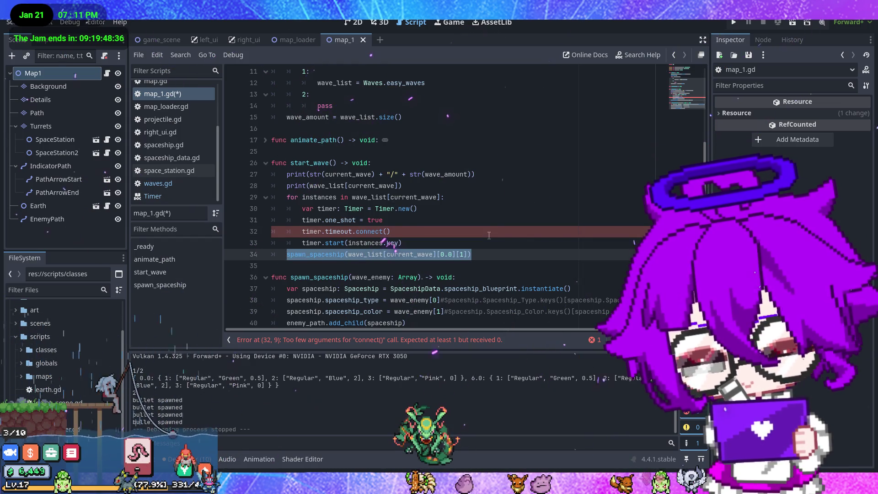
{"action": "left_click", "coordinate": [489, 235]}
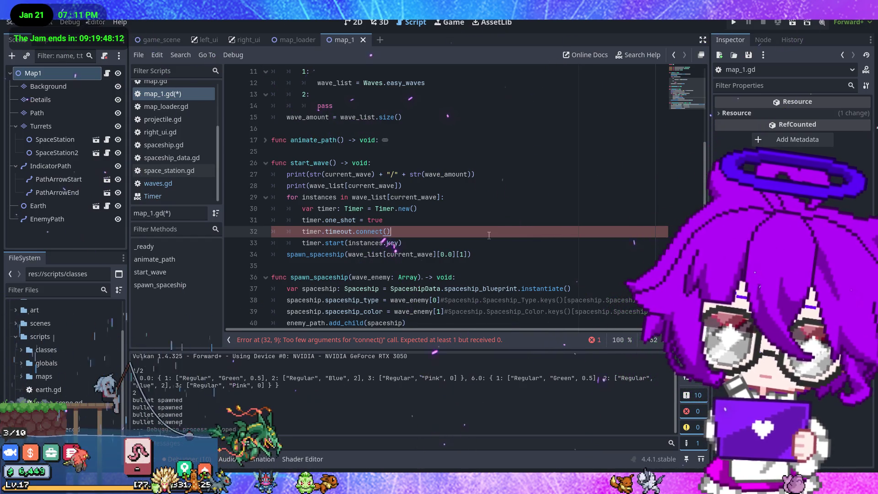
Delete the timer loop on lines 29–33 and the leftover blank line, then save
{"action": "mouse_move", "coordinate": [416, 246]}
{"action": "left_mouse_down"}
{"action": "mouse_move", "coordinate": [330, 231]}
{"action": "mouse_move", "coordinate": [291, 203]}
{"action": "left_mouse_up"}
{"action": "right_click", "coordinate": [291, 203]}
{"action": "key", "text": "Escape"}
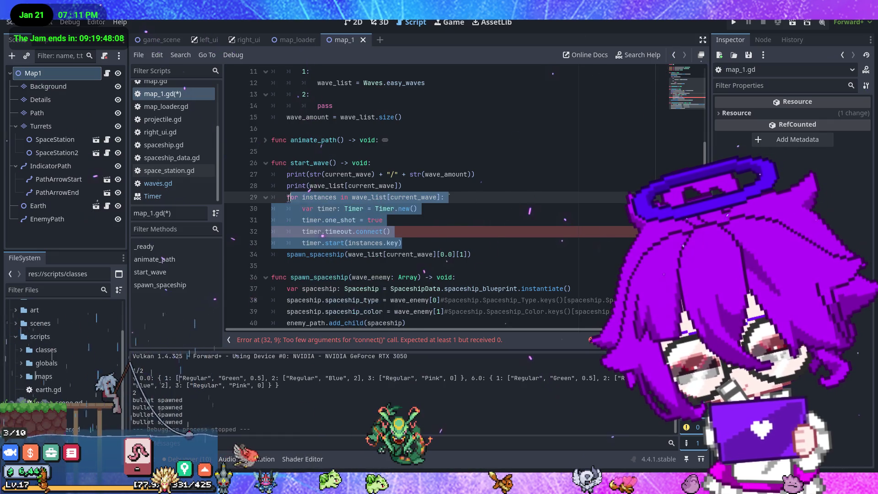
{"action": "key", "text": "BackSpace"}
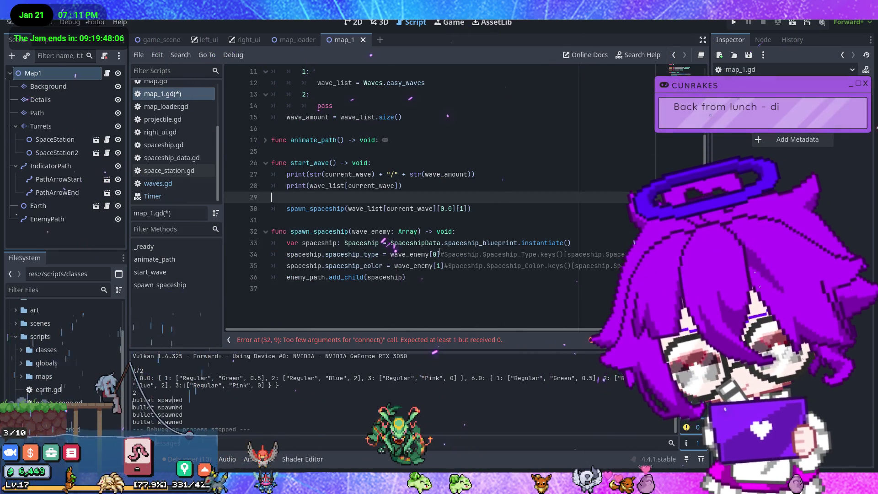
{"action": "key", "text": "BackSpace"}
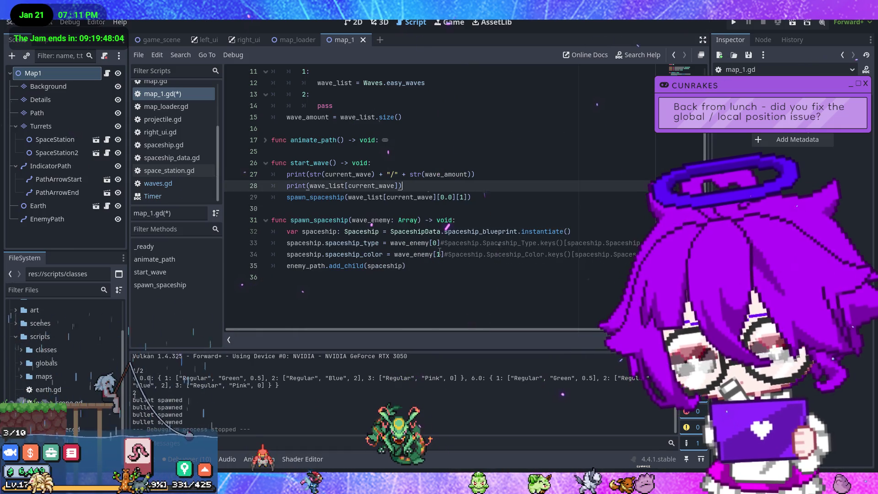
{"action": "key", "text": "ctrl+s"}
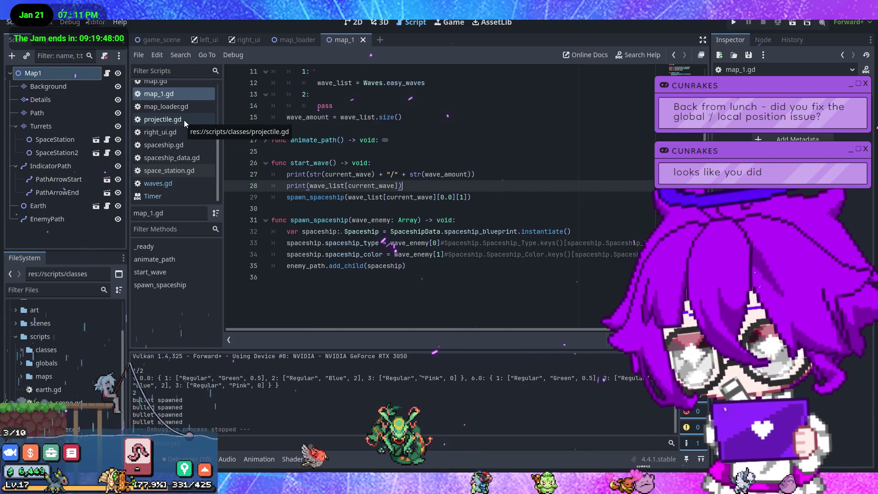
In projectile.gd, inspect how _ready reparents to projectile_target while keeping global_position via temp_pos
{"action": "left_click", "coordinate": [184, 120]}
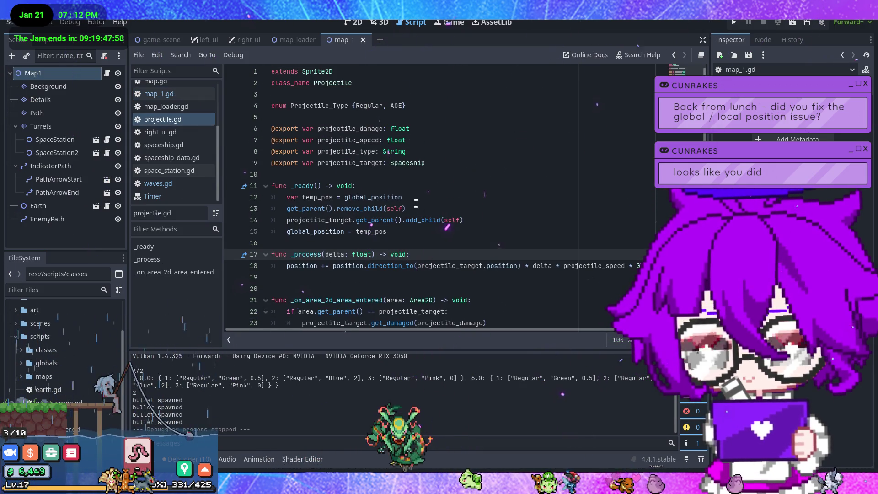
{"action": "left_click", "coordinate": [436, 196]}
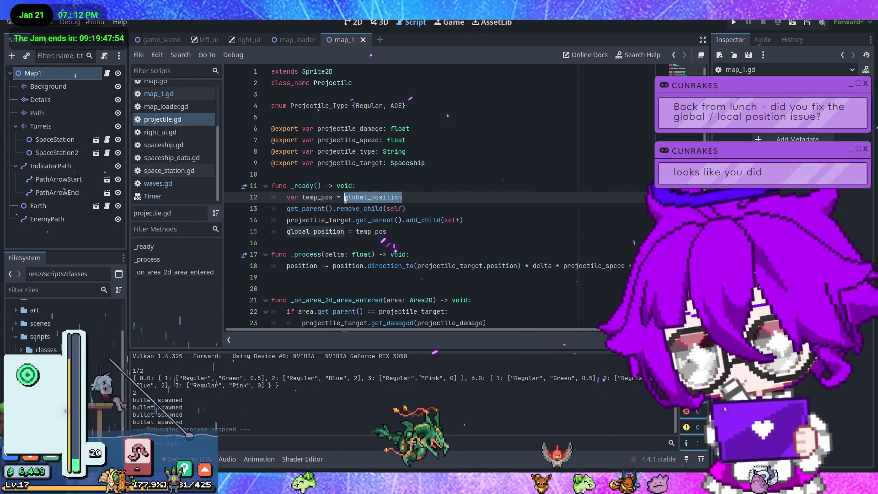
{"action": "double_click", "coordinate": [305, 197]}
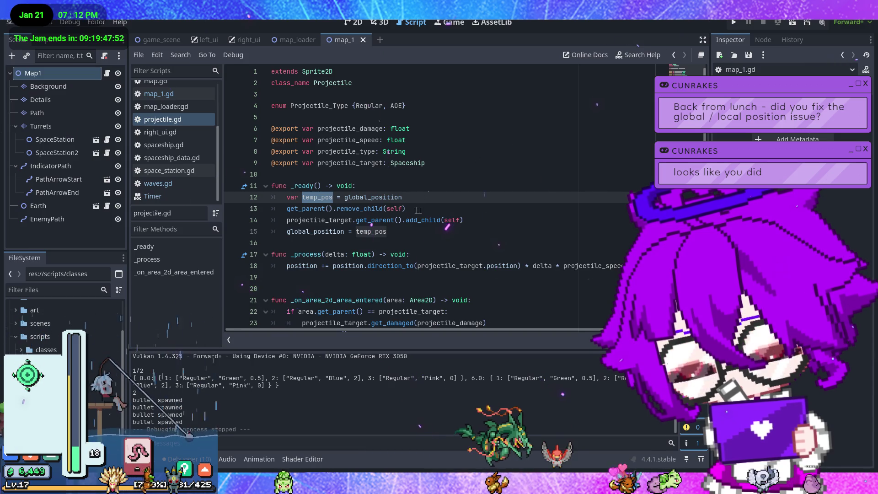
{"action": "left_click", "coordinate": [404, 208]}
{"action": "left_click_drag", "start_coordinate": [404, 209], "coordinate": [285, 210]}
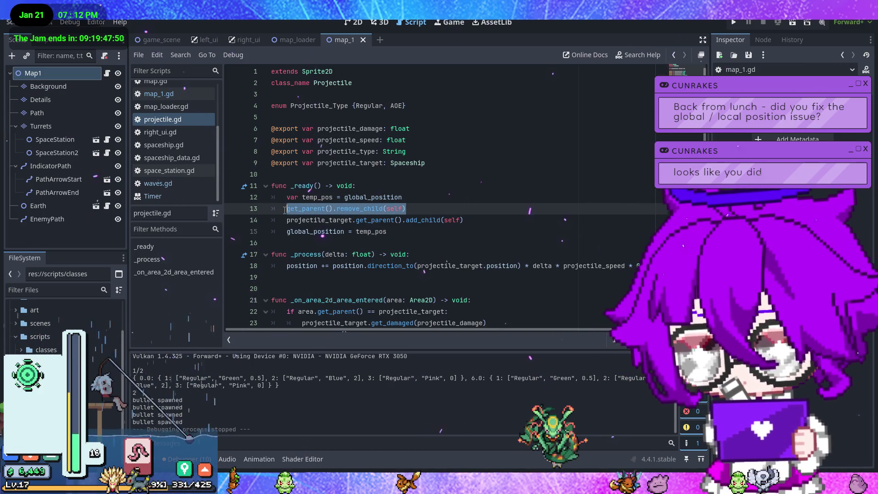
{"action": "left_click", "coordinate": [427, 209]}
{"action": "left_click_drag", "start_coordinate": [288, 220], "coordinate": [353, 221]}
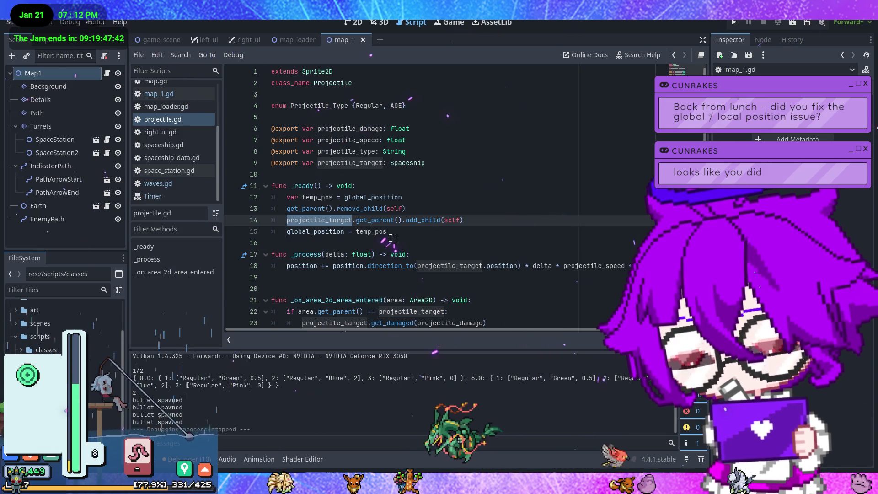
{"action": "left_click", "coordinate": [407, 220]}
{"action": "left_click_drag", "start_coordinate": [407, 221], "coordinate": [463, 221]}
{"action": "left_click", "coordinate": [480, 226]}
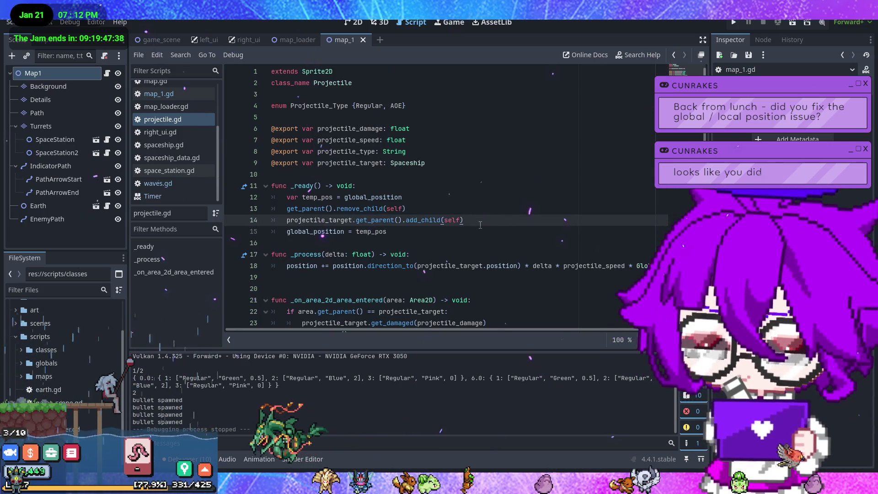
{"action": "left_click_drag", "start_coordinate": [344, 232], "coordinate": [289, 238]}
{"action": "left_click_drag", "start_coordinate": [387, 232], "coordinate": [358, 233]}
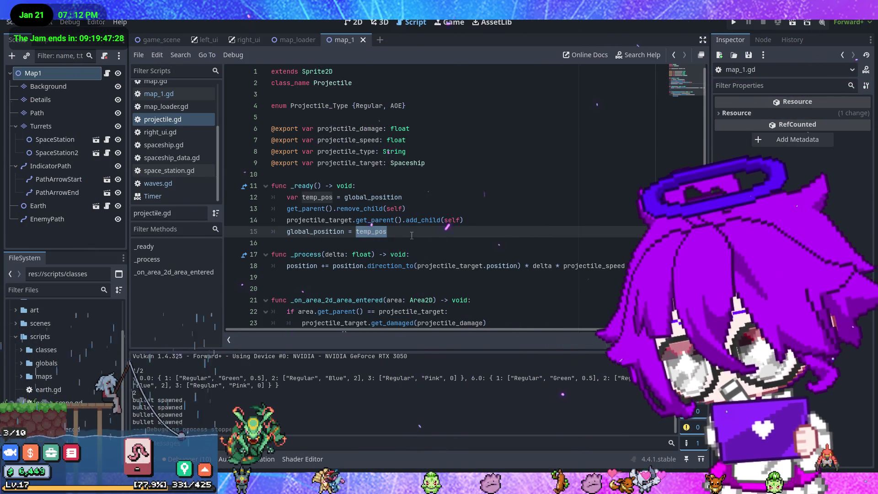
Review the direction_to target movement in _process on line 18, then run the game
{"action": "scroll", "coordinate": [409, 231], "scroll_direction": "down", "scroll_amount": 1}
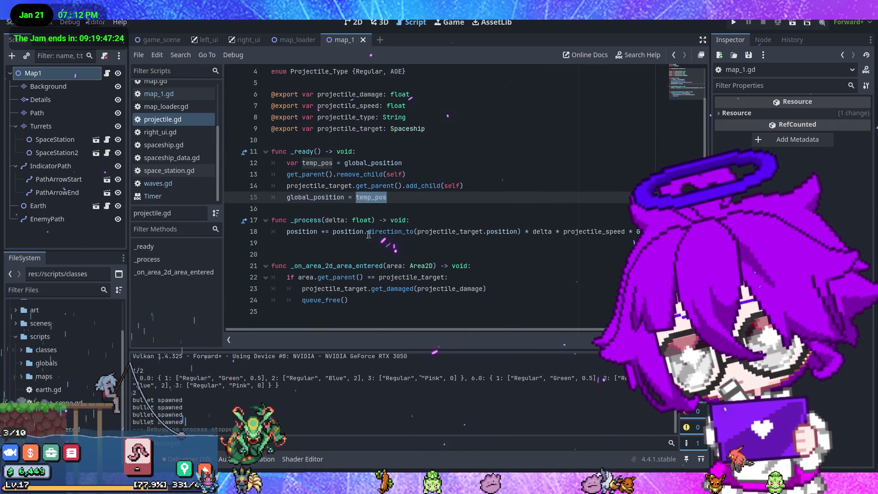
{"action": "left_click", "coordinate": [455, 232]}
{"action": "double_click", "coordinate": [454, 231]}
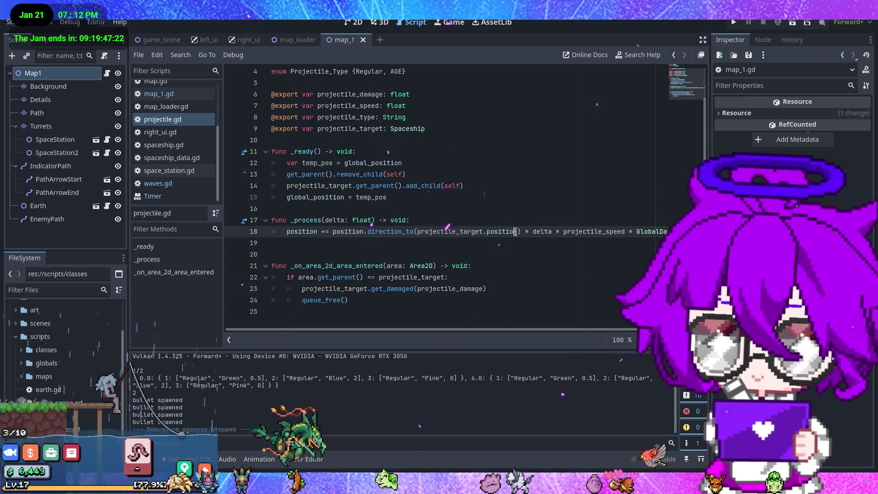
{"action": "left_click_drag", "start_coordinate": [414, 232], "coordinate": [506, 232]}
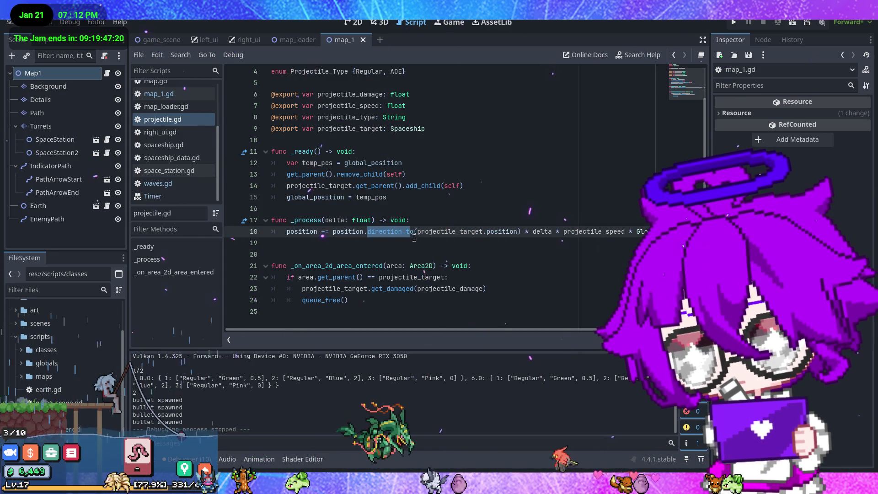
{"action": "left_click", "coordinate": [512, 266]}
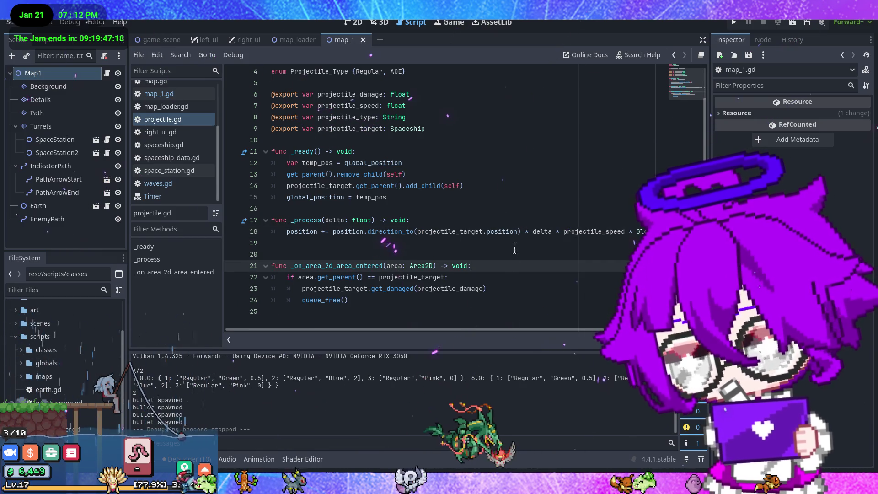
{"action": "left_click_drag", "start_coordinate": [517, 232], "coordinate": [494, 232]}
{"action": "left_click", "coordinate": [455, 243]}
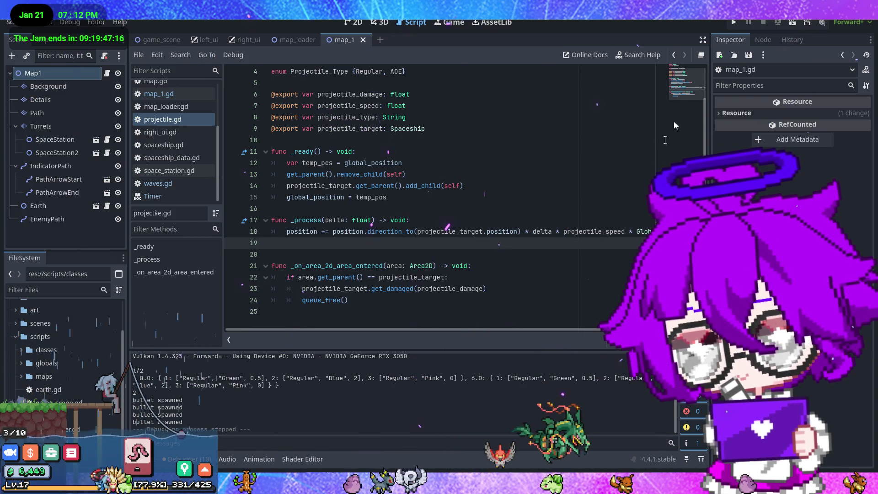
{"action": "left_click", "coordinate": [734, 23]}
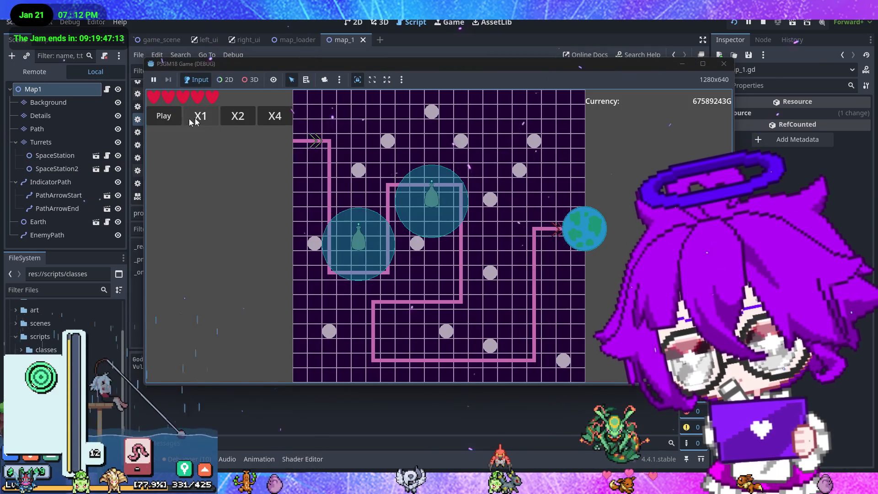
Start the wave so an enemy spawns, then stop the game with F8
{"action": "left_click", "coordinate": [163, 116]}
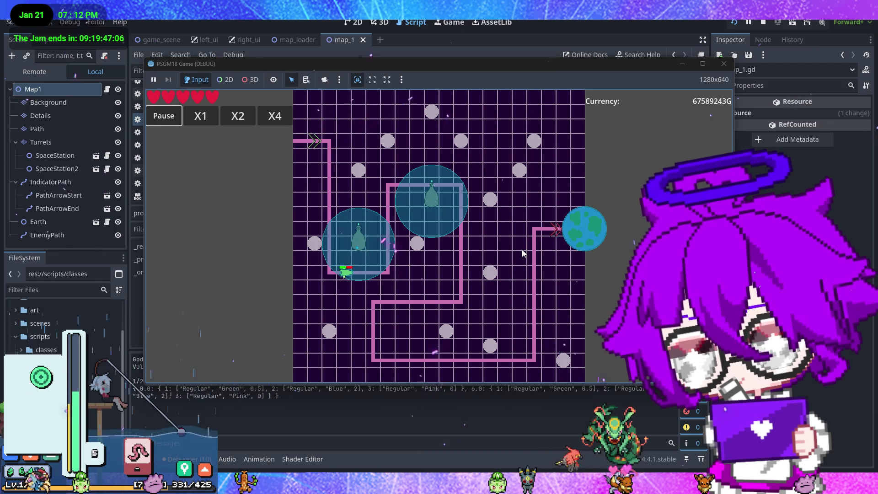
{"action": "key", "text": "F8"}
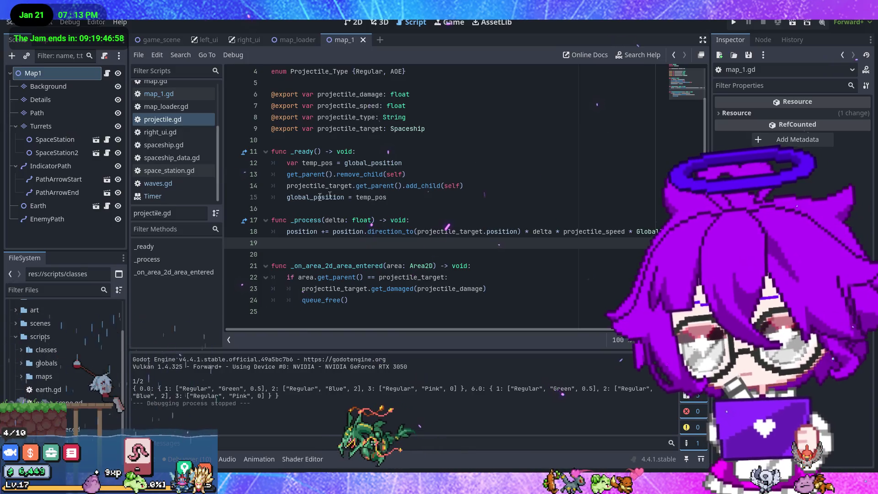
Look over map_1.gd, then switch to waves.gd
{"action": "left_click", "coordinate": [166, 94]}
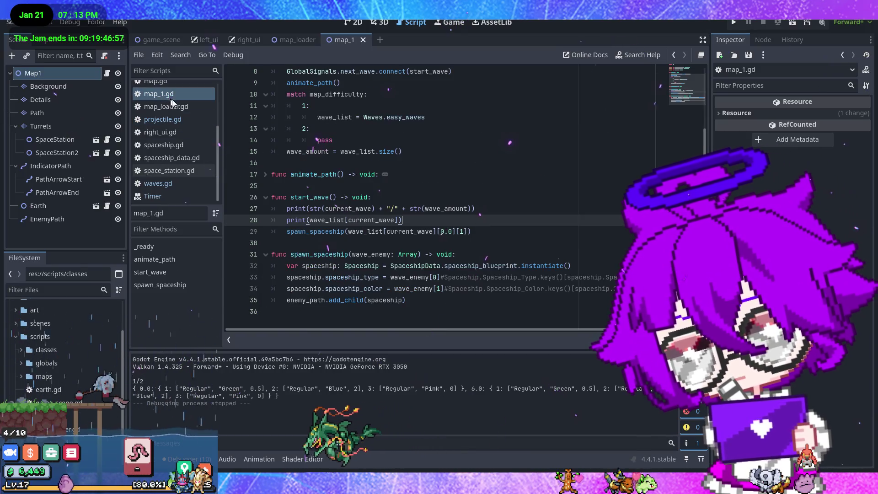
{"action": "left_click", "coordinate": [435, 177]}
{"action": "left_click", "coordinate": [439, 185]}
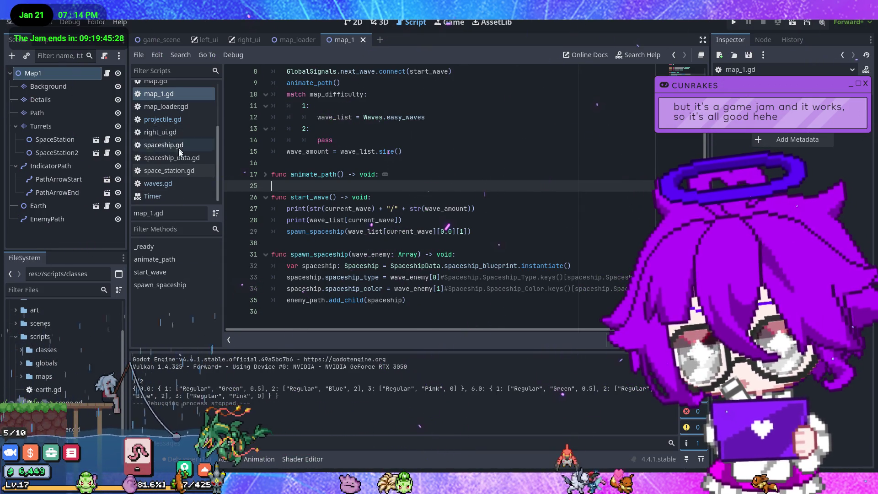
{"action": "left_click", "coordinate": [174, 182]}
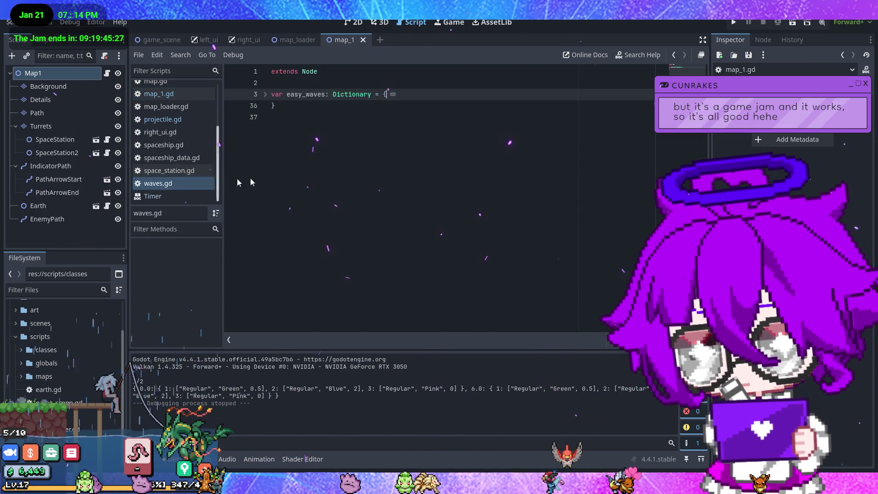
Unfold easy_waves on line 3 and scan the wave 1 and wave 2 keys
{"action": "left_click", "coordinate": [266, 95]}
{"action": "left_click", "coordinate": [337, 108]}
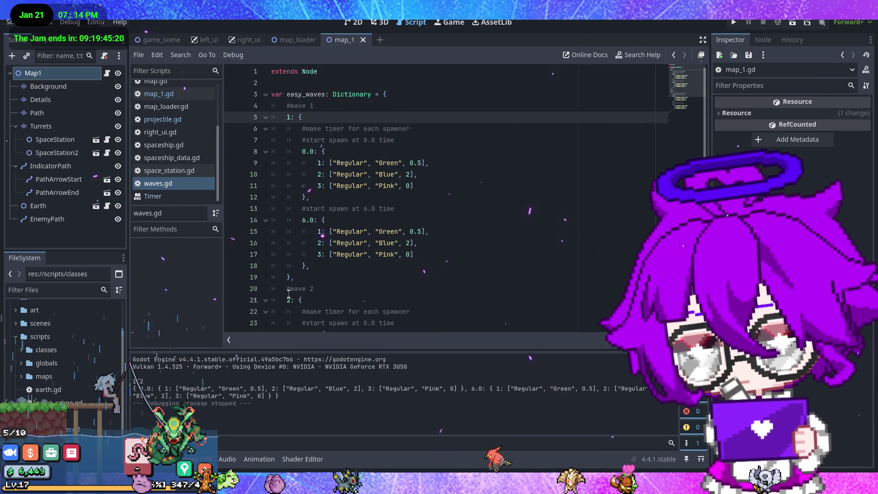
{"action": "scroll", "coordinate": [288, 295], "scroll_direction": "down", "scroll_amount": 1}
{"action": "left_click", "coordinate": [290, 266]}
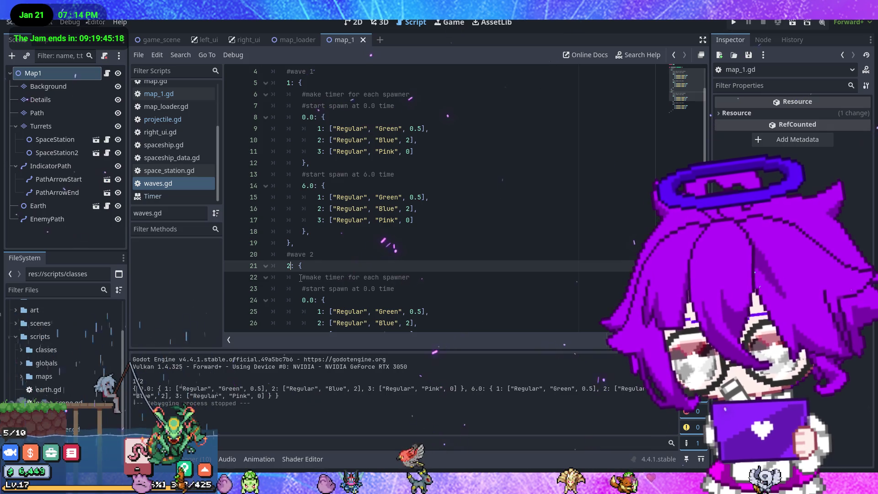
{"action": "scroll", "coordinate": [307, 249], "scroll_direction": "up", "scroll_amount": 1}
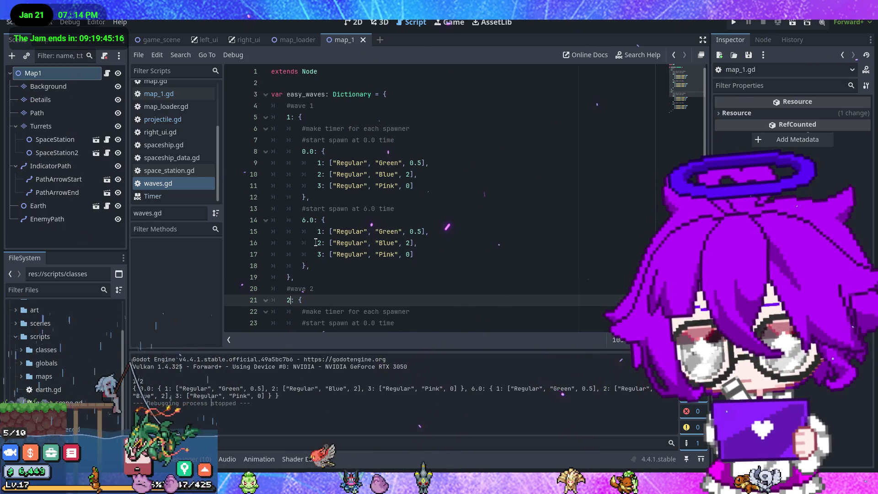
Inspect wave 1's 0.0 group with its Green, Blue and Pink enemy entries
{"action": "left_click", "coordinate": [300, 118]}
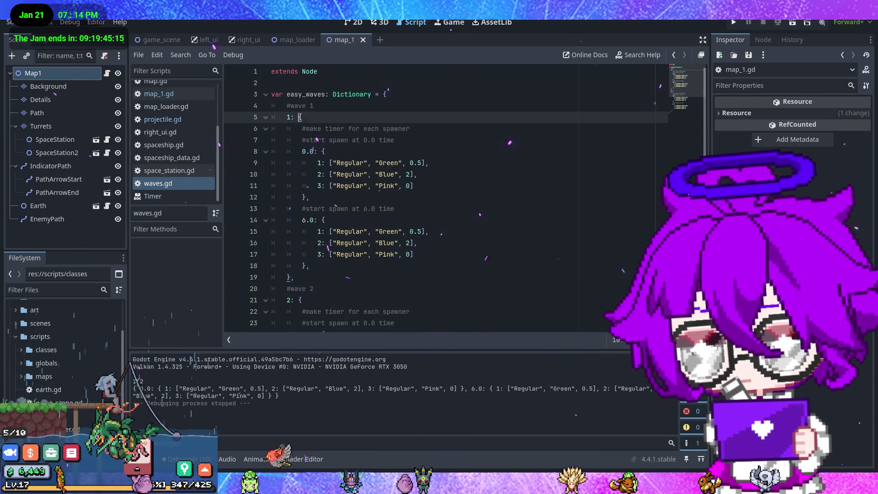
{"action": "double_click", "coordinate": [303, 153]}
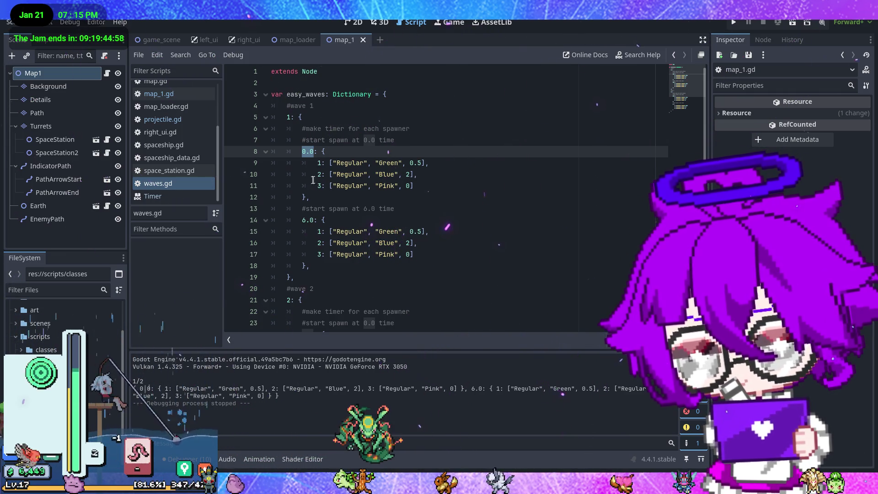
{"action": "left_click_drag", "start_coordinate": [319, 163], "coordinate": [428, 161]}
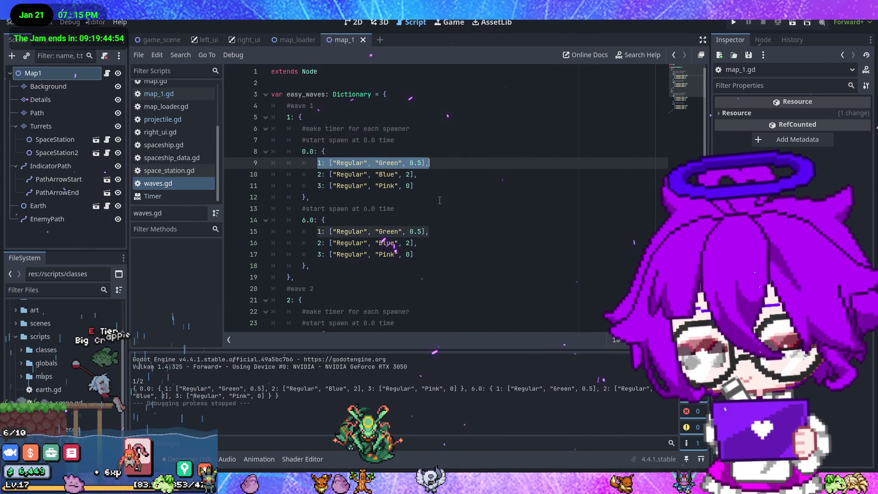
{"action": "left_click", "coordinate": [423, 175]}
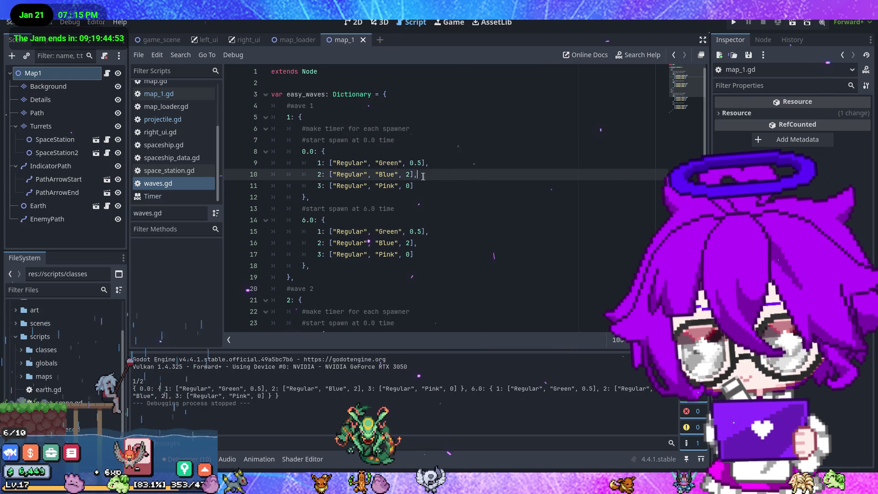
{"action": "left_click", "coordinate": [322, 163]}
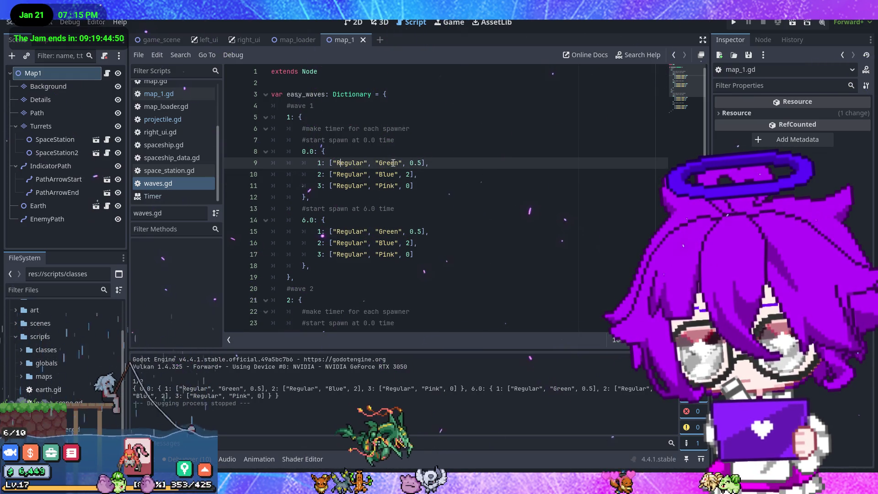
{"action": "left_click", "coordinate": [422, 163]}
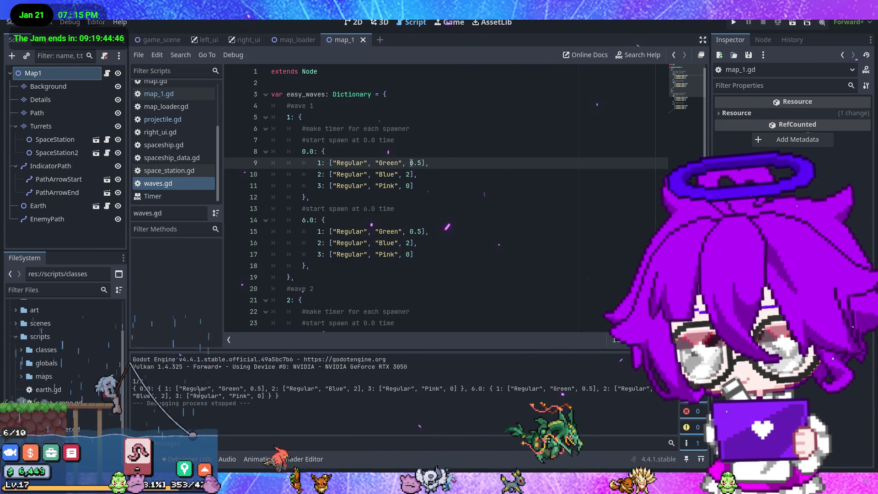
{"action": "left_click_drag", "start_coordinate": [329, 175], "coordinate": [411, 175]}
{"action": "key", "text": "End"}
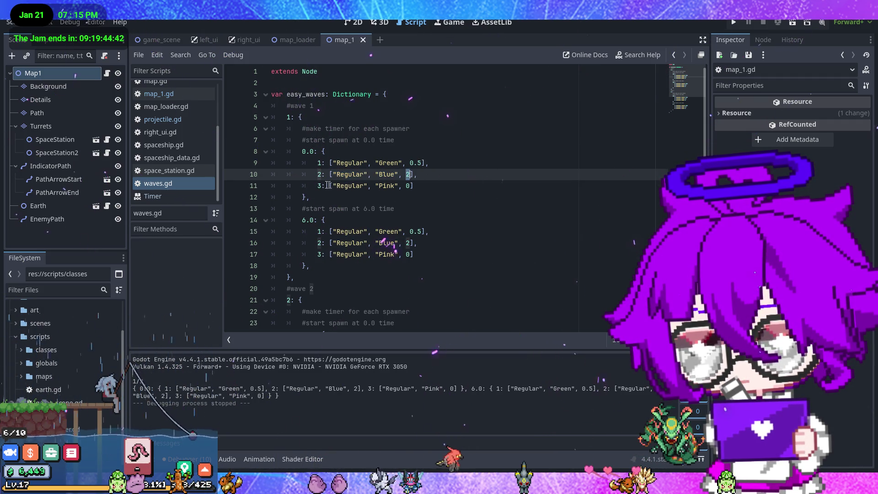
{"action": "left_click_drag", "start_coordinate": [328, 186], "coordinate": [441, 186]}
{"action": "key", "text": "End"}
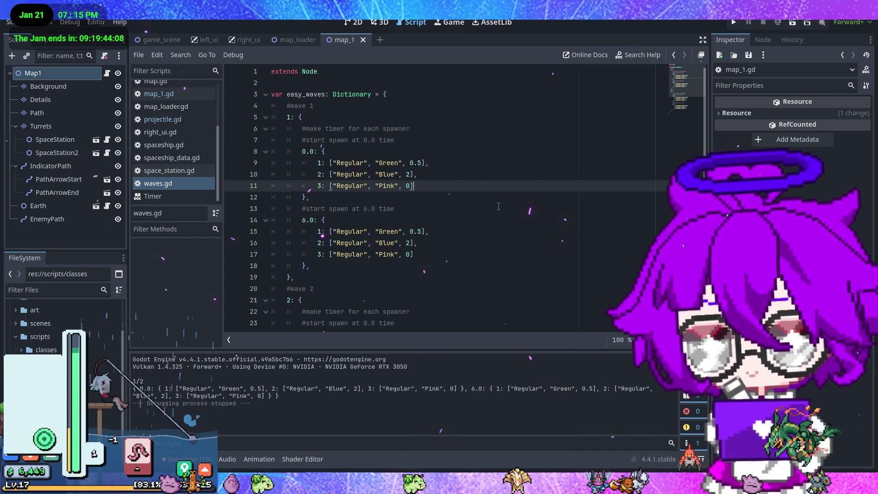
Compare wave 1's 0.0 and 6.0 spawn groups in waves.gd
{"action": "left_click", "coordinate": [315, 162]}
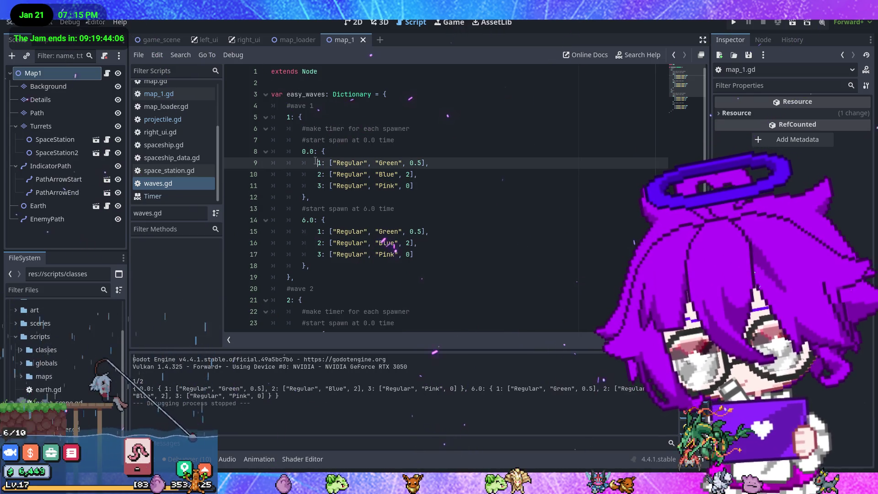
{"action": "left_click_drag", "start_coordinate": [299, 151], "coordinate": [368, 168]}
{"action": "left_click_drag", "start_coordinate": [297, 221], "coordinate": [430, 268]}
{"action": "left_click", "coordinate": [435, 258]}
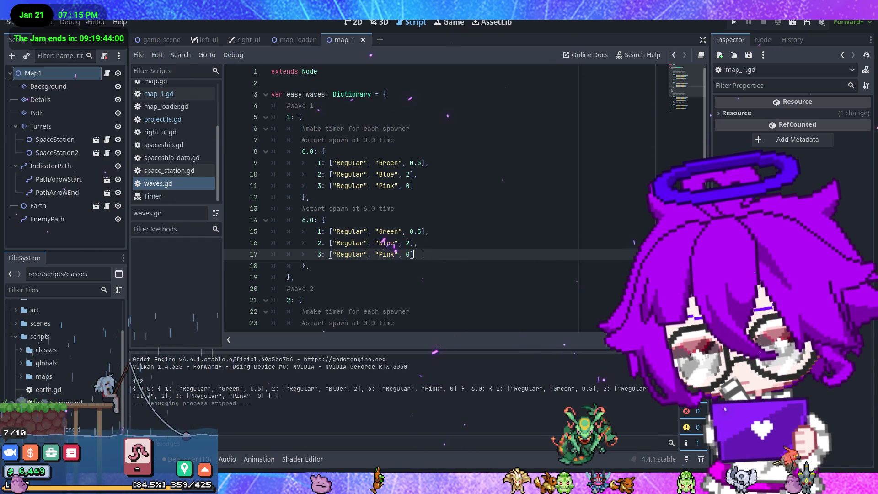
{"action": "mouse_move", "coordinate": [287, 106]}
{"action": "left_mouse_down"}
{"action": "mouse_move", "coordinate": [402, 247]}
{"action": "mouse_move", "coordinate": [294, 277]}
{"action": "left_mouse_up"}
{"action": "left_click", "coordinate": [398, 247]}
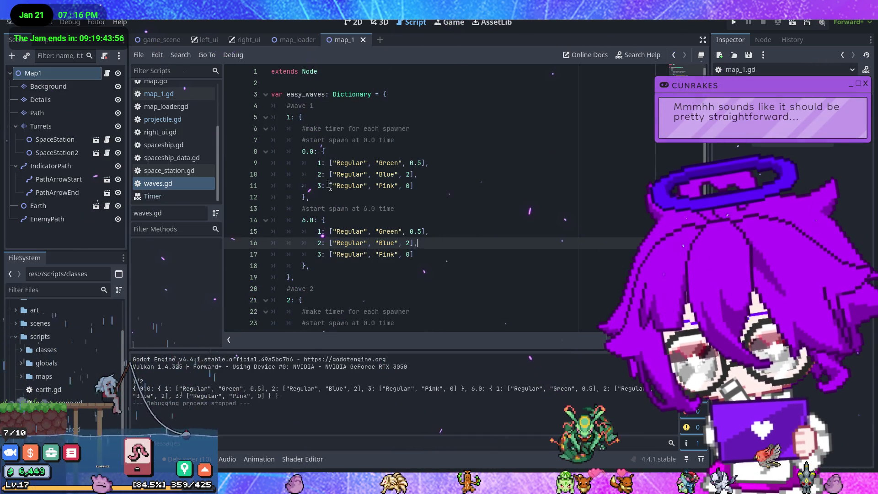
{"action": "left_click", "coordinate": [311, 151]}
{"action": "left_click", "coordinate": [311, 220]}
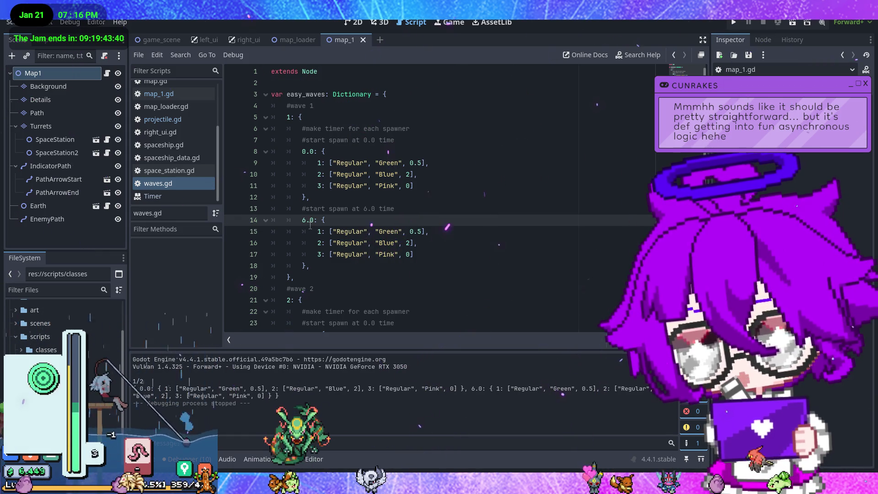
Check map_1.gd, recheck wave 1's 0.0 and 6.0 start times, then return to map_1.gd
{"action": "left_click", "coordinate": [177, 96]}
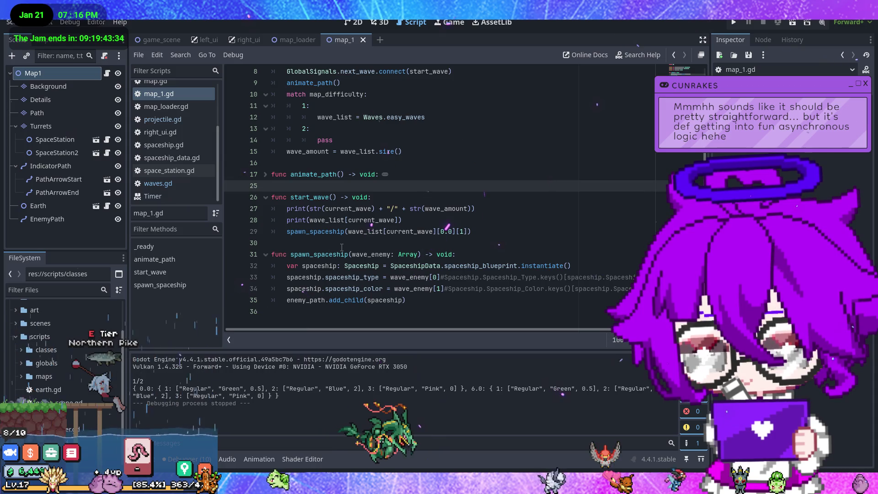
{"action": "scroll", "coordinate": [314, 224], "scroll_direction": "up", "scroll_amount": 2}
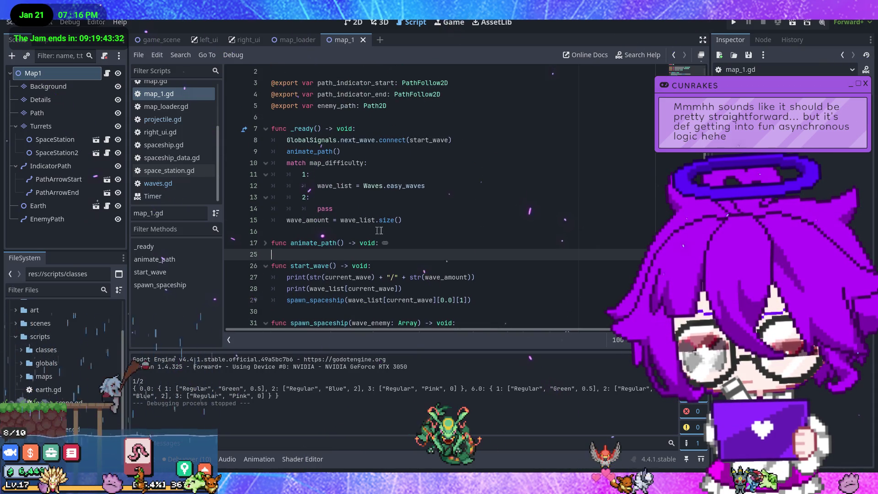
{"action": "left_click", "coordinate": [176, 185]}
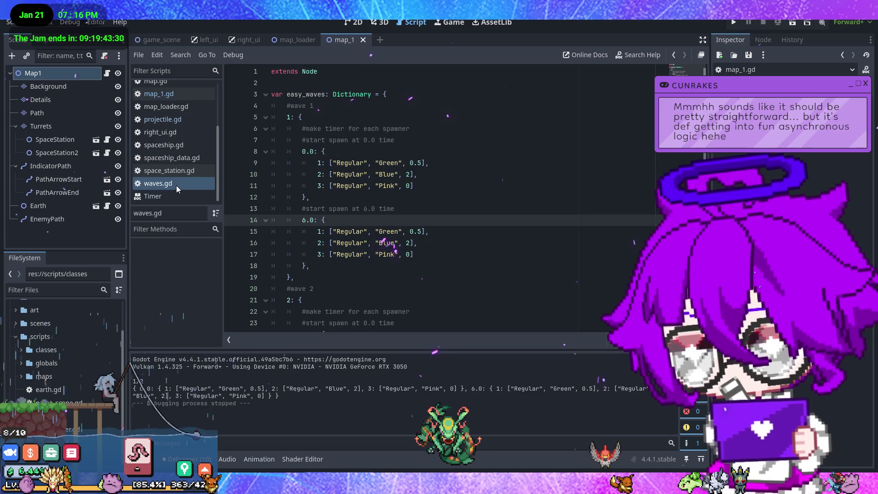
{"action": "left_click", "coordinate": [291, 117]}
{"action": "left_click", "coordinate": [299, 118]}
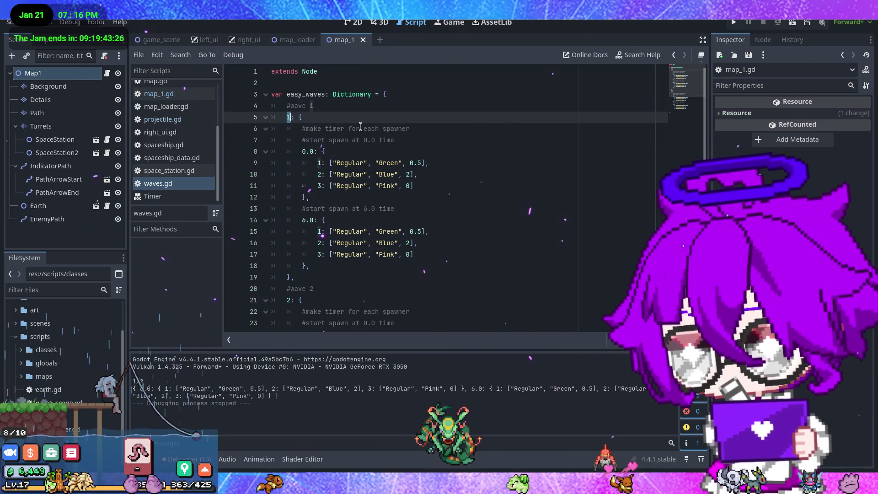
{"action": "left_click_drag", "start_coordinate": [304, 119], "coordinate": [314, 256]}
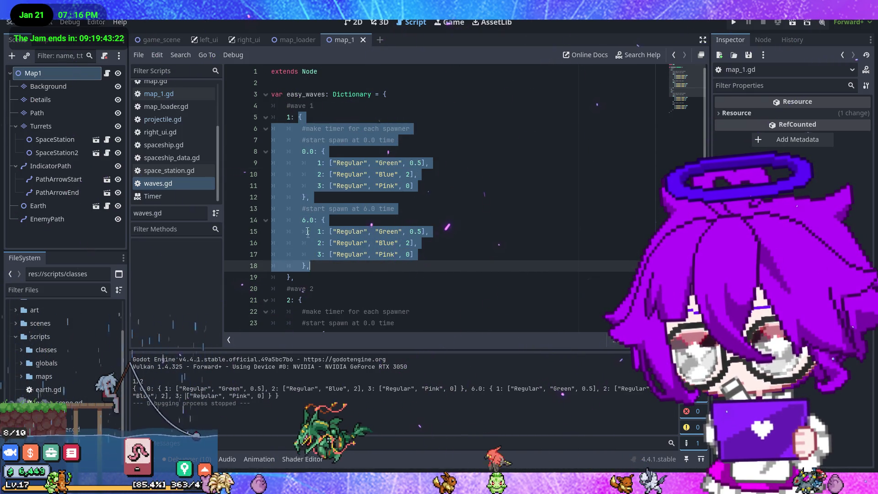
{"action": "left_click", "coordinate": [329, 163]}
{"action": "left_click_drag", "start_coordinate": [300, 151], "coordinate": [311, 265]}
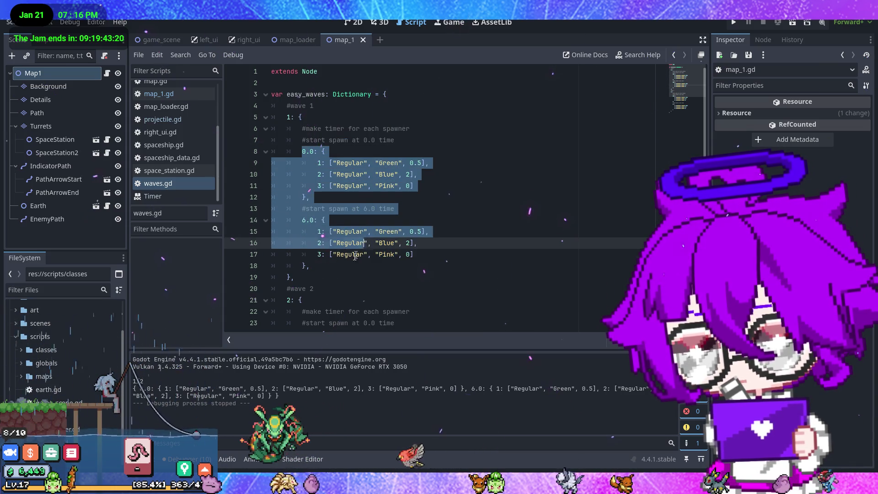
{"action": "double_click", "coordinate": [307, 151]}
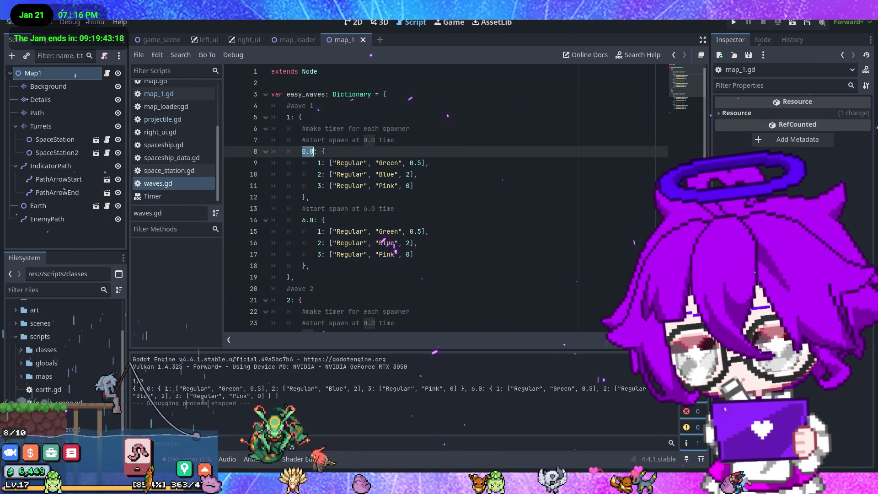
{"action": "double_click", "coordinate": [308, 220]}
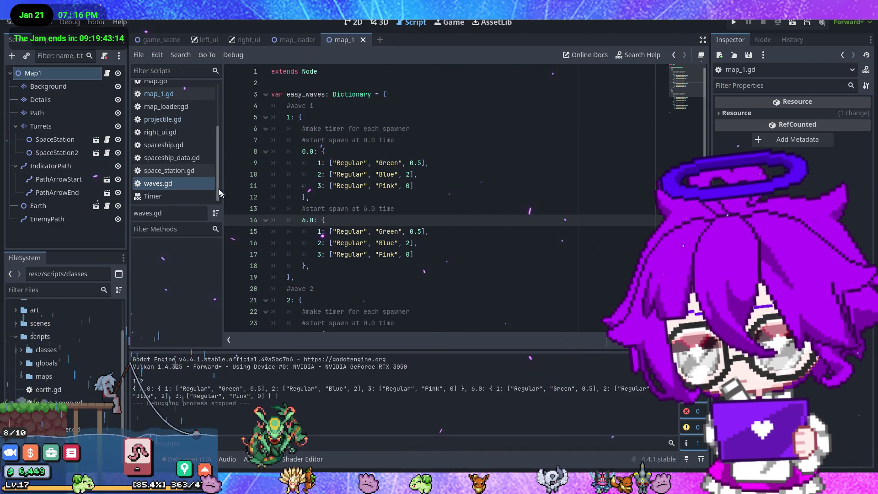
{"action": "left_click", "coordinate": [175, 95]}
{"action": "scroll", "coordinate": [415, 220], "scroll_direction": "down", "scroll_amount": 2}
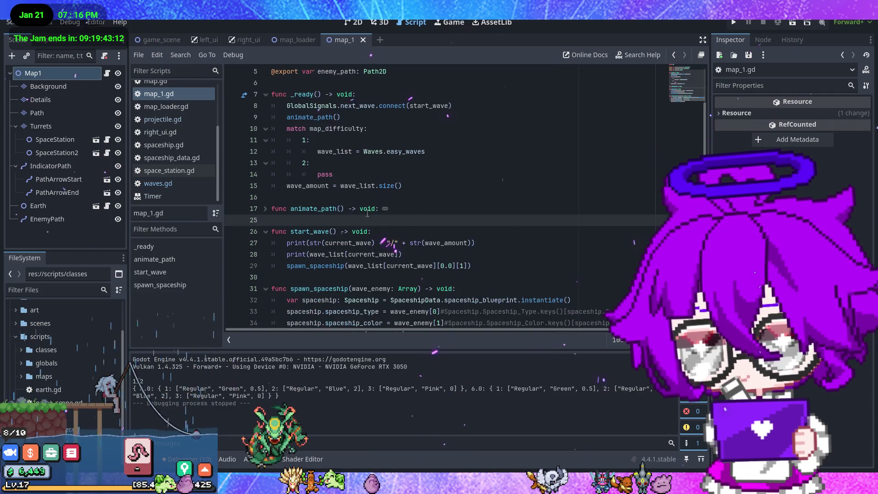
After line 28 add 'for test in wave_list[current_wave]:' with print(test) inside
{"action": "left_click", "coordinate": [416, 220]}
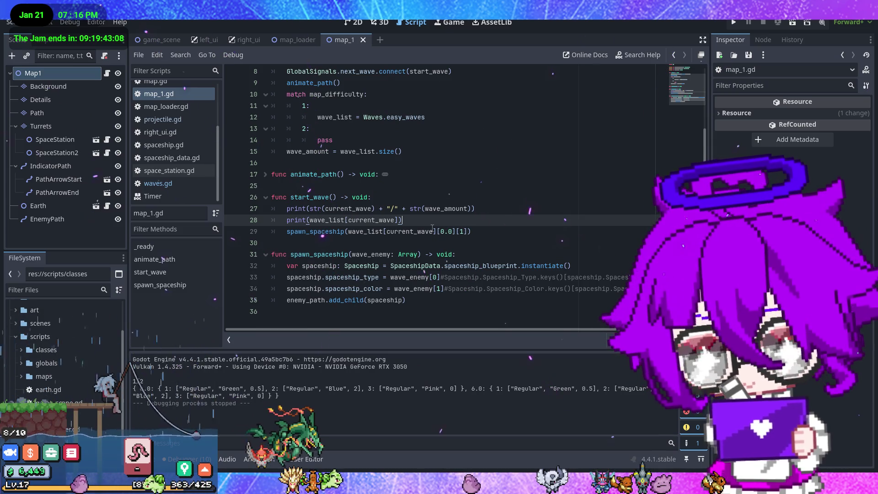
{"action": "key", "text": "Return"}
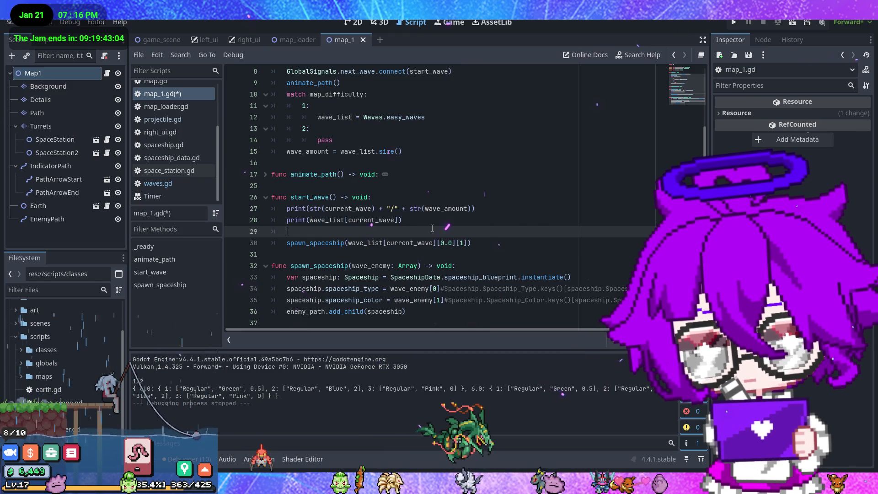
{"action": "type", "text": "for "}
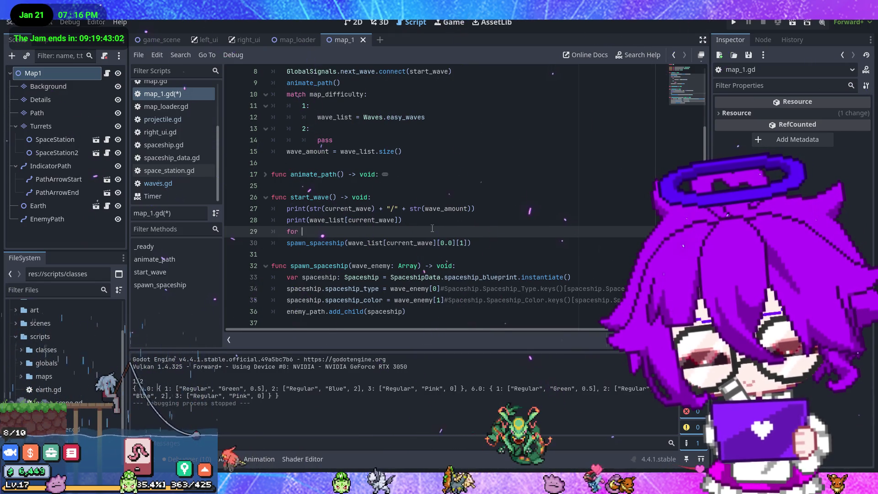
{"action": "type", "text": "test in wa"}
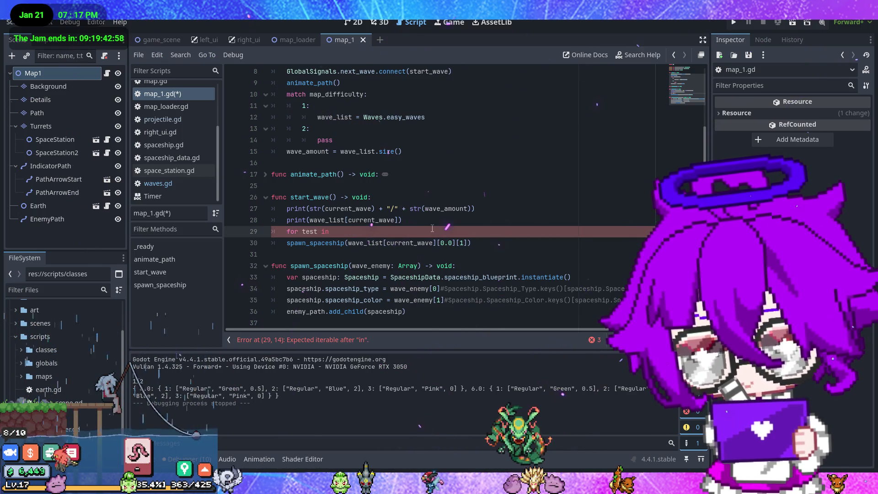
{"action": "type", "text": "ve_list"}
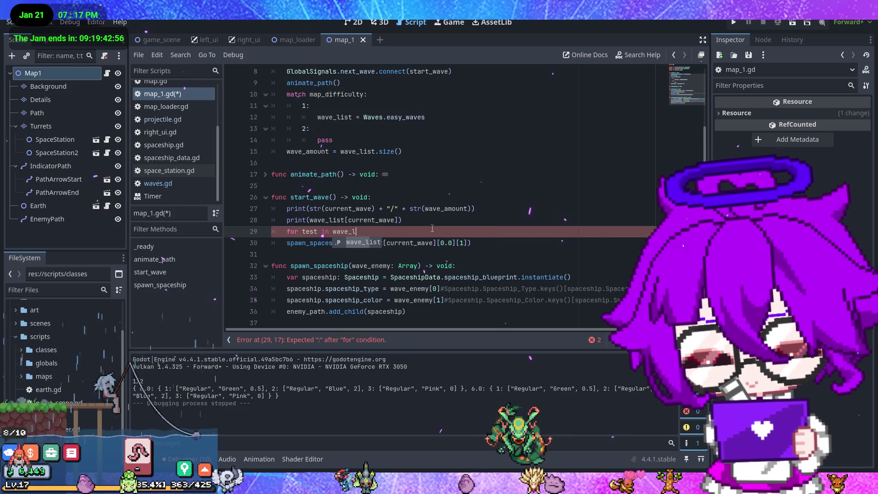
{"action": "type", "text": "[curren"}
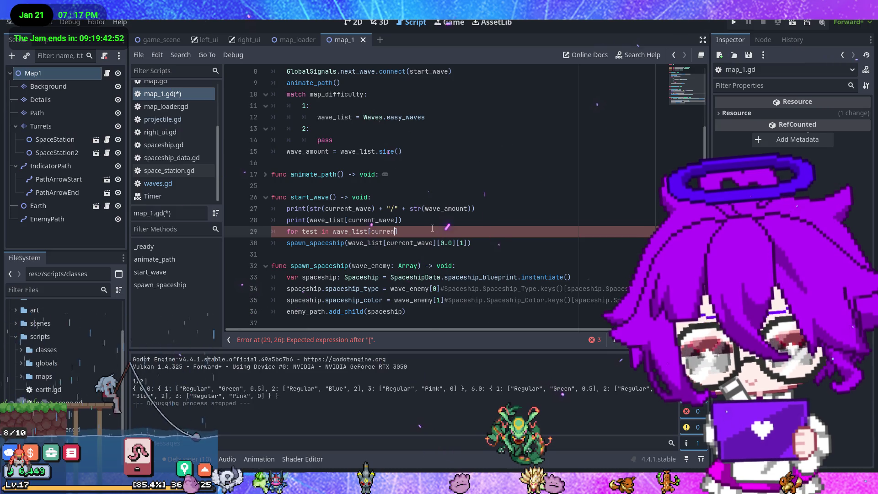
{"action": "type", "text": "t_wave]"}
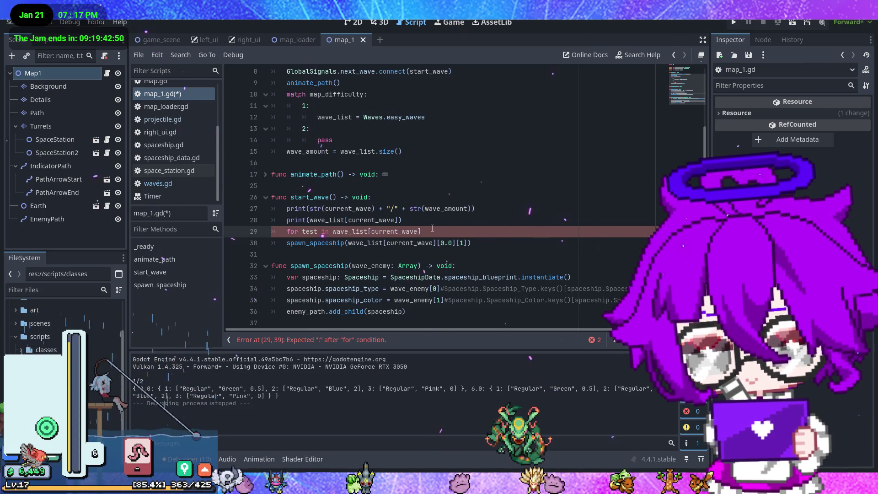
{"action": "type", "text": ":"}
{"action": "key", "text": "Return"}
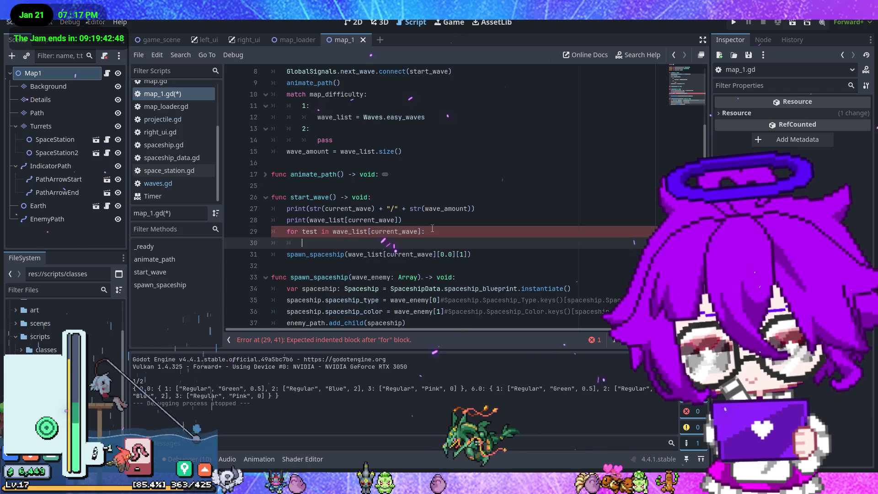
{"action": "type", "text": "print("}
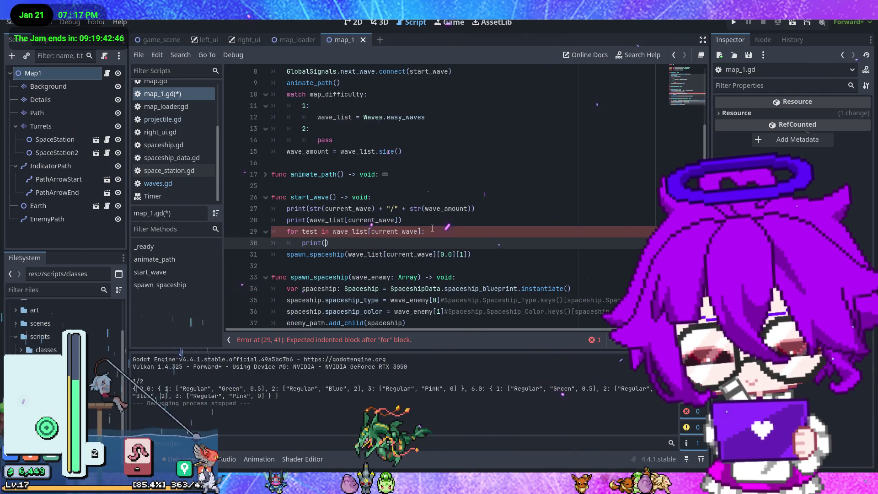
{"action": "type", "text": "test"}
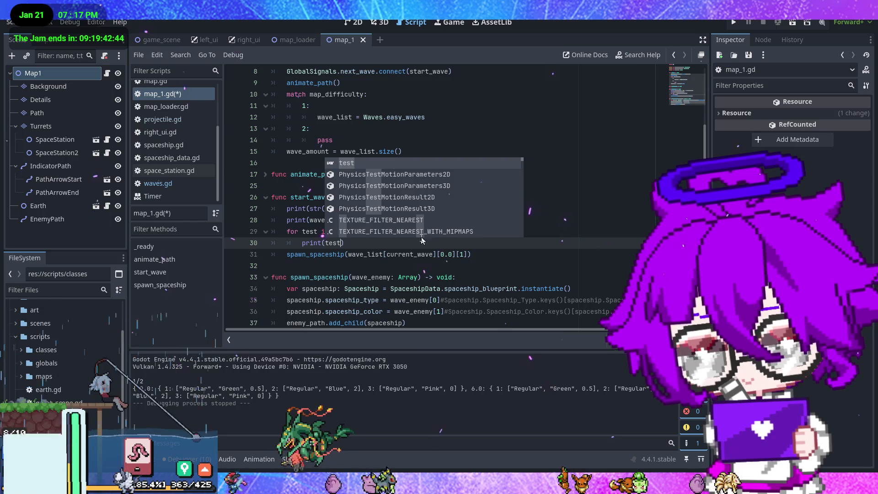
Comment out the spawn_spaceship call with # and save the script
{"action": "key", "text": "Escape"}
{"action": "left_click", "coordinate": [286, 254]}
{"action": "type", "text": "#"}
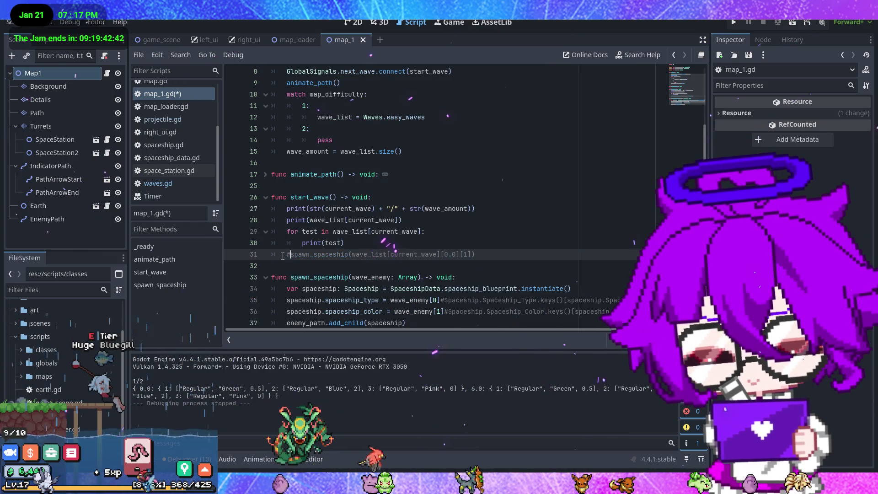
{"action": "key", "text": "ctrl+s"}
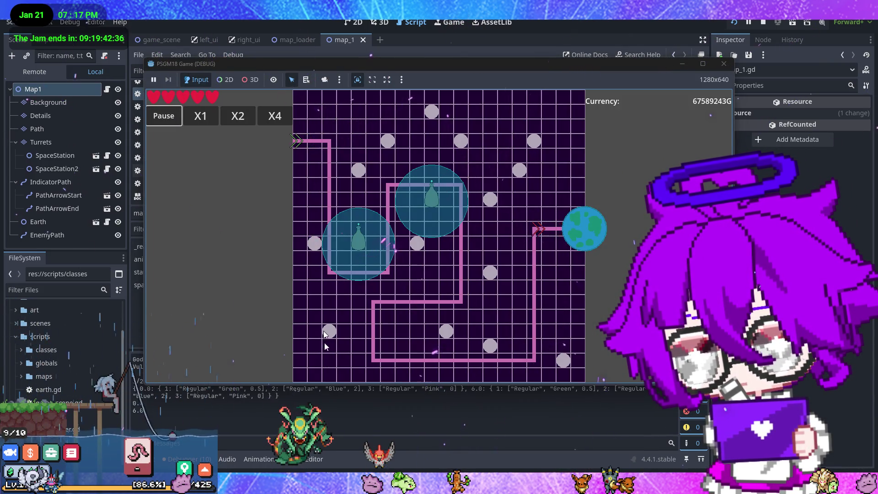
Close the game window once the output shows 0.0 and 6.0
{"action": "left_click", "coordinate": [723, 64]}
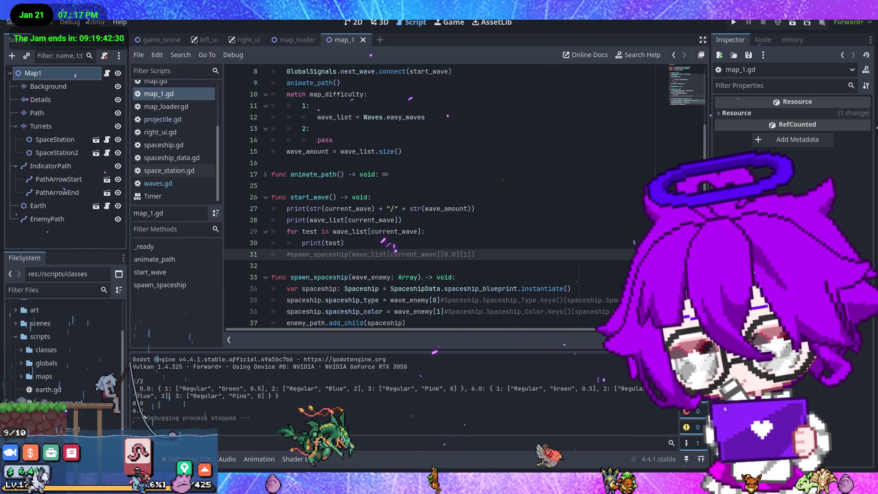
Replace print(test) on line 30 with 'var timer: Timer = Timer.new()'
{"action": "left_click", "coordinate": [326, 243]}
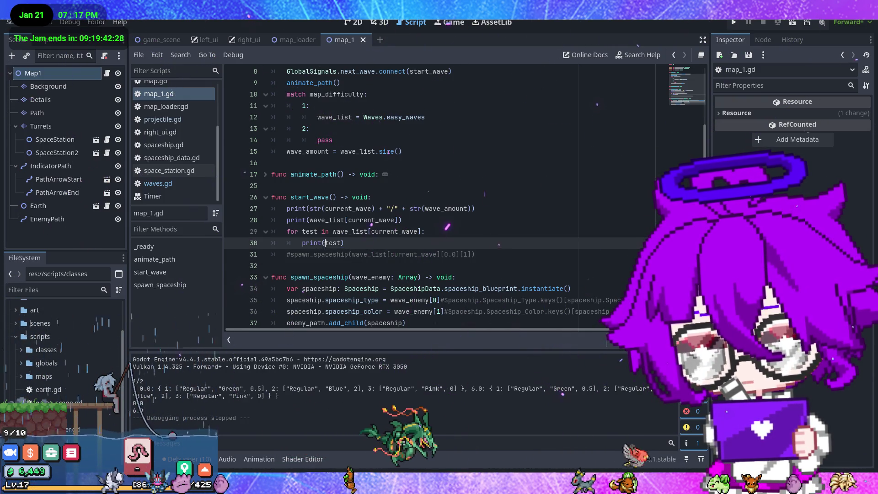
{"action": "left_click_drag", "start_coordinate": [325, 243], "coordinate": [302, 243]}
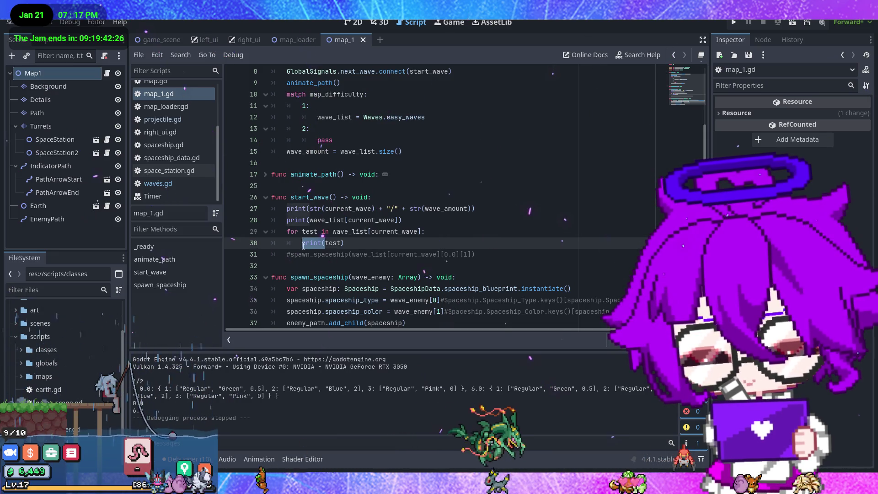
{"action": "type", "text": "var time"}
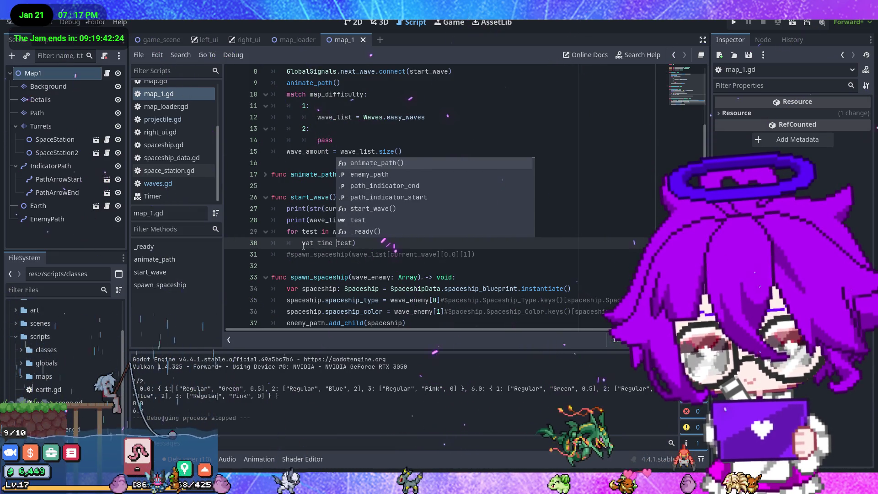
{"action": "left_click", "coordinate": [311, 243]}
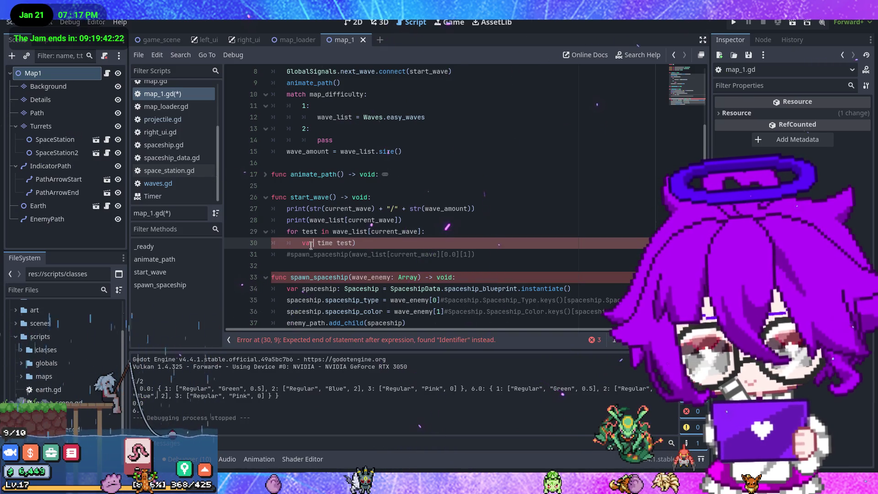
{"action": "left_click", "coordinate": [334, 243]}
{"action": "type", "text": "r: "}
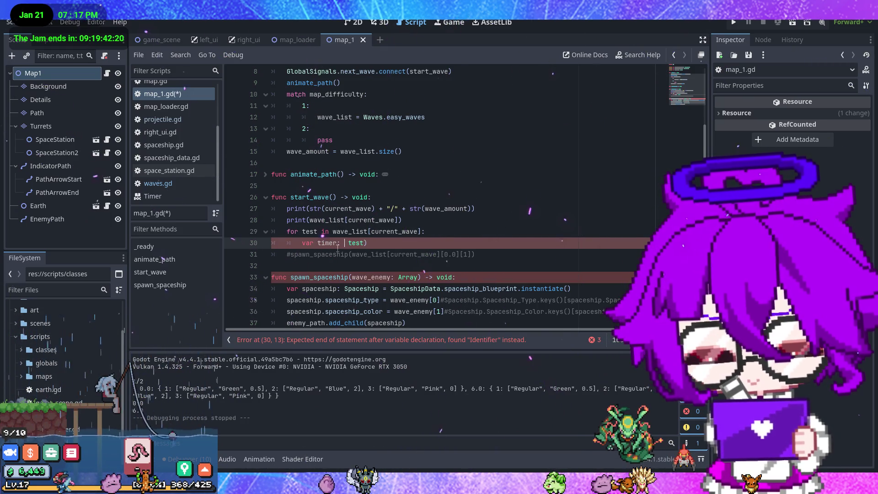
{"action": "type", "text": "Timer"}
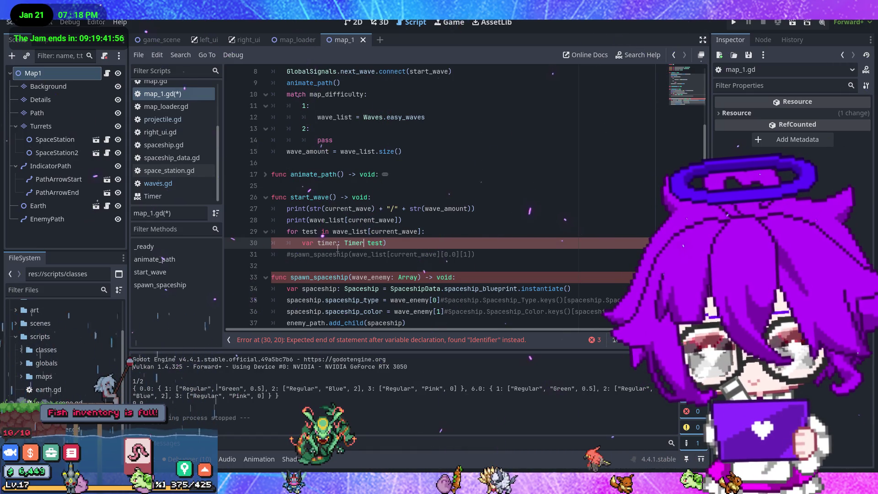
{"action": "type", "text": "Timer "}
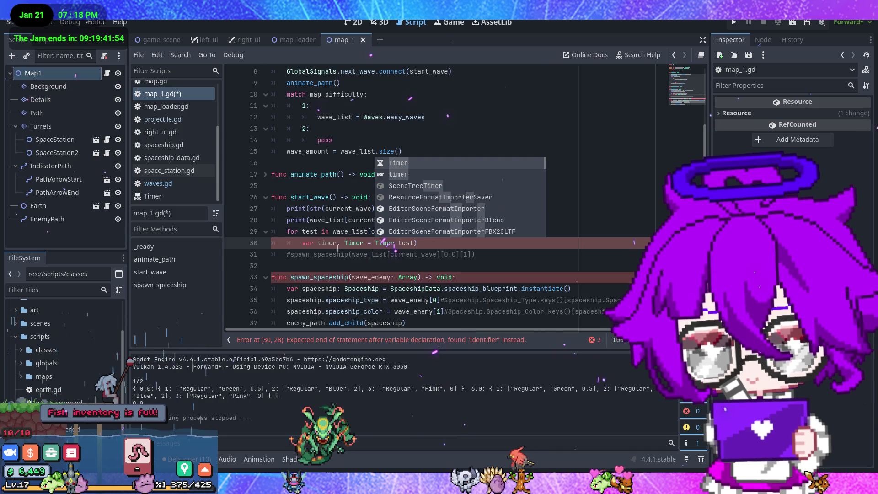
{"action": "type", "text": ".ner"}
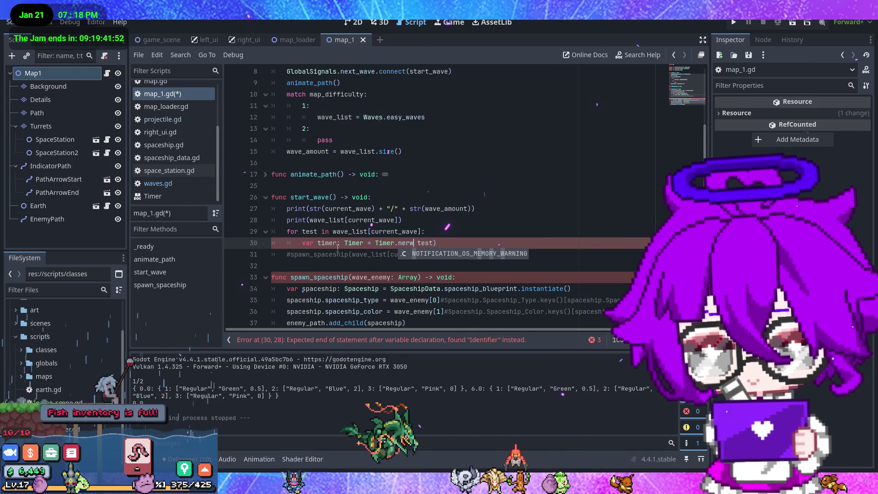
{"action": "key", "text": "BackSpace"}
{"action": "type", "text": "w"}
{"action": "key", "text": "Return"}
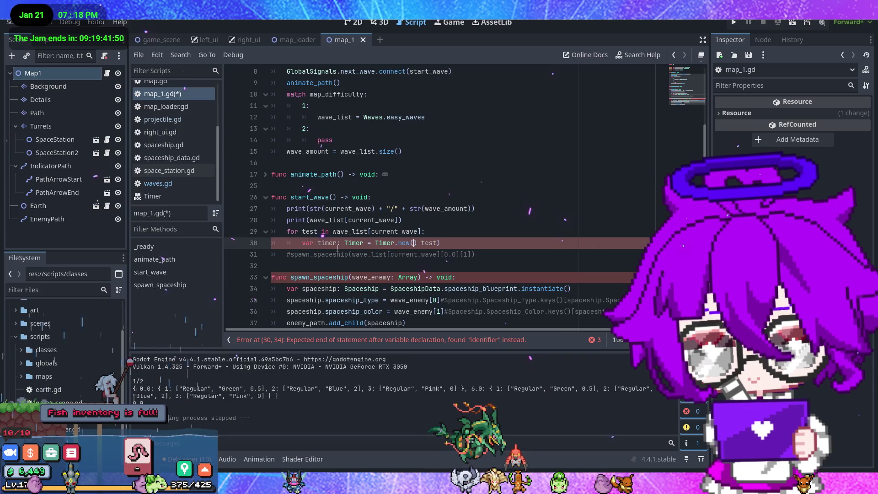
Add 'timer.start(test)' on the next line inside the wave loop
{"action": "key", "text": "Return"}
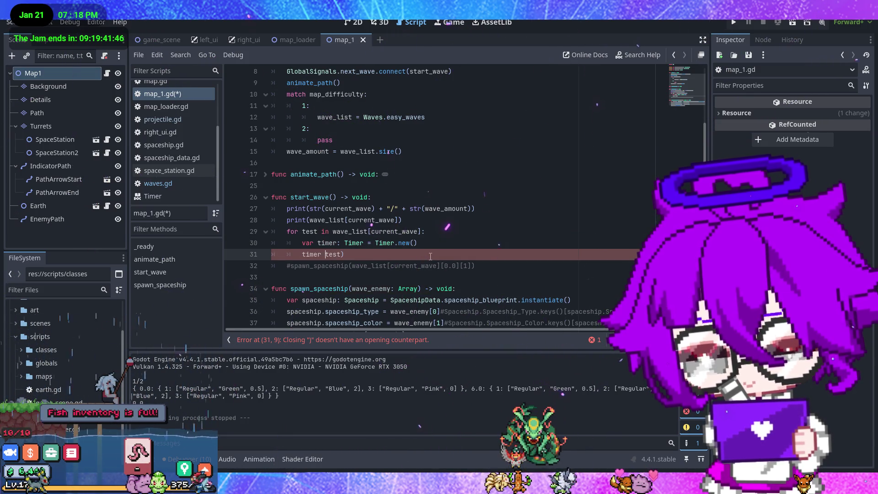
{"action": "key", "text": "BackSpace"}
{"action": "type", "text": ".st"}
{"action": "key", "text": "Tab"}
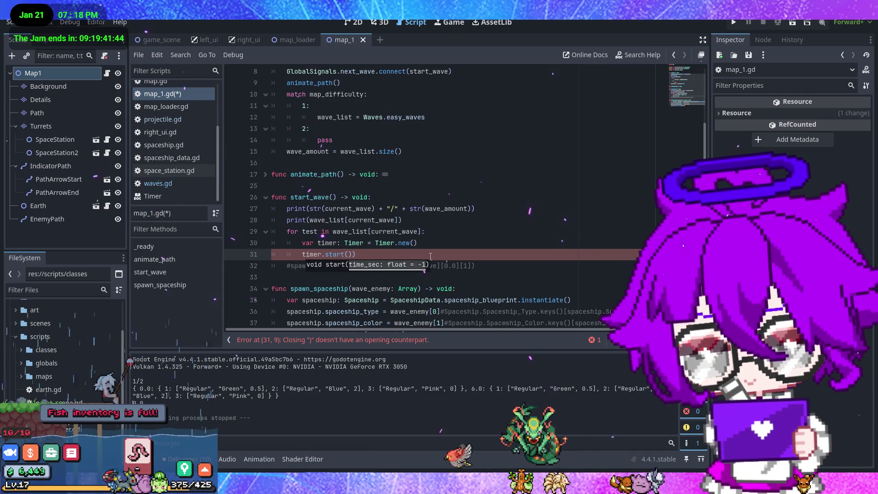
{"action": "type", "text": "test"}
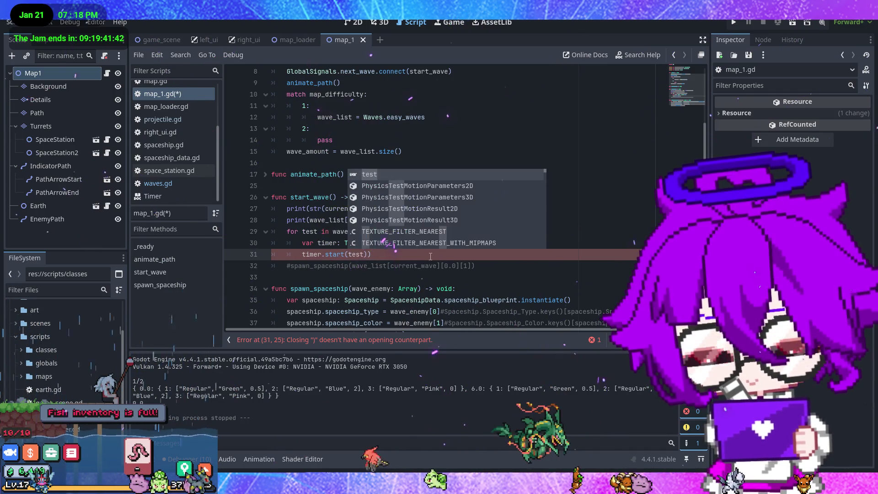
{"action": "key", "text": "Escape"}
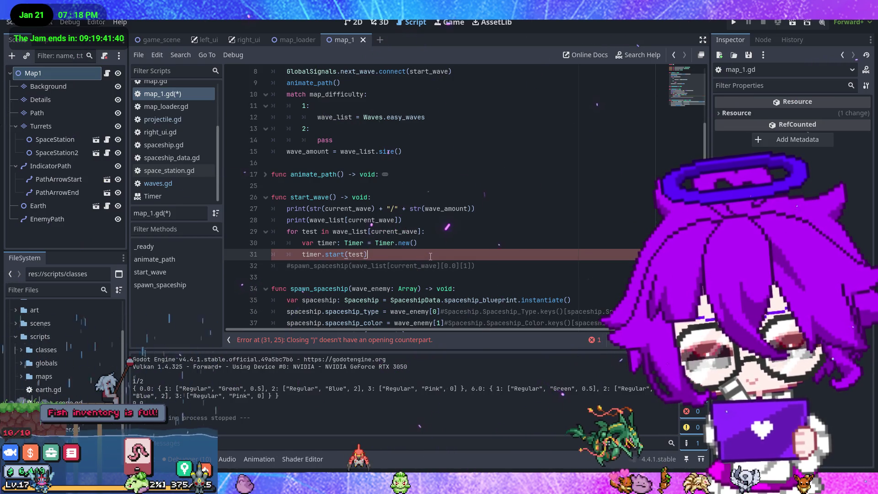
{"action": "key", "text": "Return"}
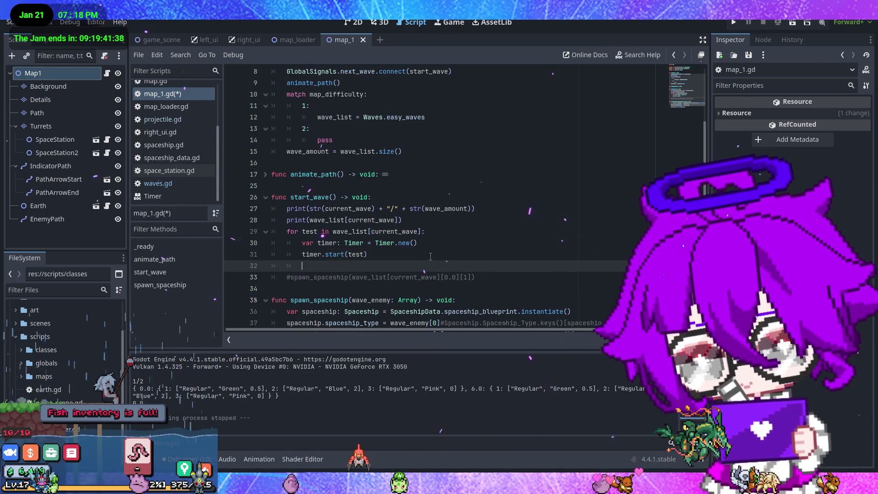
Add a test() function that prints "test", save map_1.gd, and begin a new timer line
{"action": "left_click", "coordinate": [307, 293]}
{"action": "key", "text": "Return"}
{"action": "key", "text": "Return"}
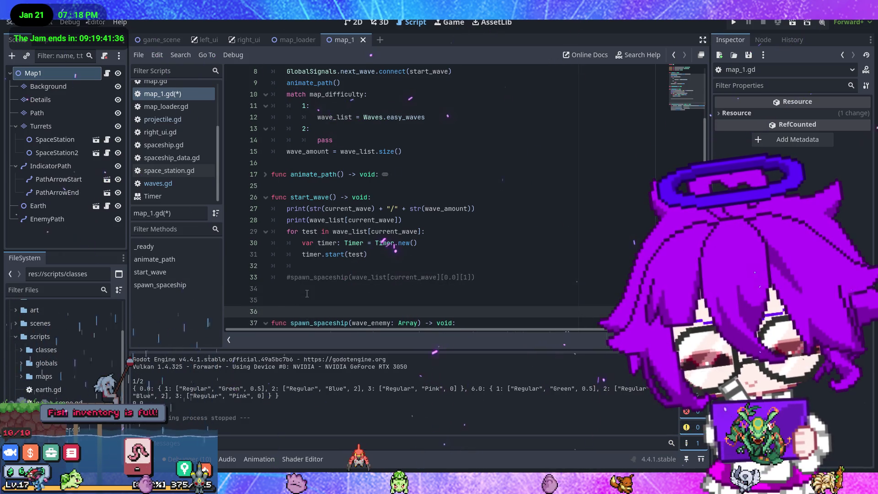
{"action": "key", "text": "Up"}
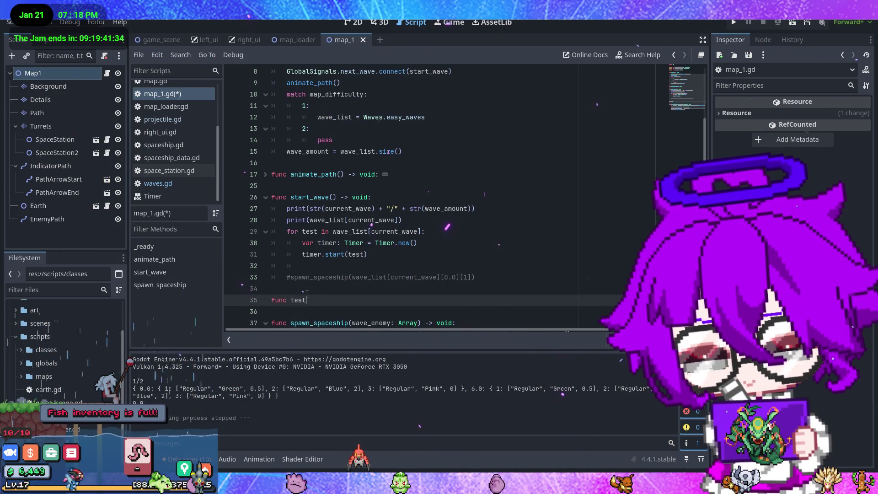
{"action": "type", "text": "() ->"}
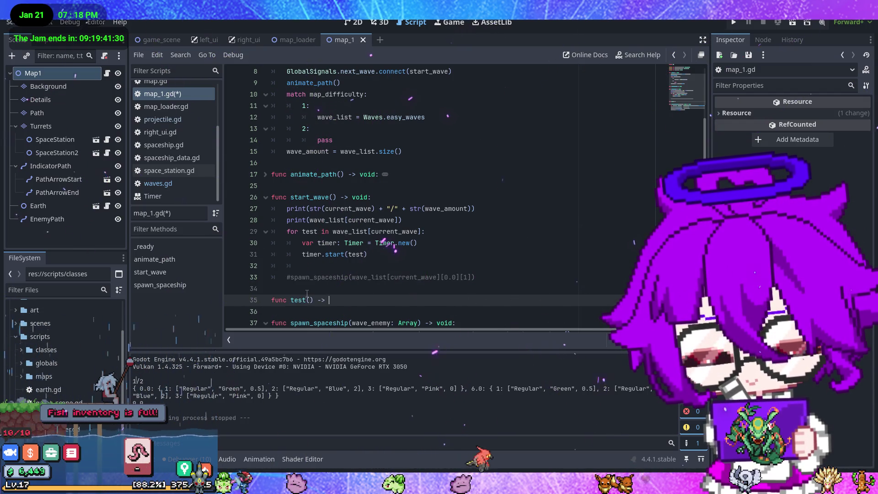
{"action": "type", "text": "d:"}
{"action": "key", "text": "Return"}
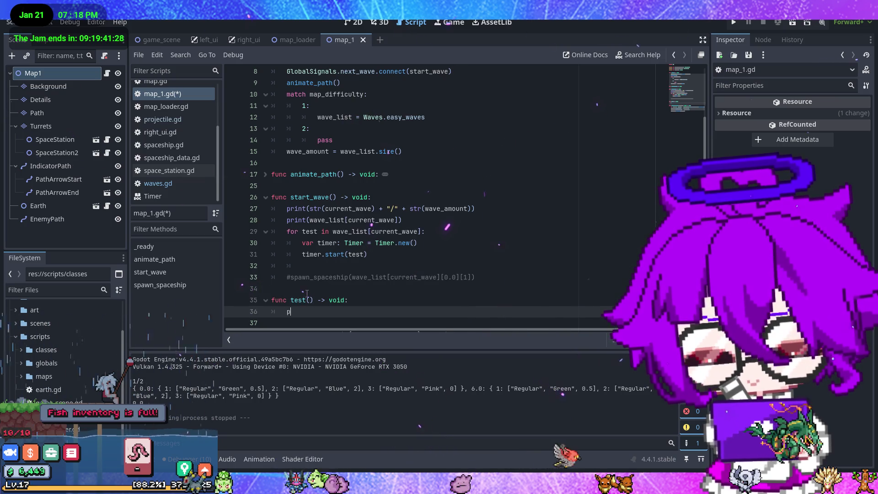
{"action": "type", "text": "rint"}
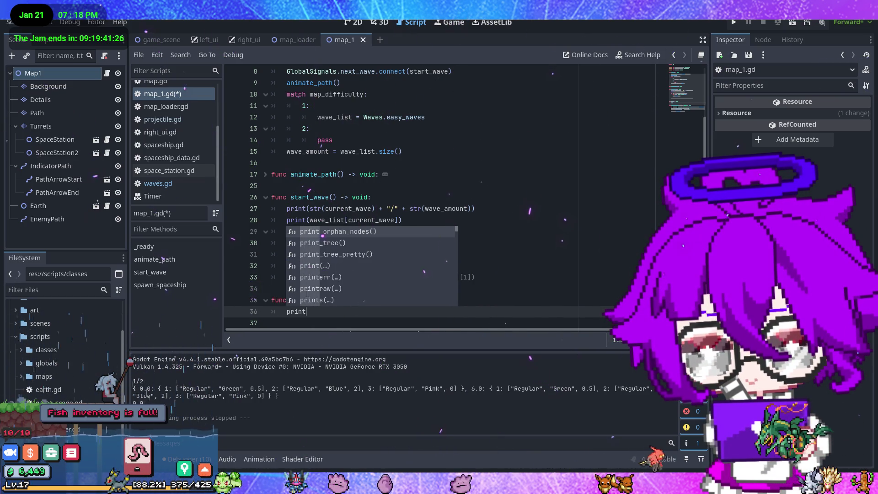
{"action": "type", "text": "/"}
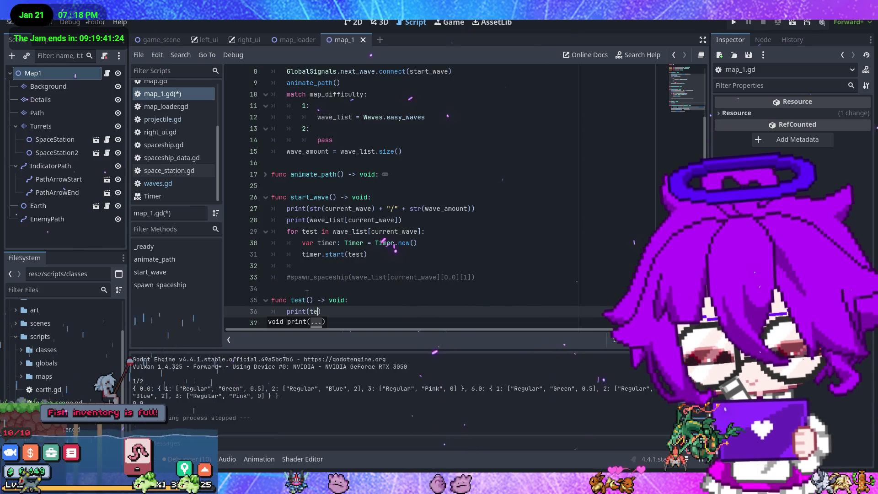
{"action": "type", "text": "st"}
{"action": "double_click", "coordinate": [313, 312]}
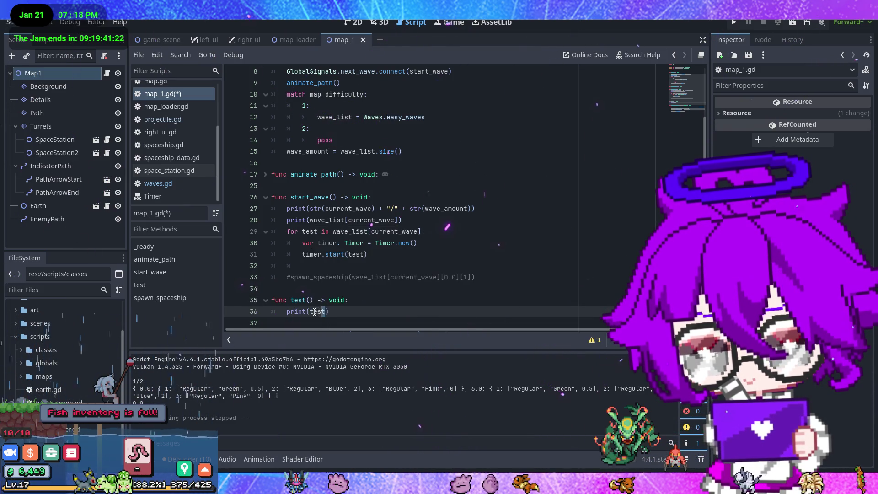
{"action": "type", "text": "\""}
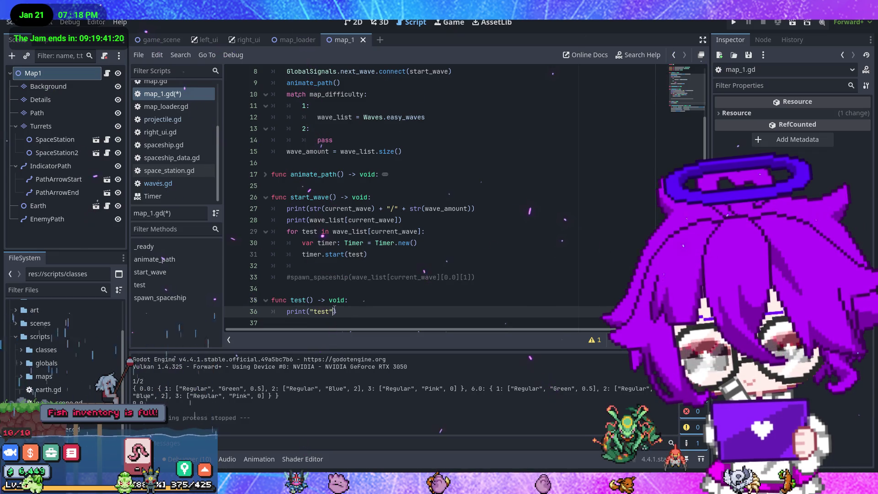
{"action": "key", "text": "ctrl+s"}
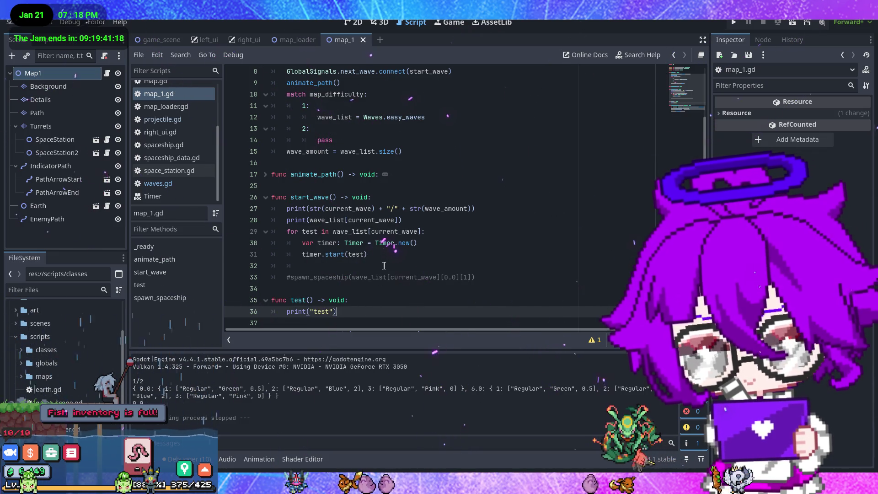
{"action": "left_click", "coordinate": [385, 267]}
{"action": "type", "text": "mer-"}
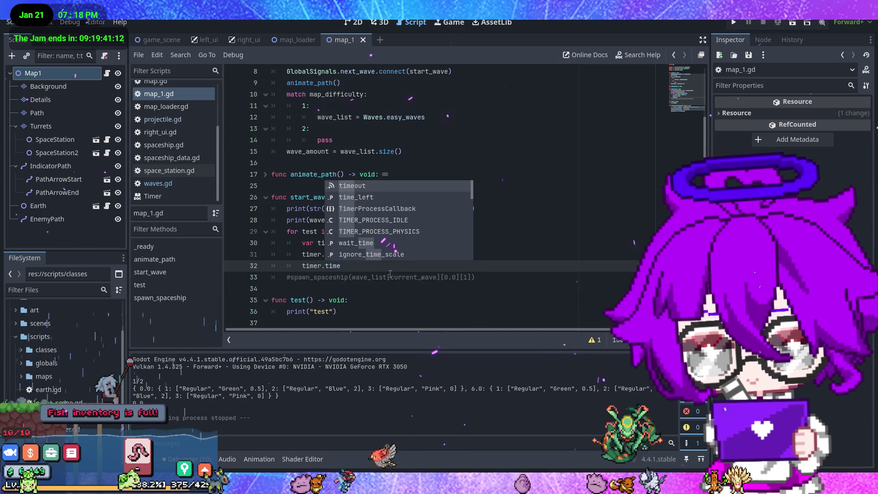
Complete line 32 as timer.timeout.connect(test) and save the script
{"action": "key", "text": "Return"}
{"action": "type", "text": "co"}
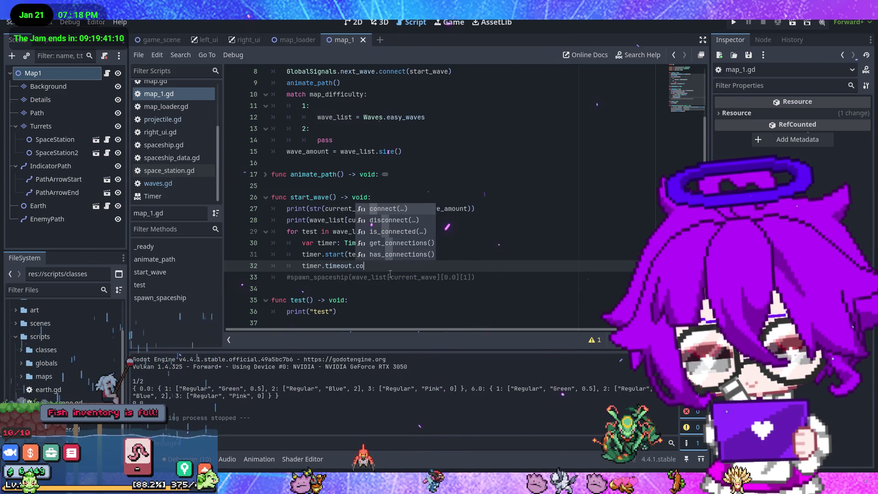
{"action": "key", "text": "Return"}
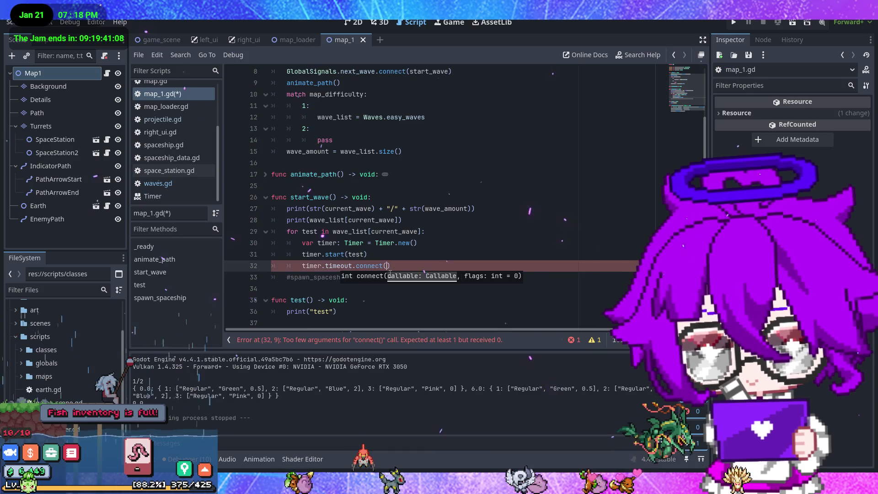
{"action": "key", "text": "Return"}
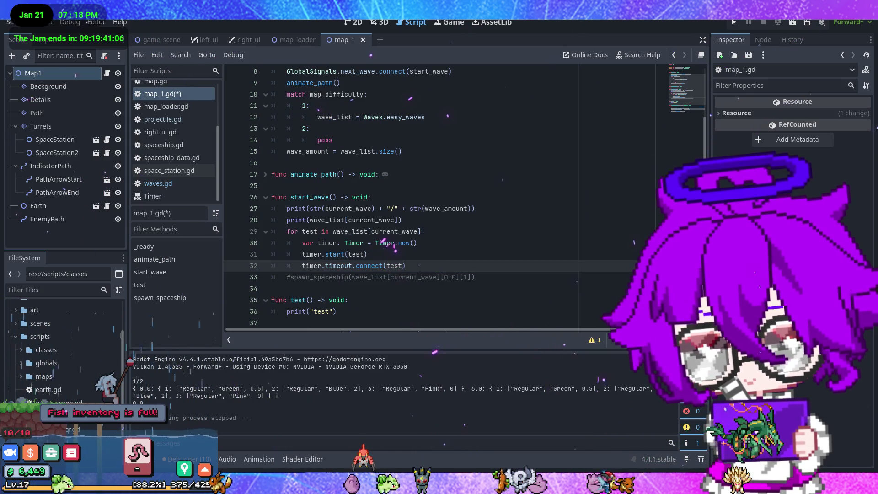
{"action": "key", "text": "ctrl+s"}
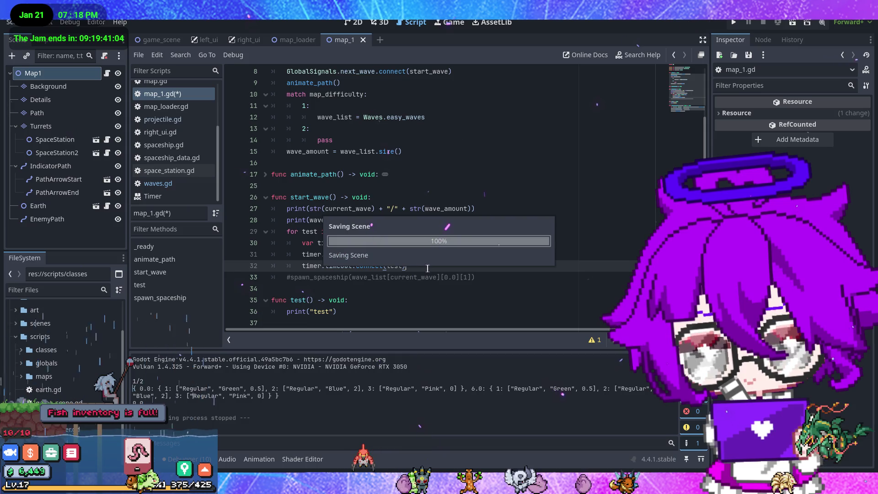
Run the first wave, then rename the callback to test_func and connect timers to test_func
{"action": "left_click", "coordinate": [733, 27]}
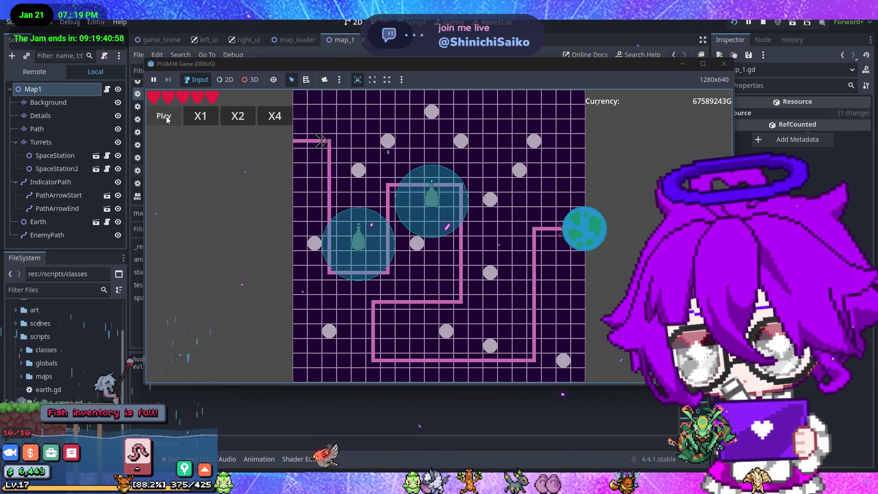
{"action": "left_click", "coordinate": [166, 117]}
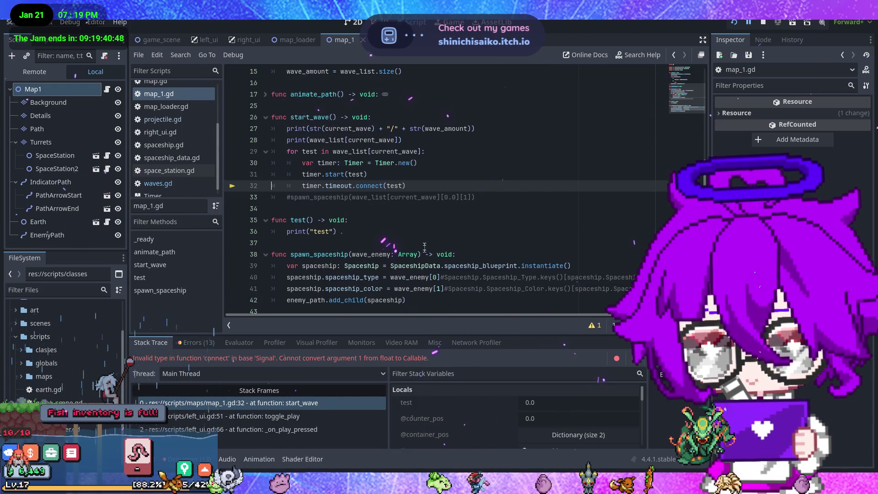
{"action": "left_click", "coordinate": [305, 221]}
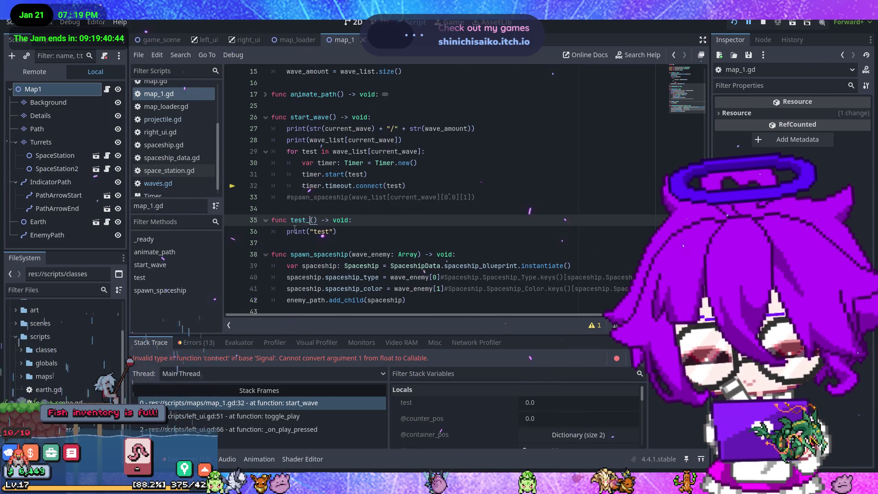
{"action": "left_click", "coordinate": [400, 186]}
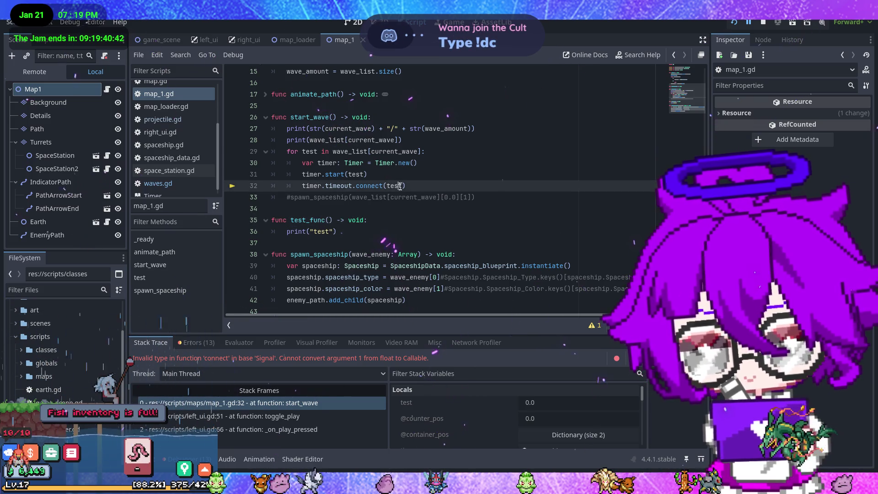
{"action": "type", "text": "func"}
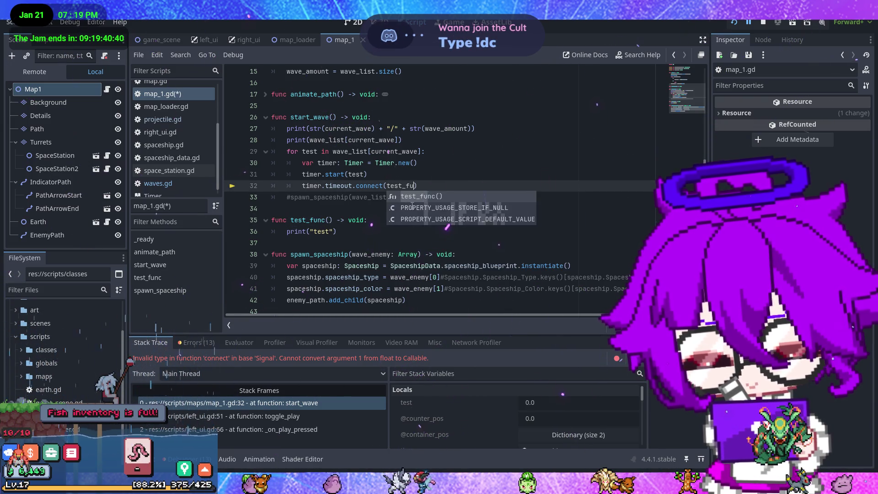
{"action": "key", "text": "ctrl+s"}
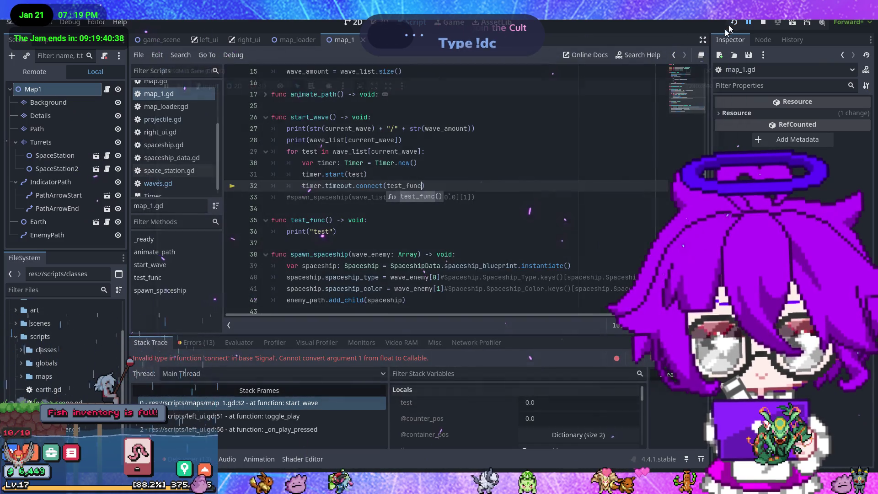
Rerun the wave and check the Errors list reporting Timer not added to the SceneTree
{"action": "left_click", "coordinate": [734, 23]}
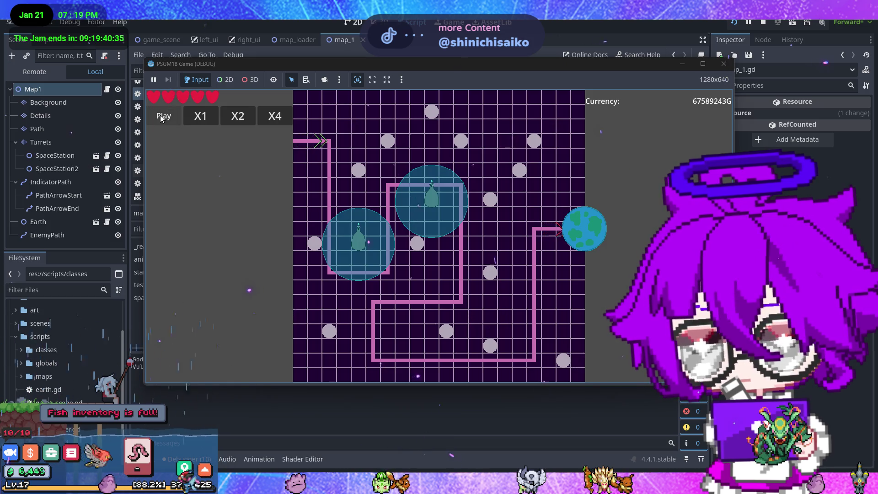
{"action": "left_click", "coordinate": [161, 117]}
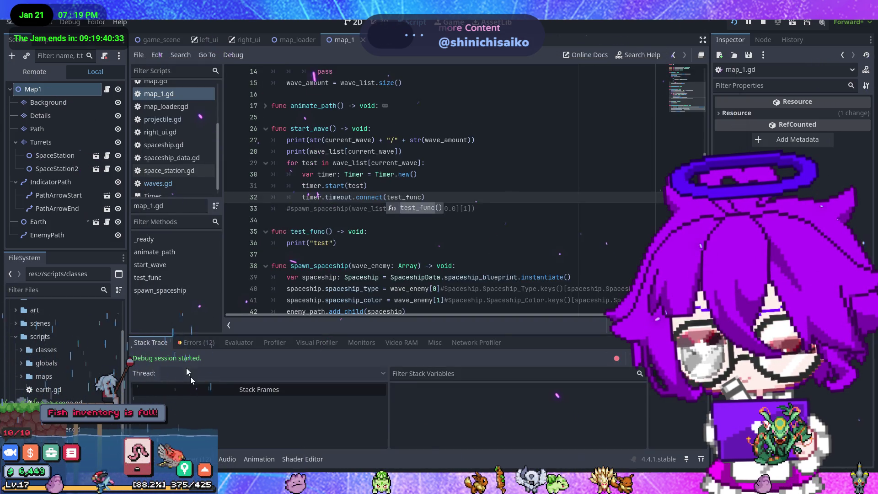
{"action": "left_click", "coordinate": [192, 343]}
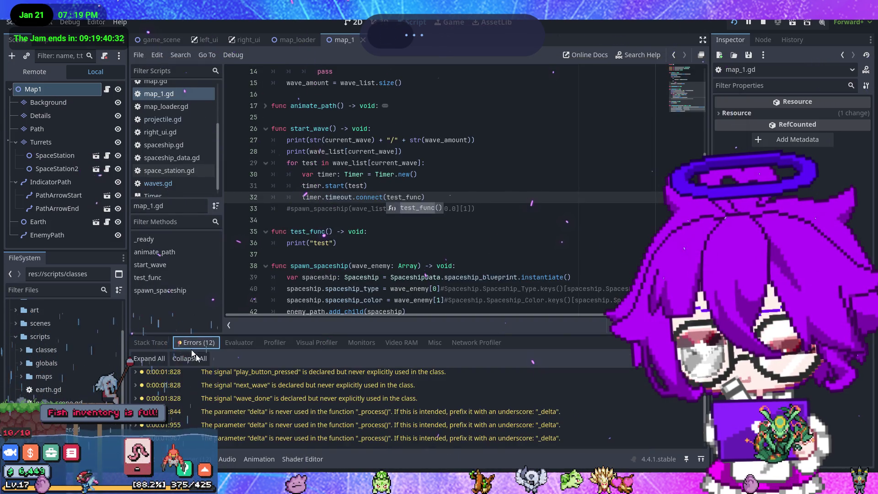
{"action": "mouse_move", "coordinate": [284, 426]}
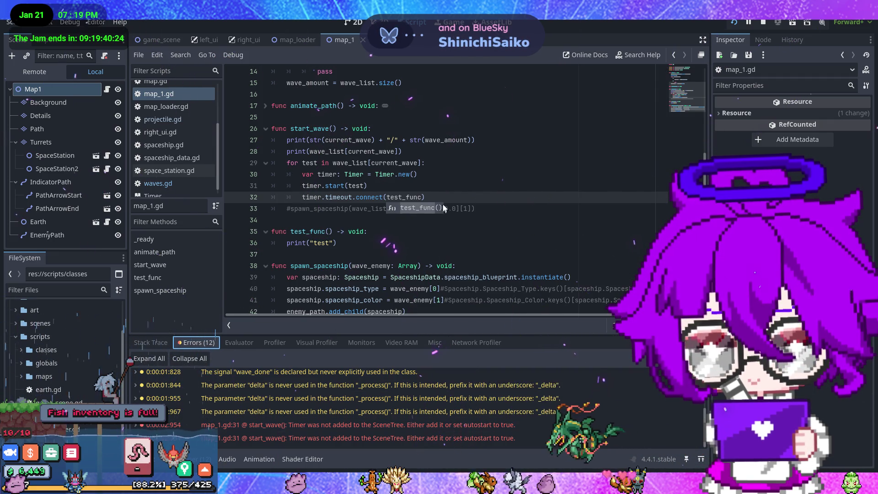
{"action": "left_click", "coordinate": [425, 184]}
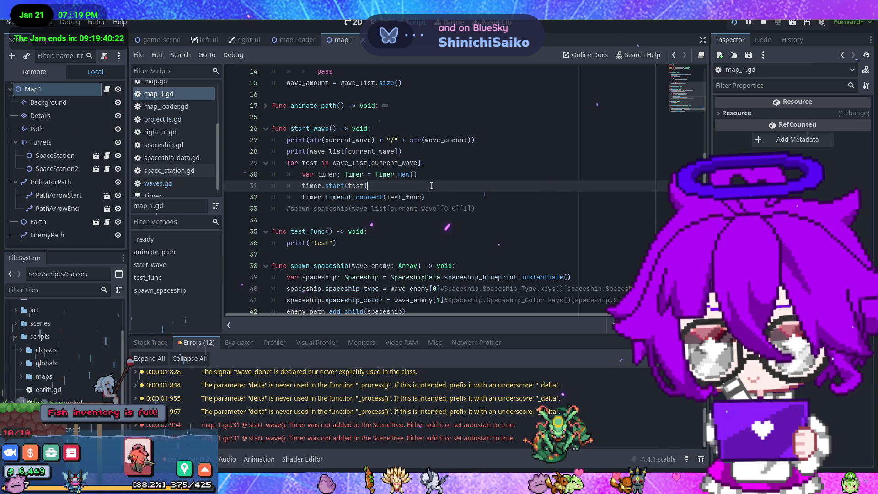
Try a timer.autostart line, rerun the game, and stop it with F8
{"action": "key", "text": "Return"}
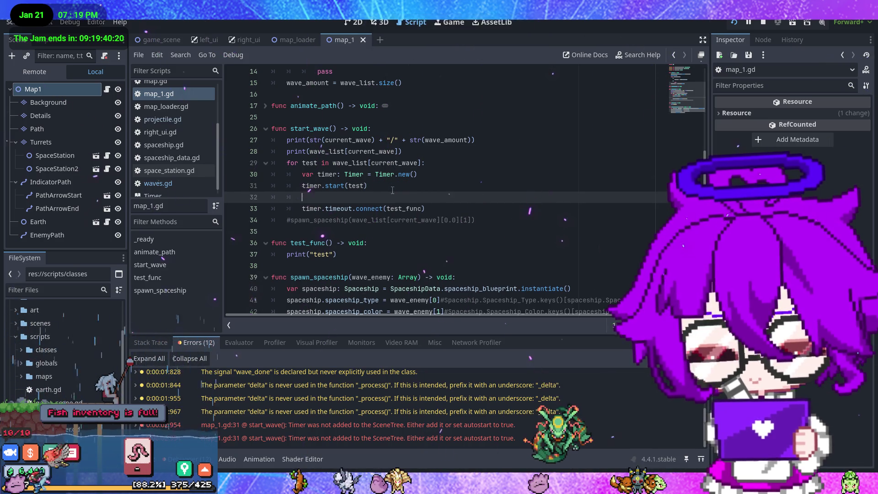
{"action": "type", "text": "timer"}
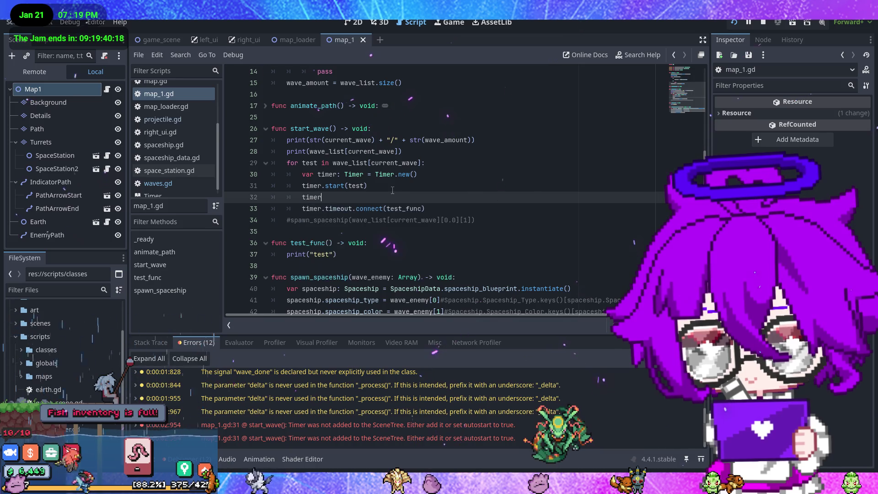
{"action": "type", "text": ".autostart = true"}
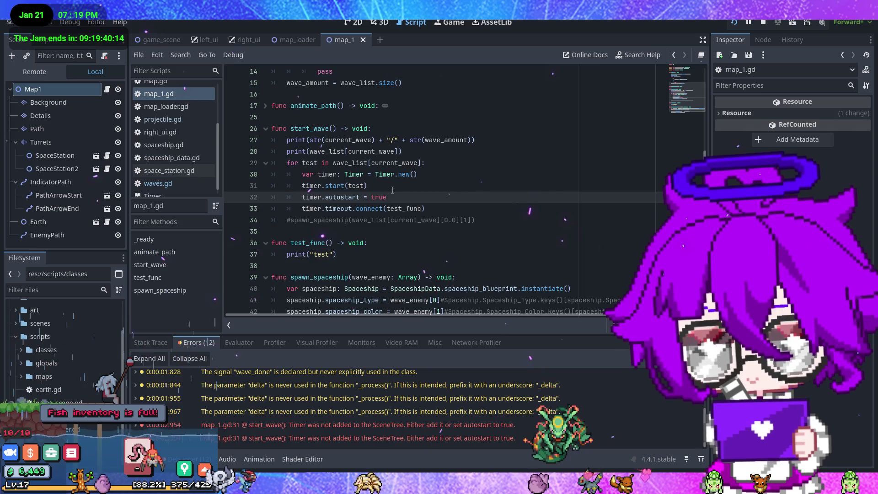
{"action": "left_click", "coordinate": [435, 210]}
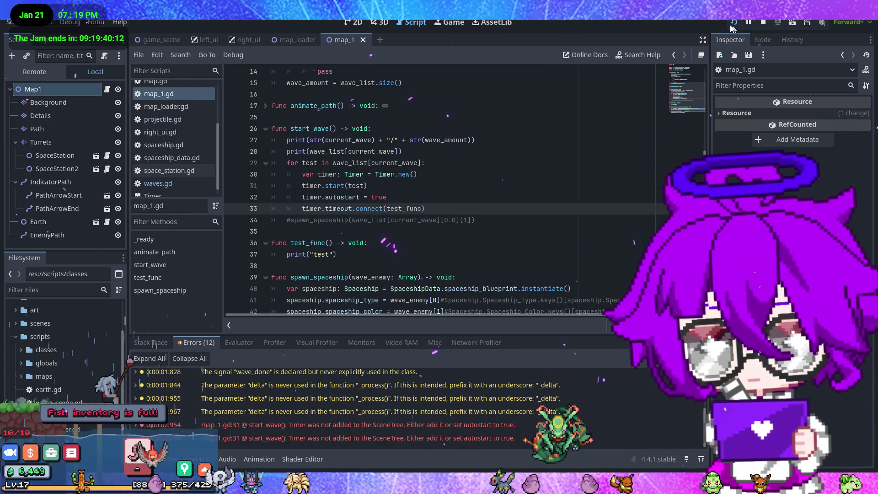
{"action": "left_click", "coordinate": [733, 23]}
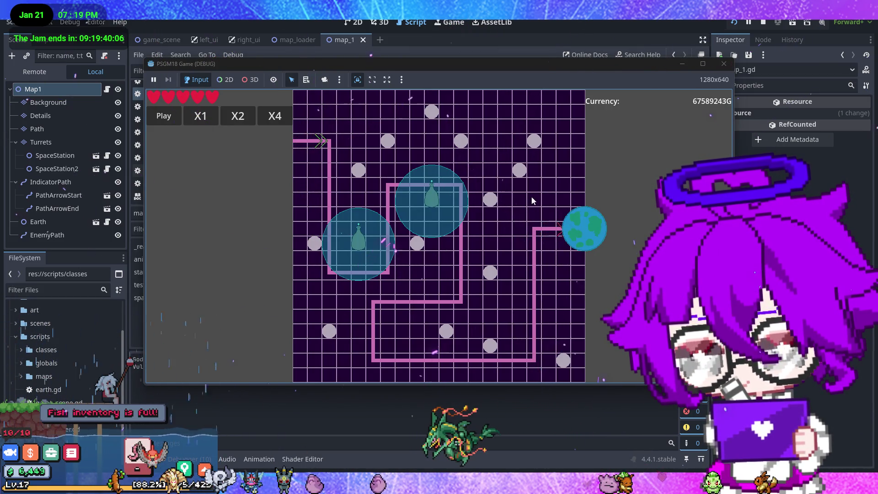
{"action": "key", "text": "F8"}
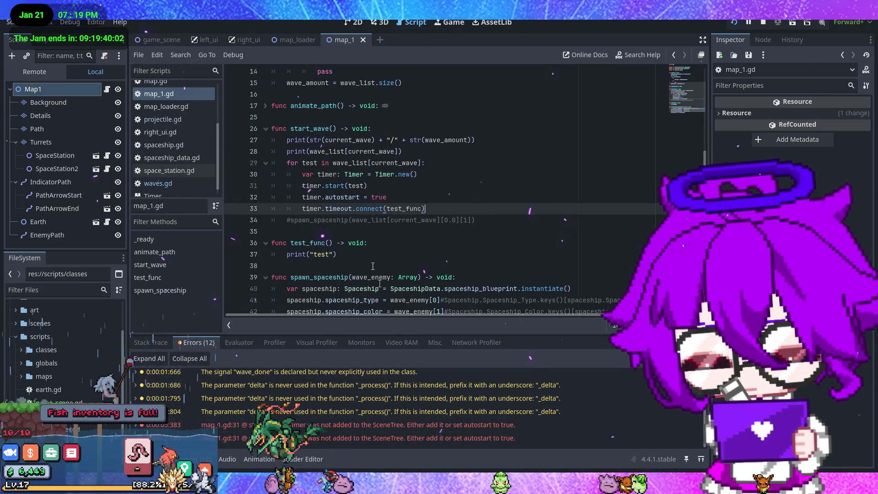
Replace the autostart line with get_parent().add_child(timer) after the connect call and save
{"action": "left_click_drag", "start_coordinate": [387, 197], "coordinate": [287, 198]}
{"action": "key", "text": "BackSpace"}
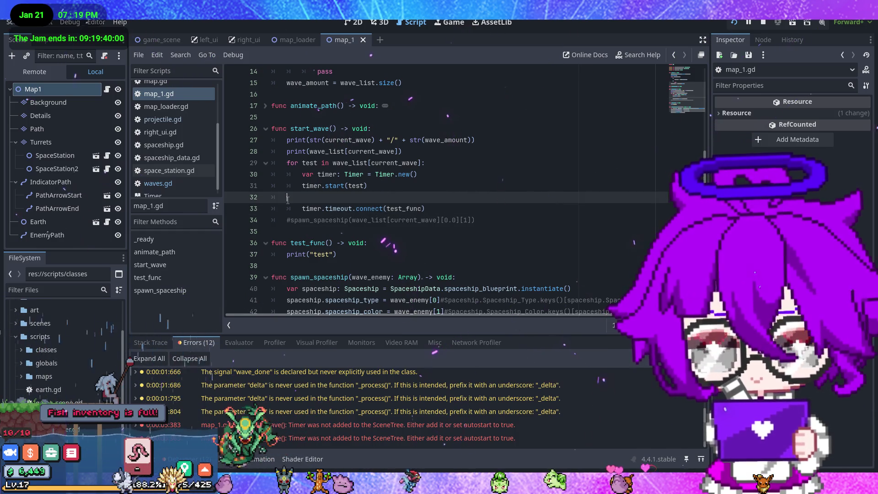
{"action": "key", "text": "BackSpace"}
{"action": "left_click", "coordinate": [452, 198]}
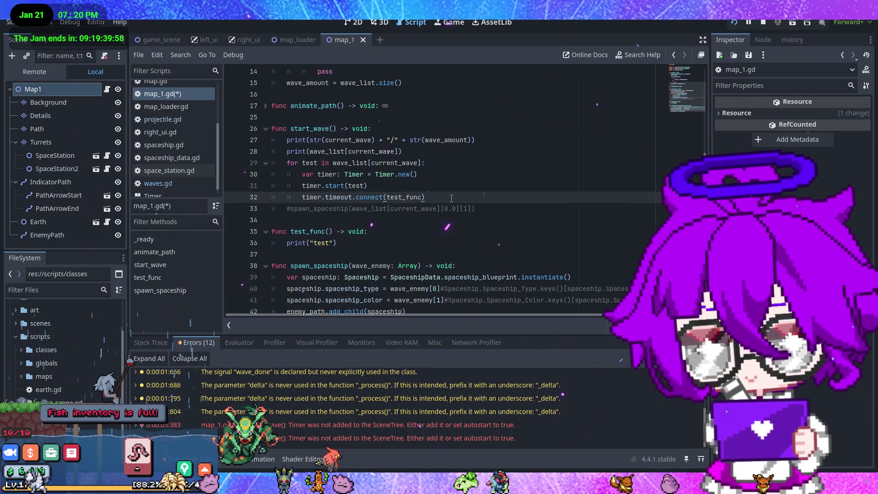
{"action": "key", "text": "Return"}
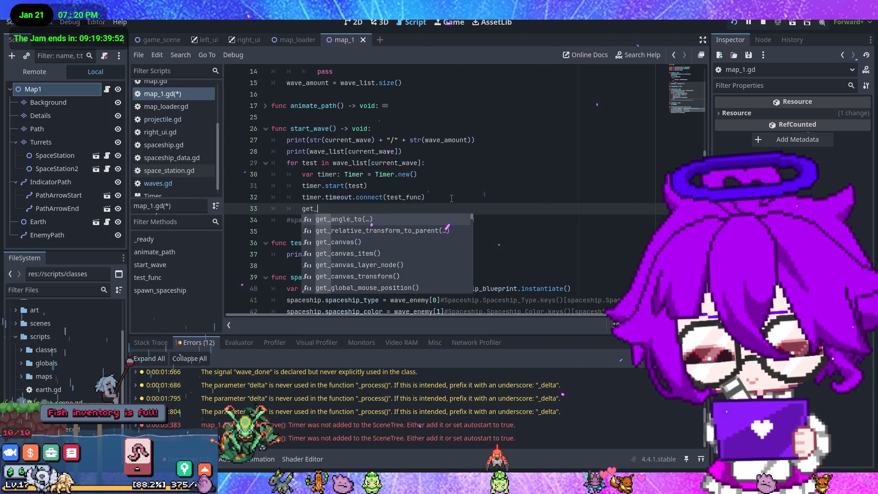
{"action": "key", "text": "Return"}
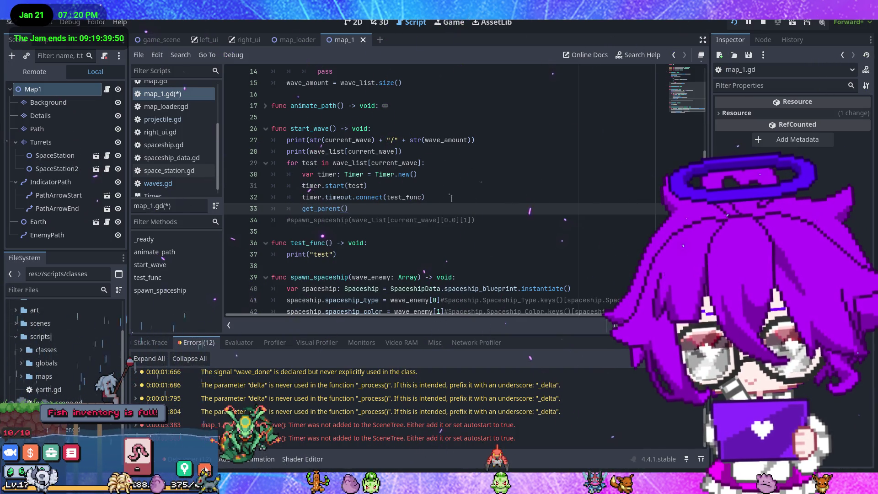
{"action": "type", "text": ".add"}
{"action": "key", "text": "Return"}
{"action": "type", "text": "timer"}
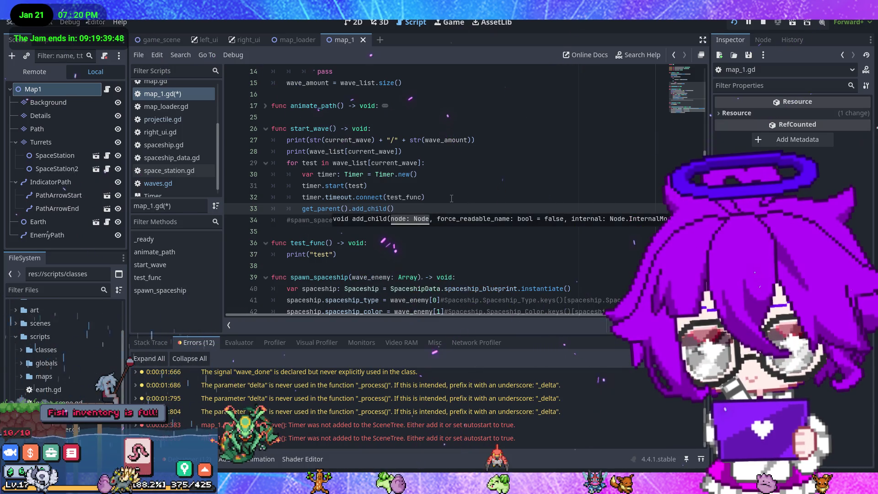
{"action": "key", "text": "ctrl+s"}
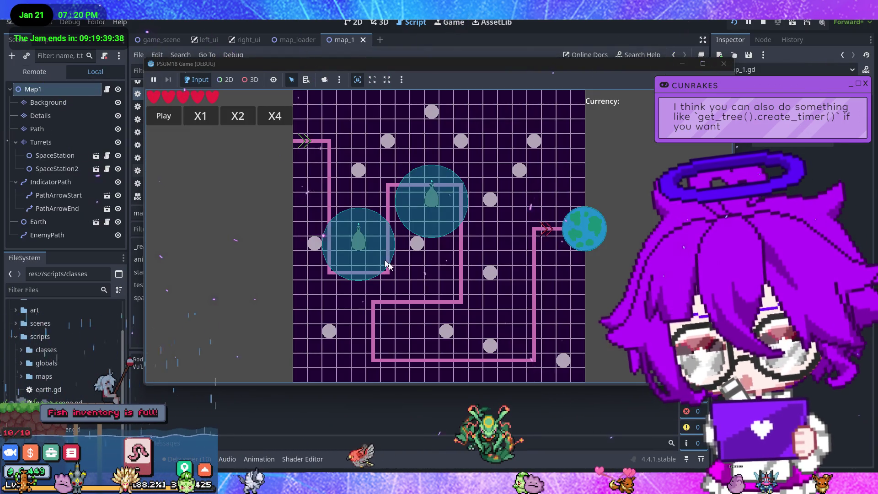
Start the first wave in the running game, then close and stop the session
{"action": "key", "text": "space"}
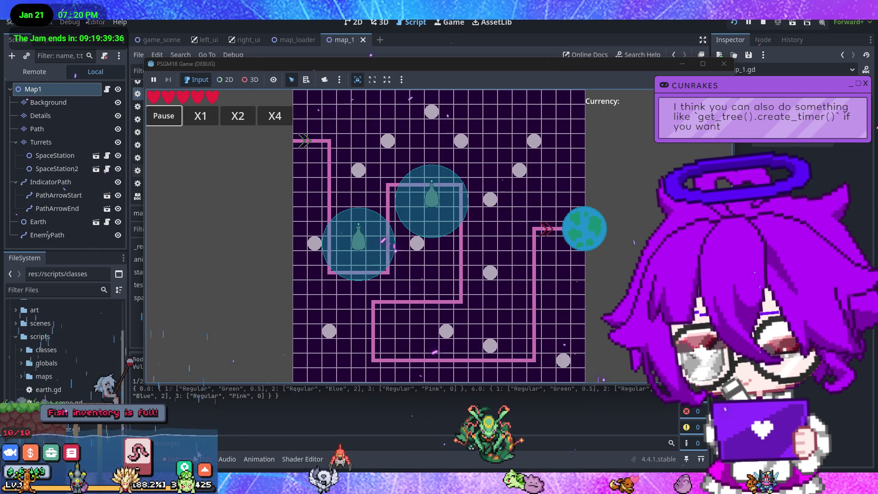
{"action": "key", "text": "F8"}
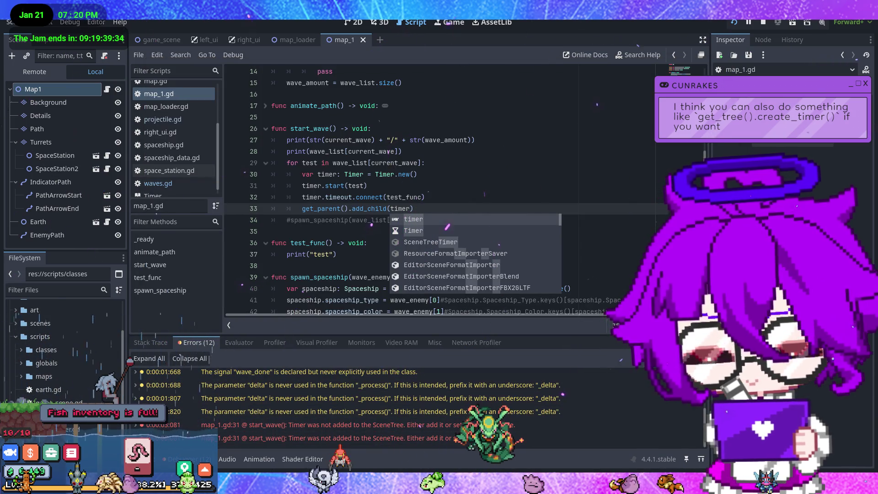
{"action": "left_click", "coordinate": [763, 23]}
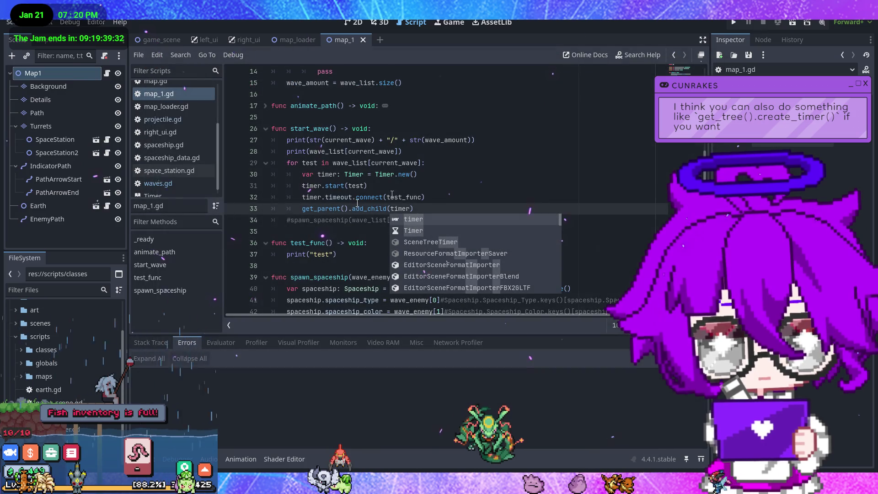
{"action": "left_click", "coordinate": [153, 194]}
{"action": "scroll", "coordinate": [291, 232], "scroll_direction": "up", "scroll_amount": 10}
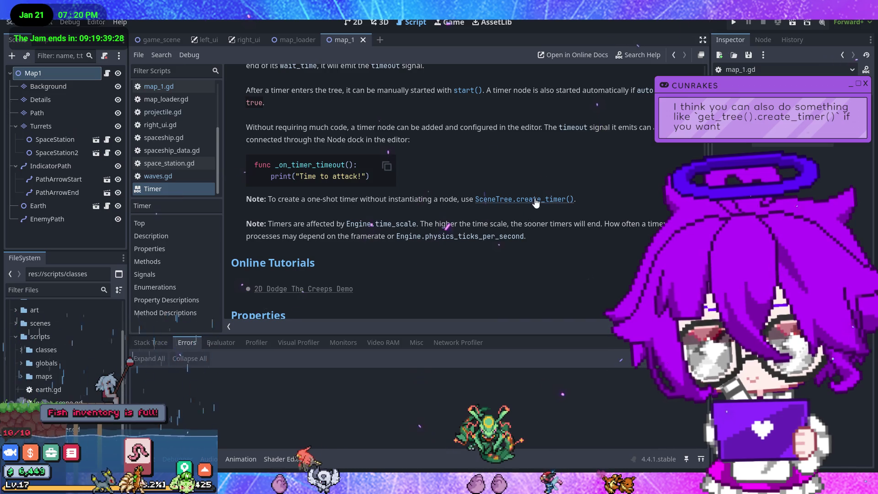
{"action": "left_click", "coordinate": [534, 199]}
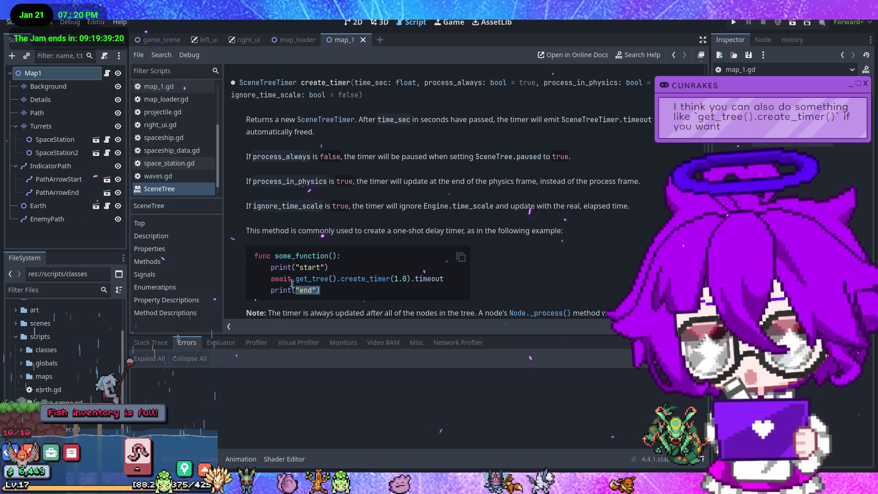
{"action": "left_click_drag", "start_coordinate": [293, 284], "coordinate": [256, 257]}
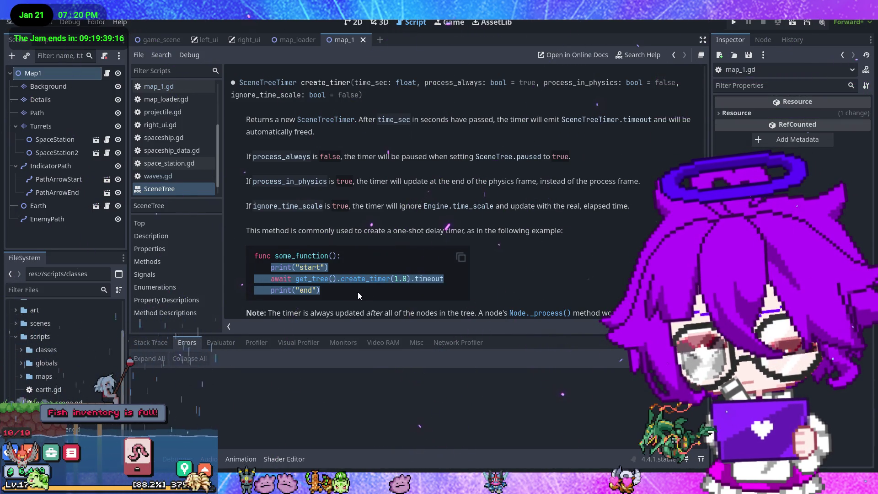
{"action": "left_click", "coordinate": [305, 281]}
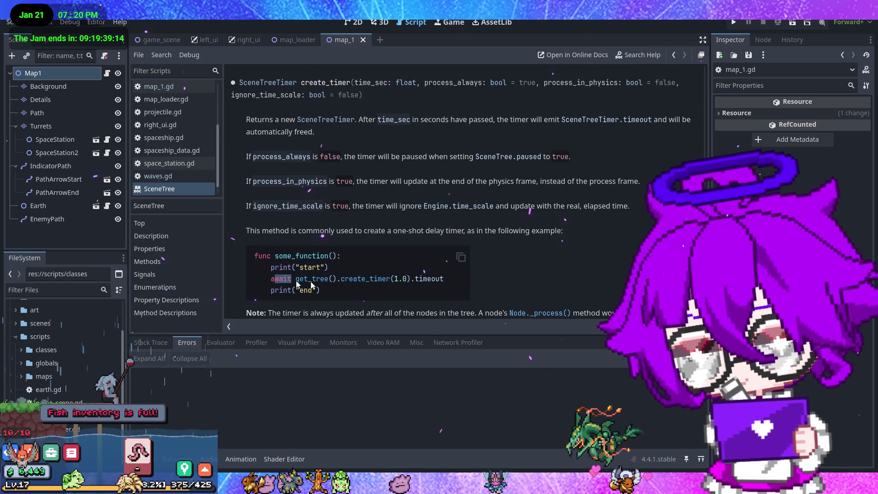
{"action": "left_click", "coordinate": [290, 281]}
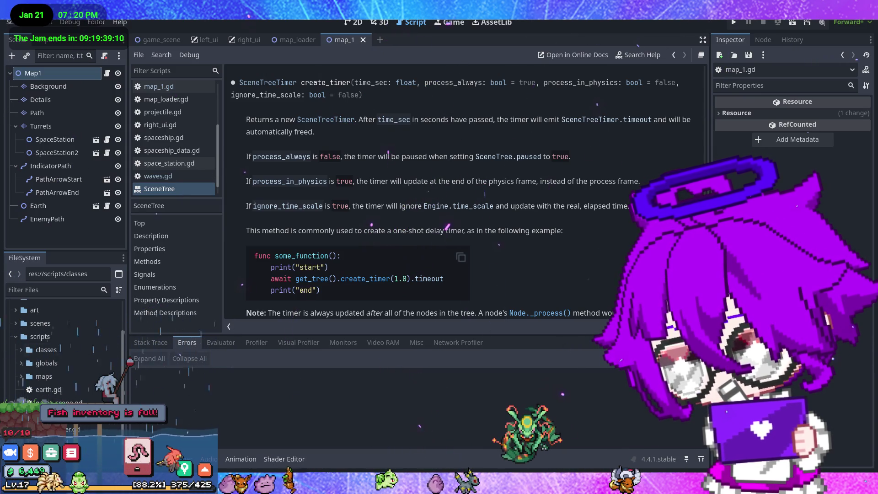
{"action": "left_click", "coordinate": [149, 377]}
{"action": "left_click", "coordinate": [155, 365]}
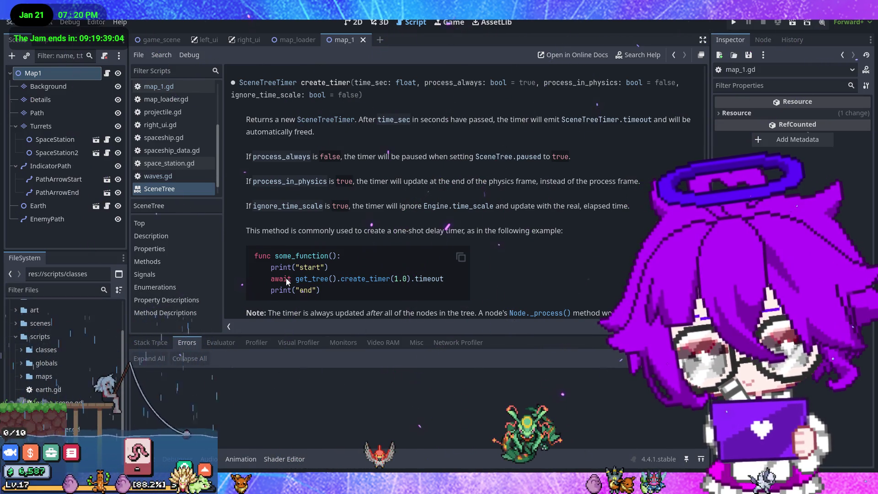
{"action": "scroll", "coordinate": [287, 279], "scroll_direction": "down", "scroll_amount": 2}
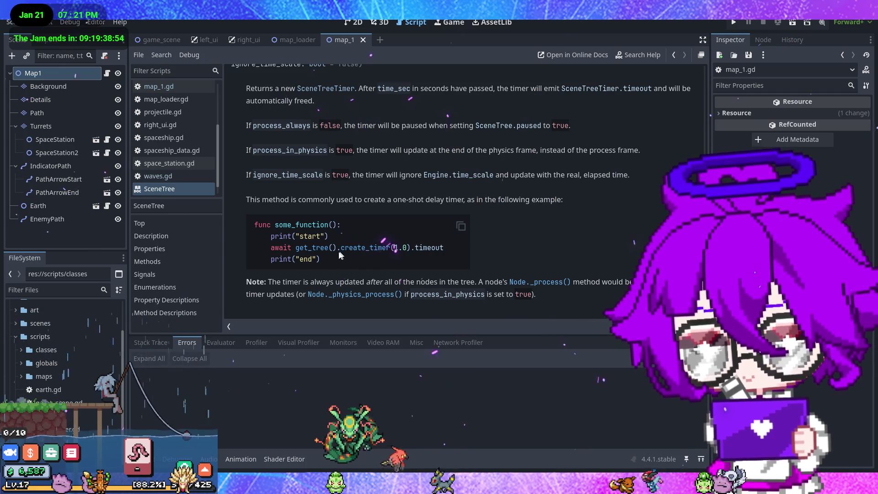
{"action": "mouse_move", "coordinate": [339, 255]}
{"action": "left_mouse_down"}
{"action": "mouse_move", "coordinate": [254, 247]}
{"action": "mouse_move", "coordinate": [272, 238]}
{"action": "left_mouse_up"}
{"action": "key", "text": "ctrl+c"}
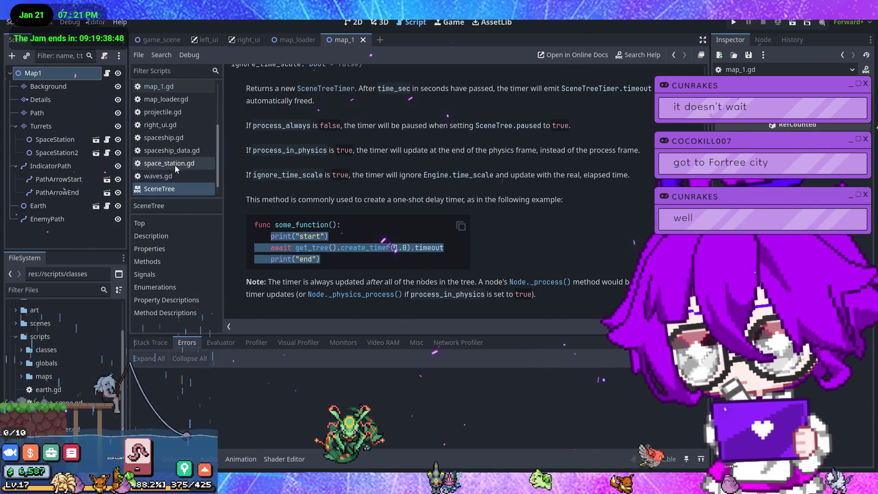
{"action": "left_click", "coordinate": [176, 86]}
{"action": "key", "text": "Escape"}
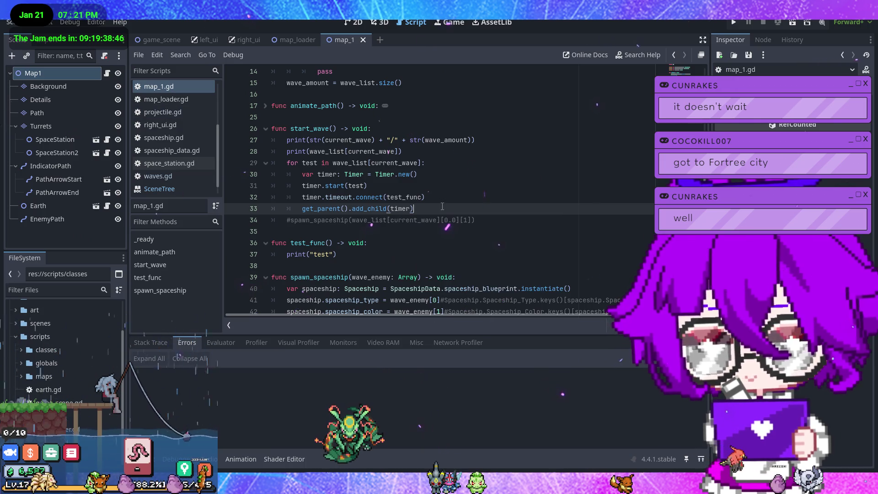
Replace the timer lines with await get_tree().create_timer(float(test)).timeout and print("end")
{"action": "left_click_drag", "start_coordinate": [439, 209], "coordinate": [306, 176]}
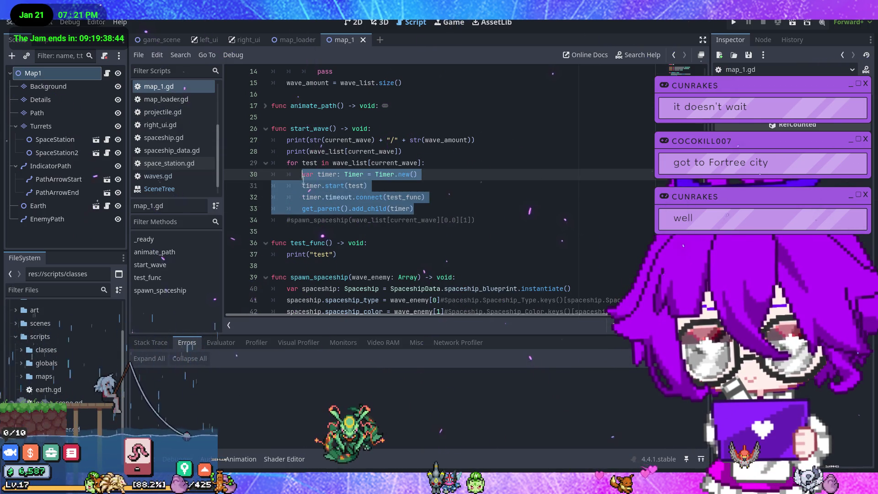
{"action": "key", "text": "ctrl+v"}
{"action": "left_click_drag", "start_coordinate": [352, 199], "coordinate": [288, 186]}
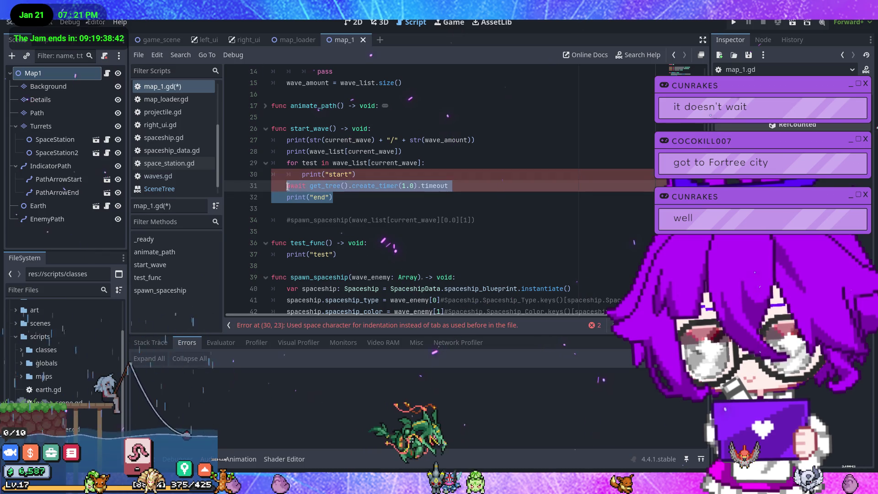
{"action": "key", "text": "shift+Tab"}
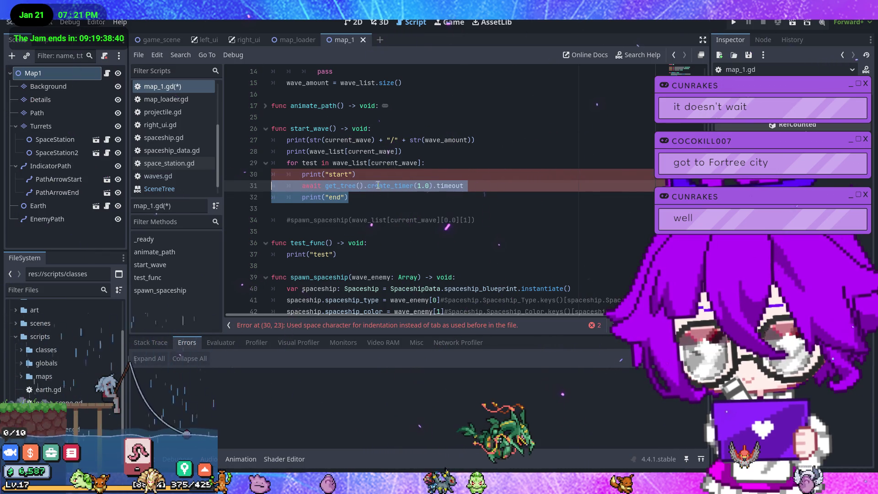
{"action": "key", "text": "Tab"}
{"action": "left_click", "coordinate": [381, 176]}
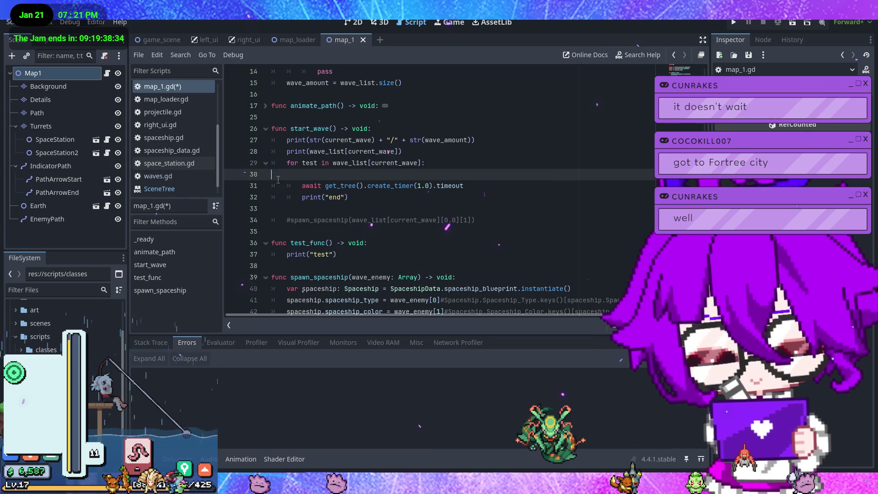
{"action": "key", "text": "BackSpace"}
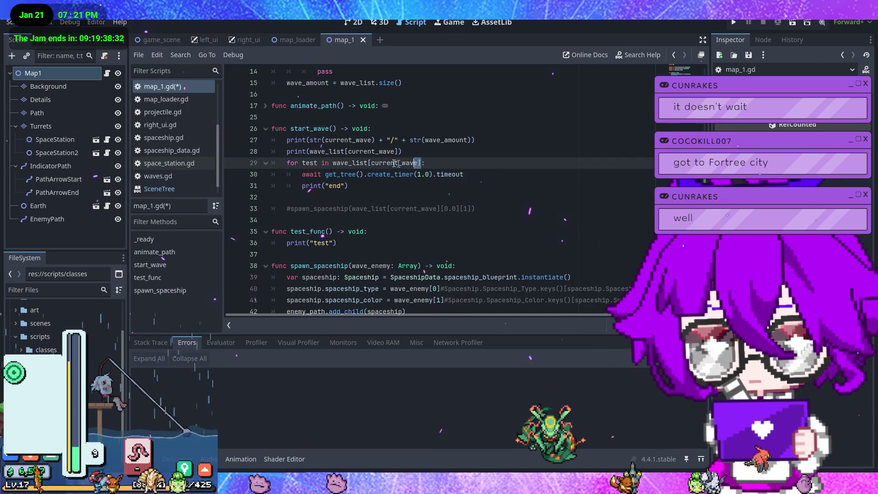
{"action": "left_click_drag", "start_coordinate": [429, 178], "coordinate": [418, 177]}
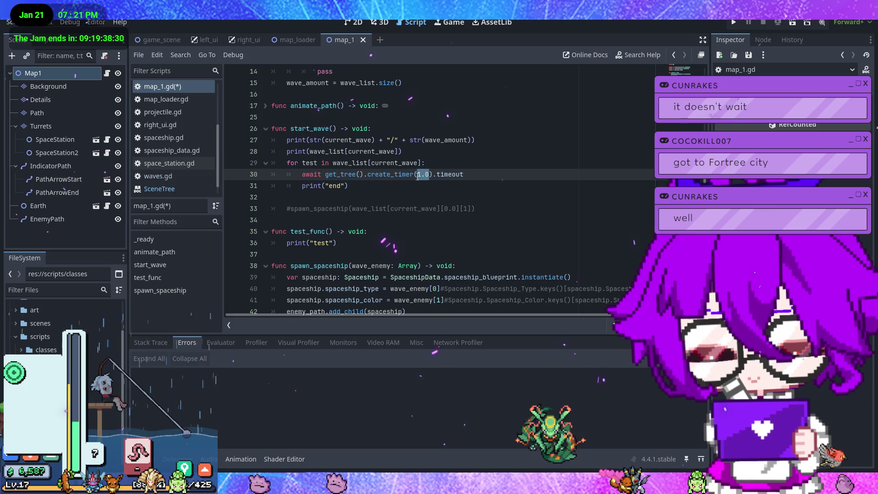
{"action": "type", "text": "st"}
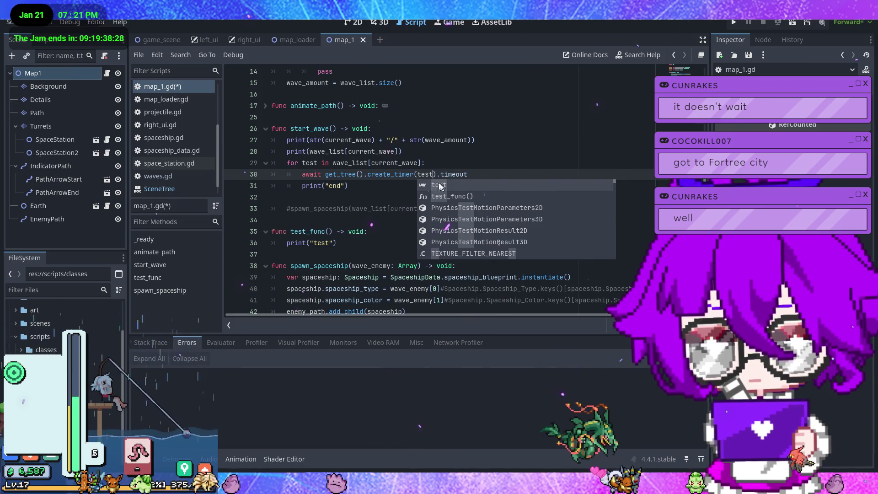
{"action": "left_click", "coordinate": [419, 175]}
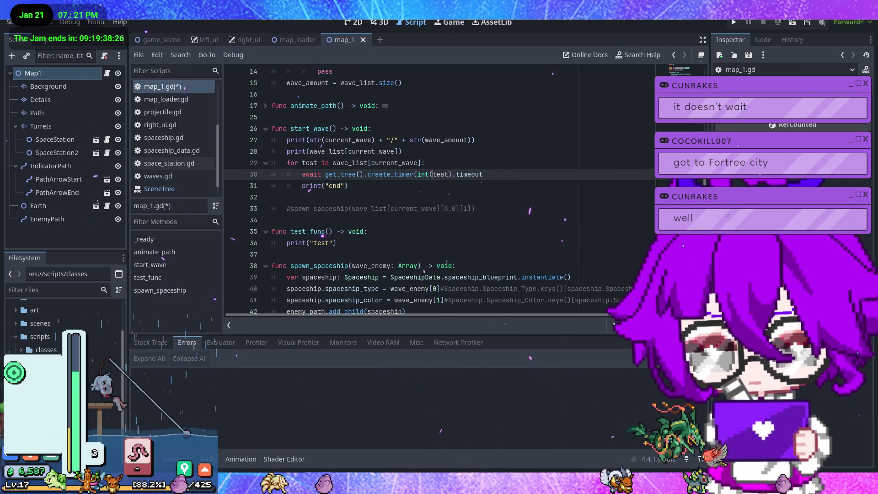
{"action": "type", "text": "("}
{"action": "type", "text": "at"}
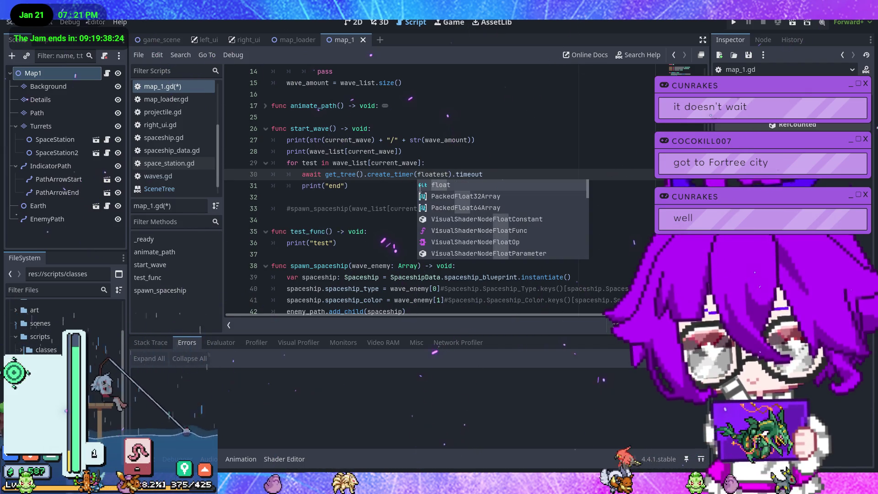
{"action": "type", "text": "(t"}
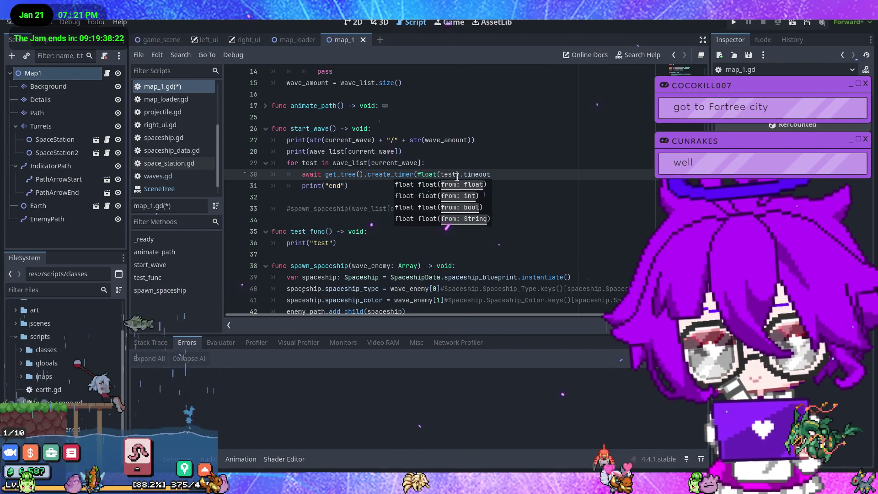
{"action": "type", "text": ")"}
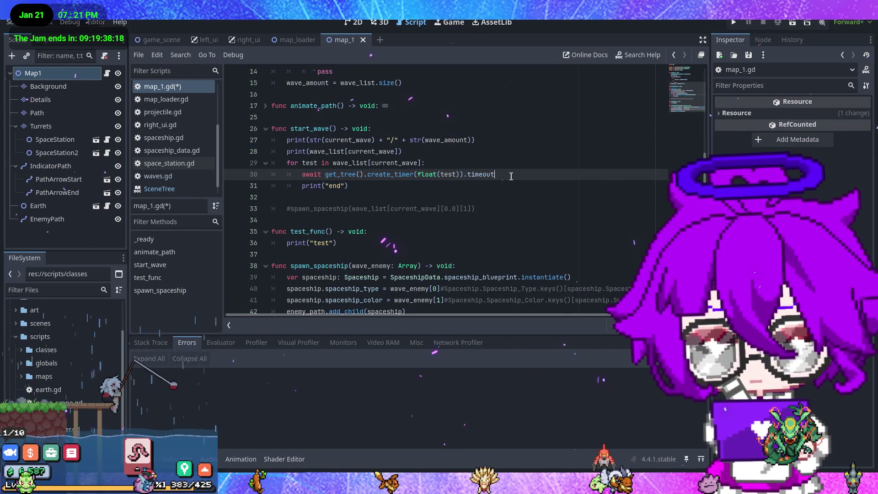
Delete the unused test_func function, save map_1.gd, and run the project
{"action": "key", "text": "Down"}
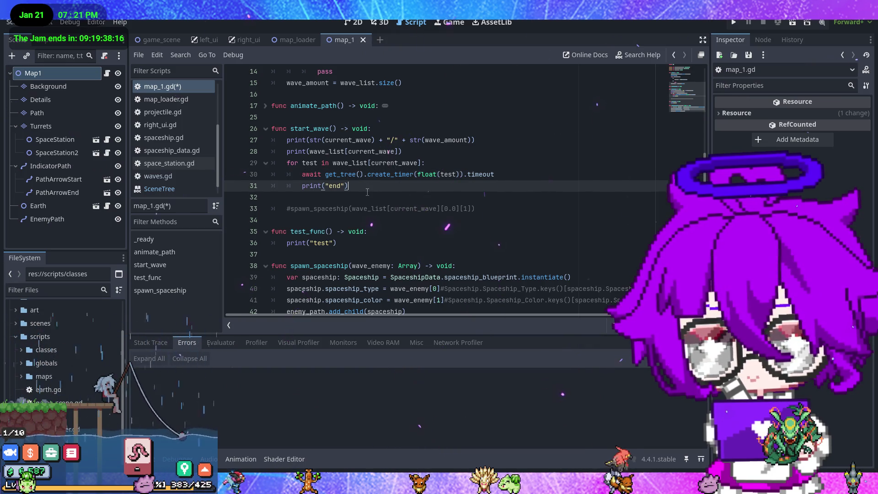
{"action": "left_click_drag", "start_coordinate": [339, 243], "coordinate": [268, 232]}
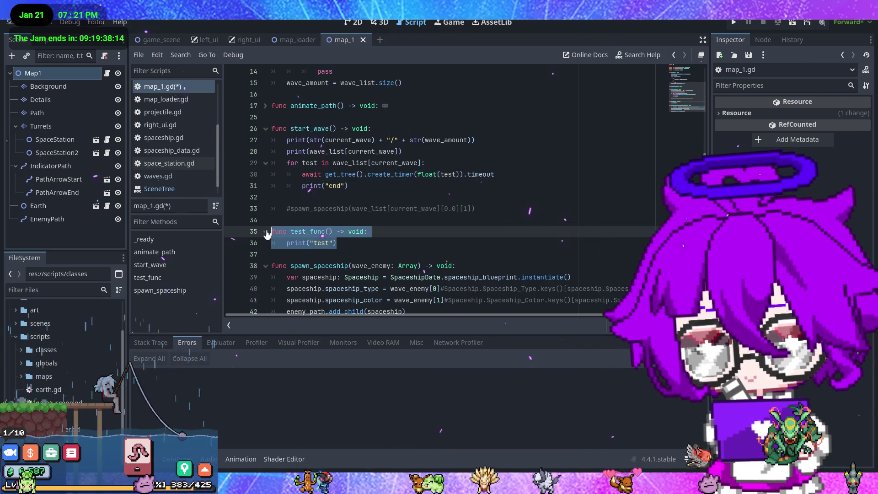
{"action": "key", "text": "BackSpace"}
{"action": "key", "text": "BackSpace"}
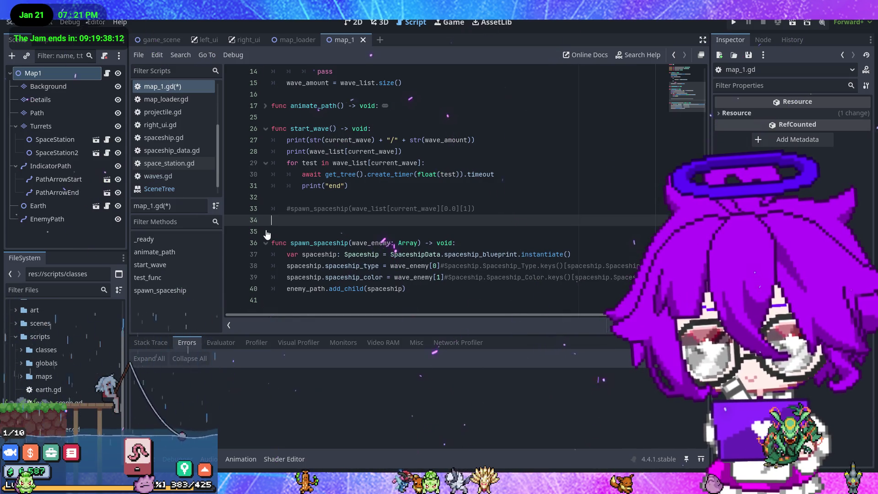
{"action": "key", "text": "ctrl+s"}
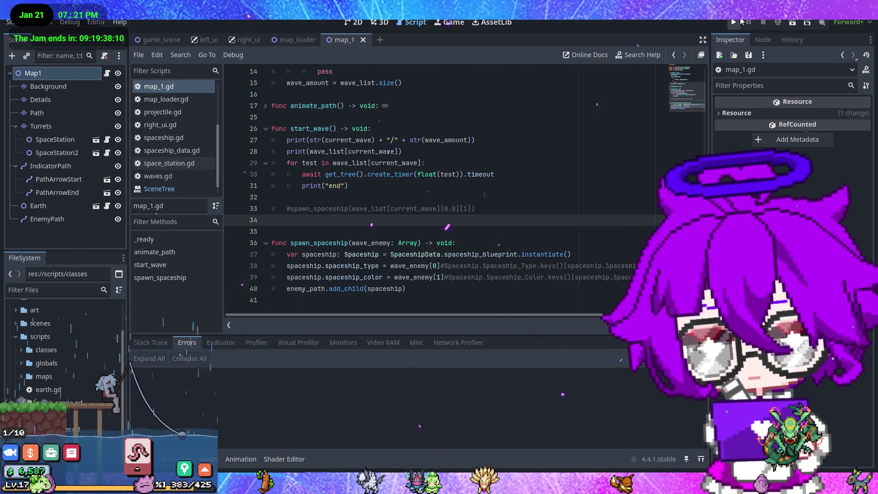
{"action": "key", "text": "F5"}
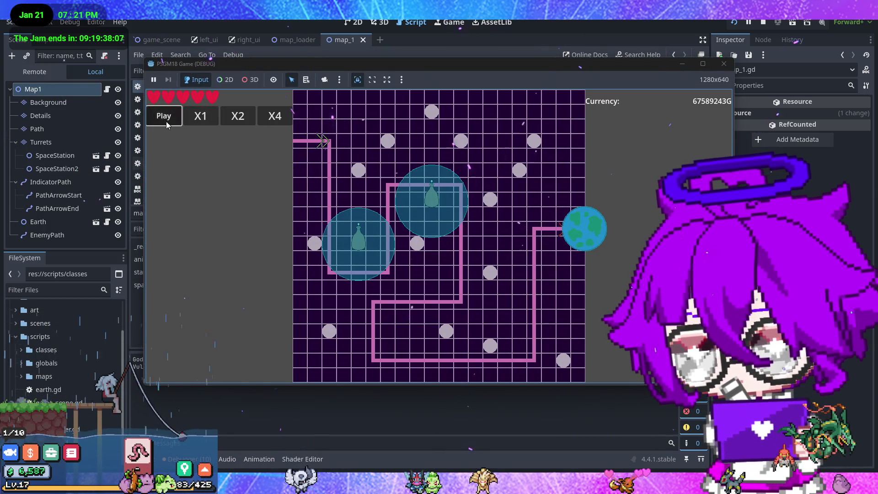
Start the first wave, watch "end" print twice in the output, then stop the game
{"action": "left_click", "coordinate": [166, 117]}
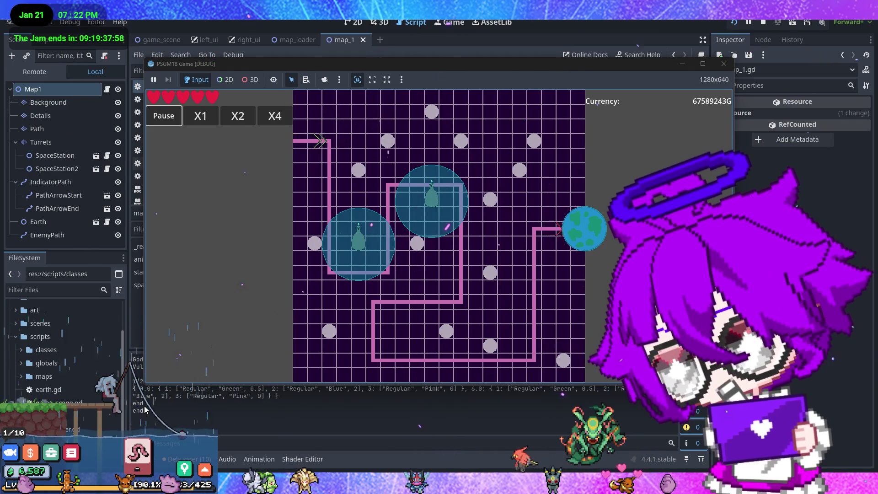
{"action": "key", "text": "F8"}
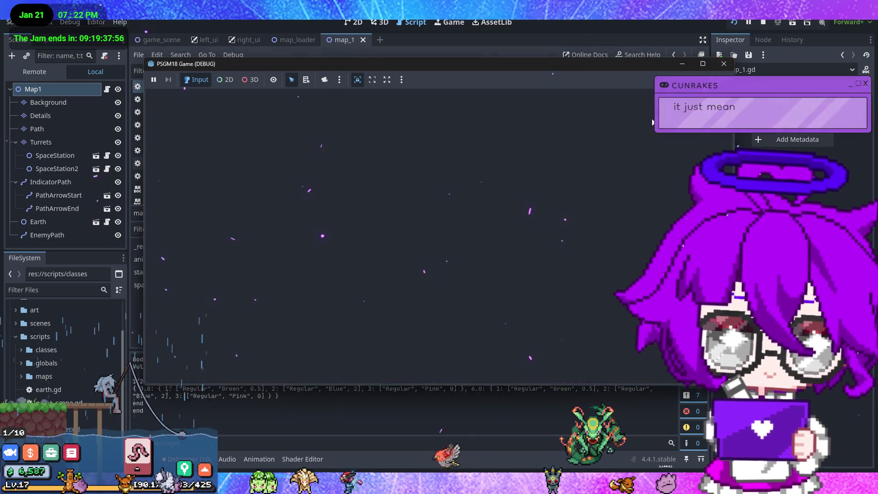
{"action": "left_click", "coordinate": [359, 198]}
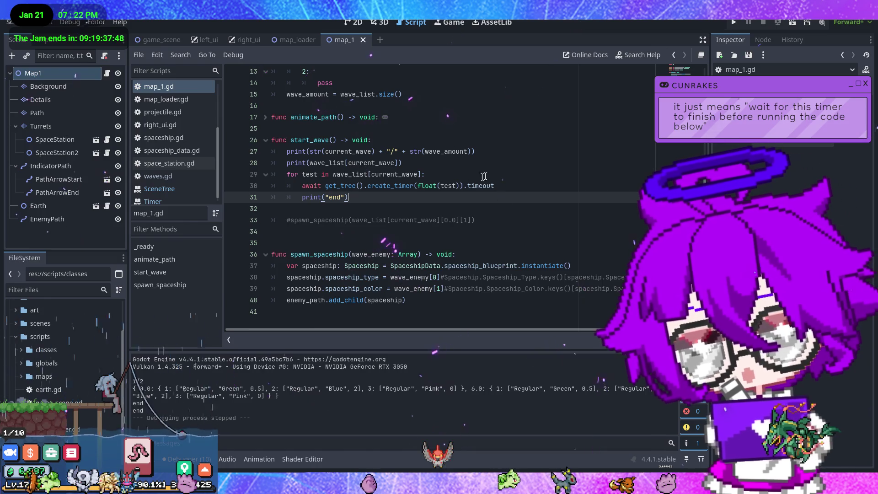
Replace print("end") with the uncommented spawn_spaceship(wave_list[current_wave][test][1]) call
{"action": "left_click", "coordinate": [506, 183]}
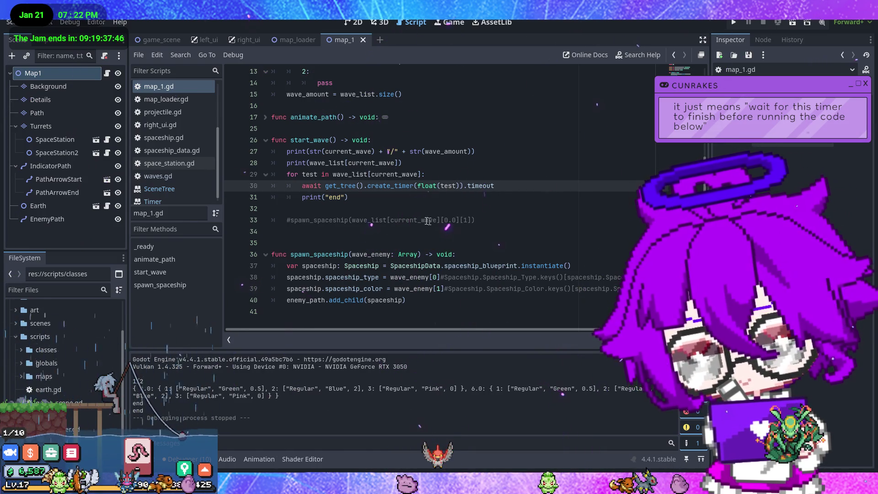
{"action": "left_click", "coordinate": [388, 210]}
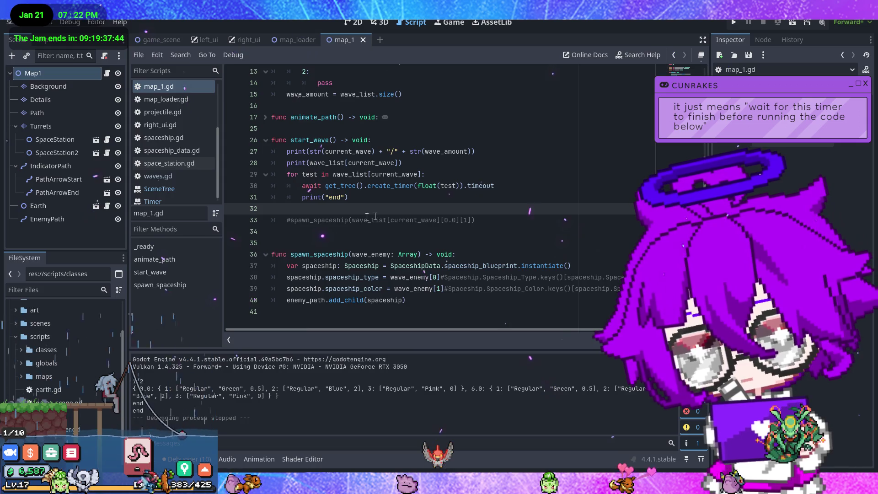
{"action": "left_click", "coordinate": [287, 221]}
{"action": "key", "text": "BackSpace"}
{"action": "key", "text": "BackSpace"}
{"action": "key", "text": "BackSpace"}
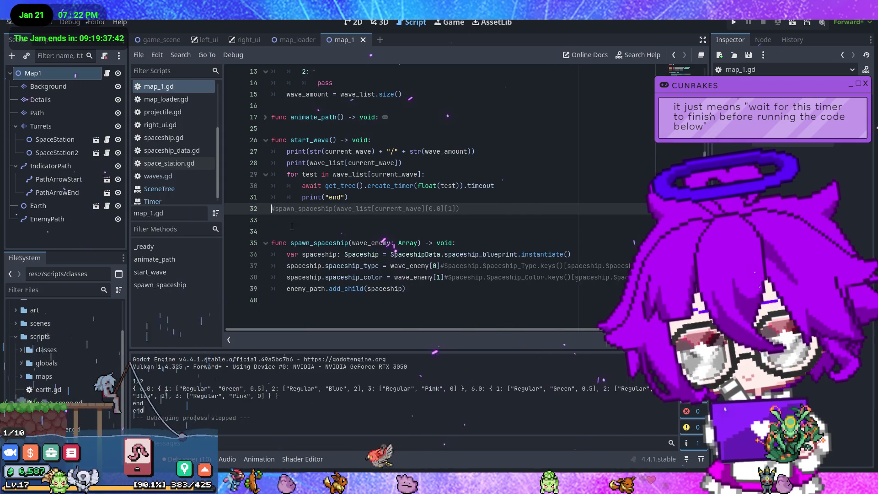
{"action": "key", "text": "BackSpace"}
{"action": "key", "text": "BackSpace"}
{"action": "key", "text": "BackSpace"}
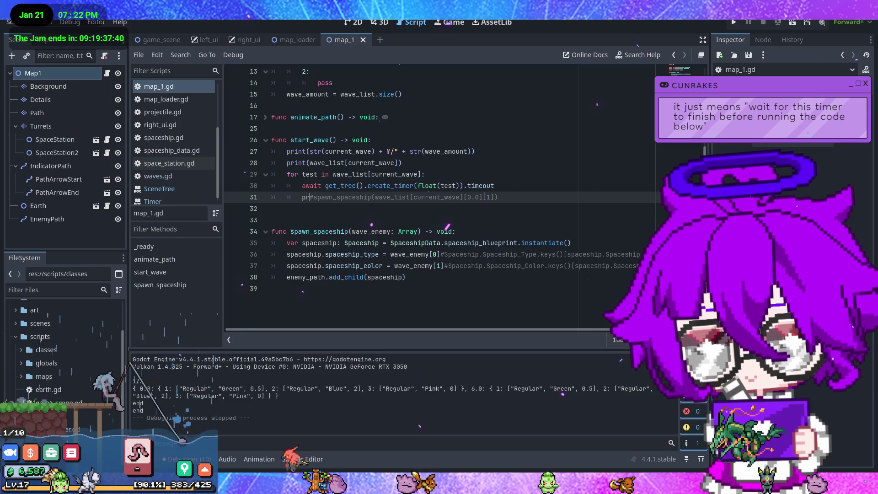
{"action": "key", "text": "Delete"}
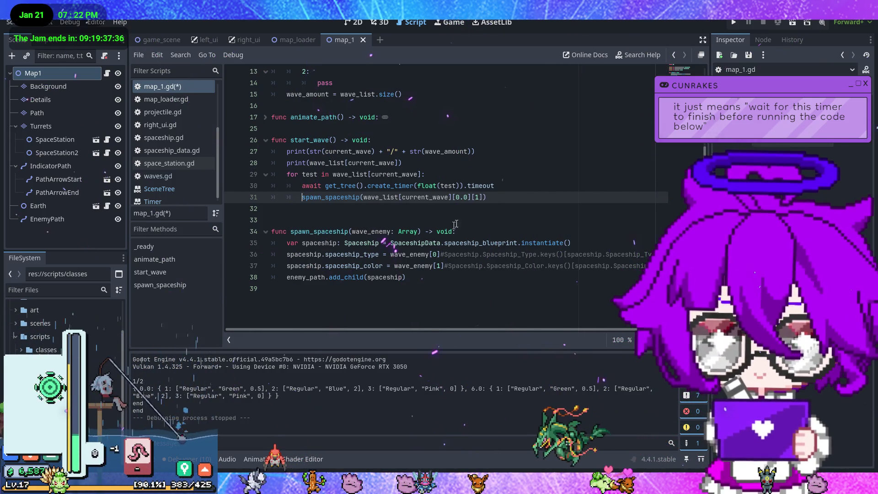
{"action": "left_click_drag", "start_coordinate": [467, 197], "coordinate": [457, 198]}
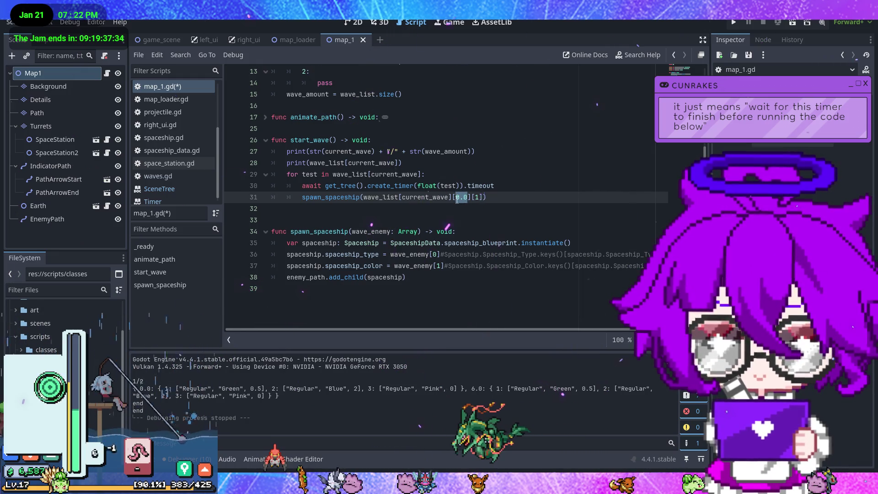
{"action": "type", "text": "test"}
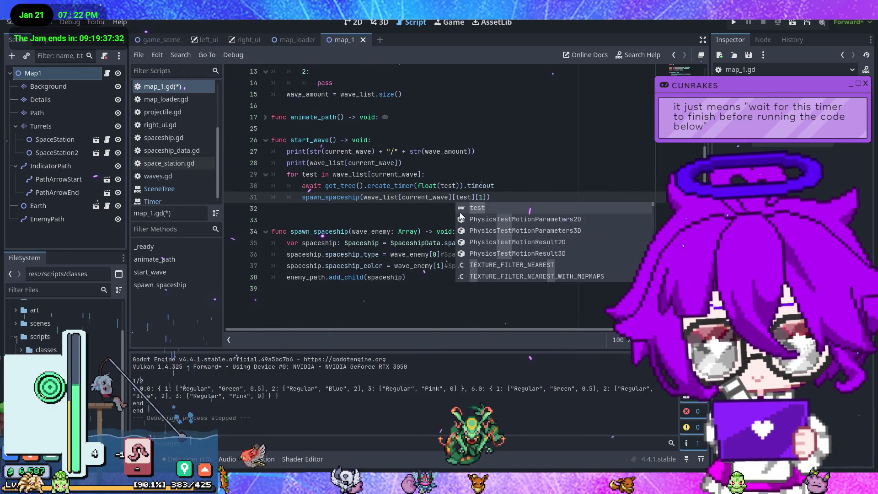
{"action": "left_click", "coordinate": [485, 198]}
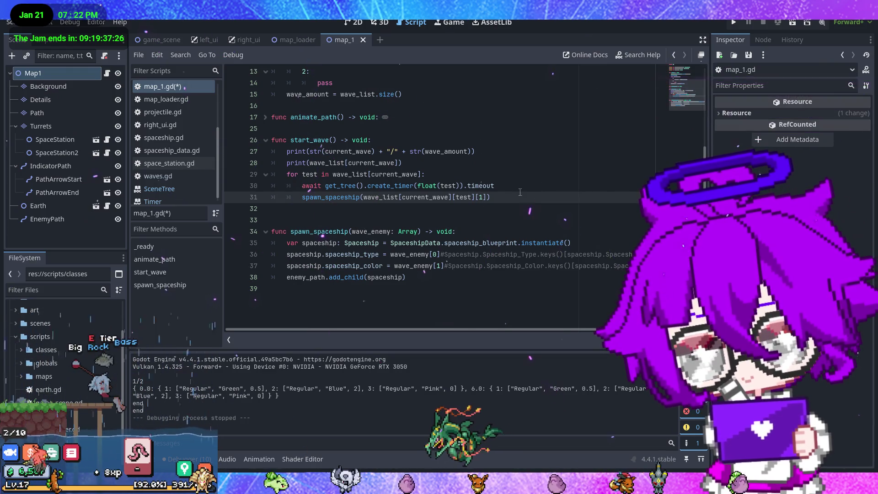
{"action": "left_click", "coordinate": [520, 188]}
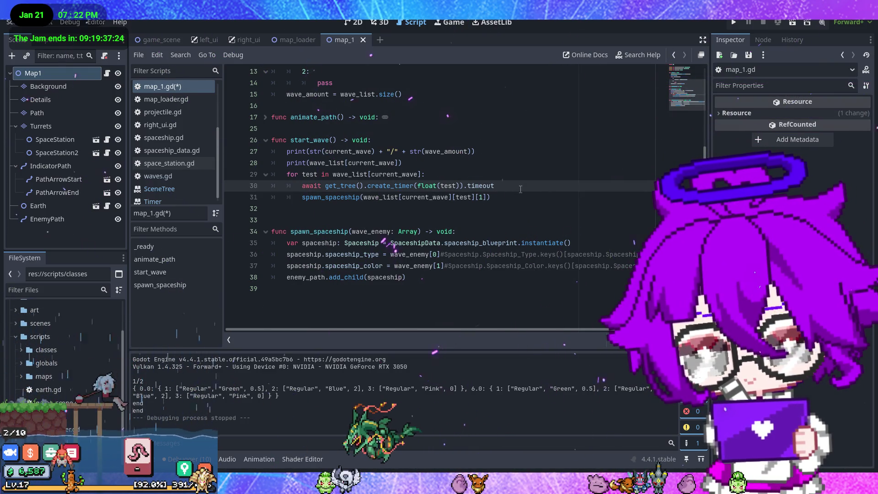
{"action": "left_click", "coordinate": [489, 201]}
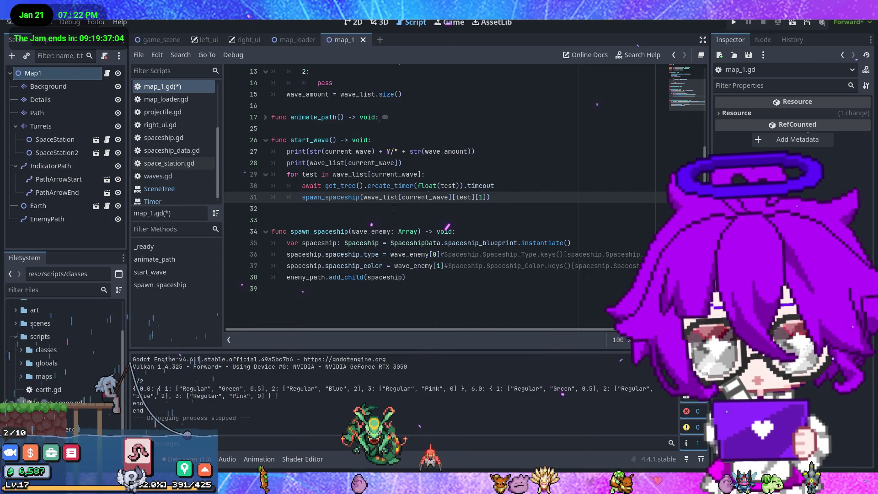
{"action": "left_click", "coordinate": [419, 280]}
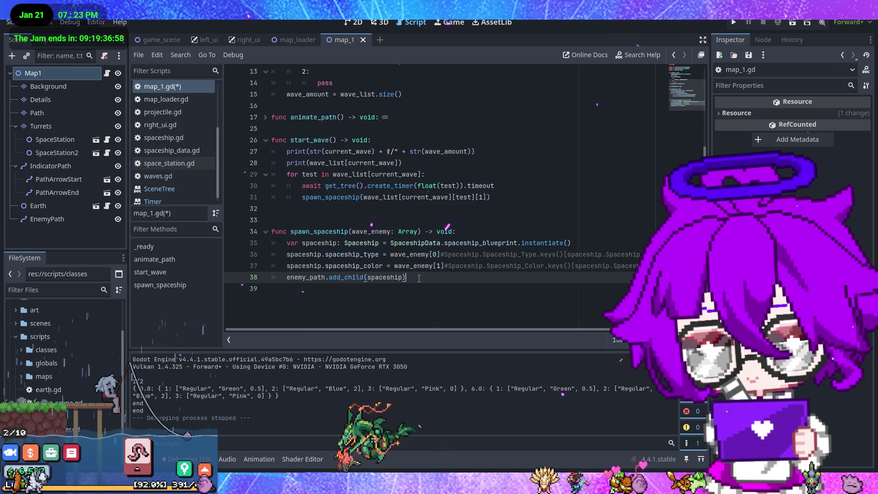
Paste the await and spawn lines at spawn_spaceship's end, using float(wave_enemy[2]) as delay
{"action": "key", "text": "Return"}
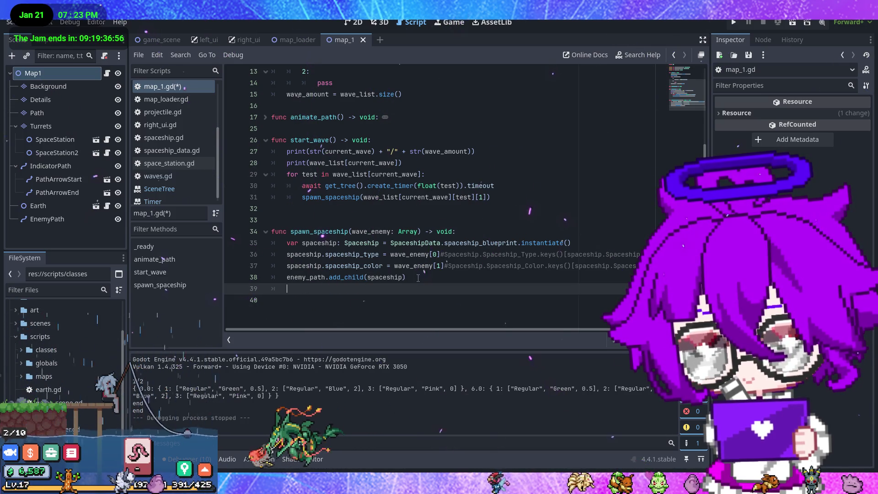
{"action": "left_click_drag", "start_coordinate": [492, 197], "coordinate": [374, 186]}
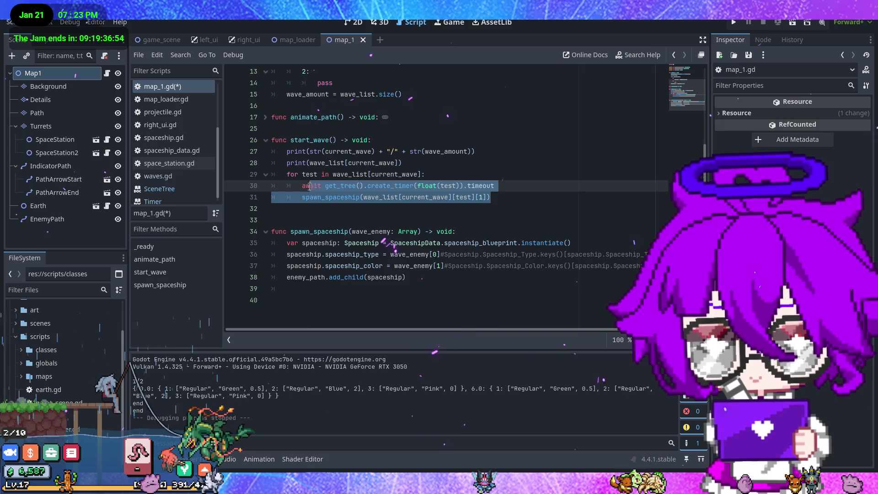
{"action": "left_click", "coordinate": [312, 290]}
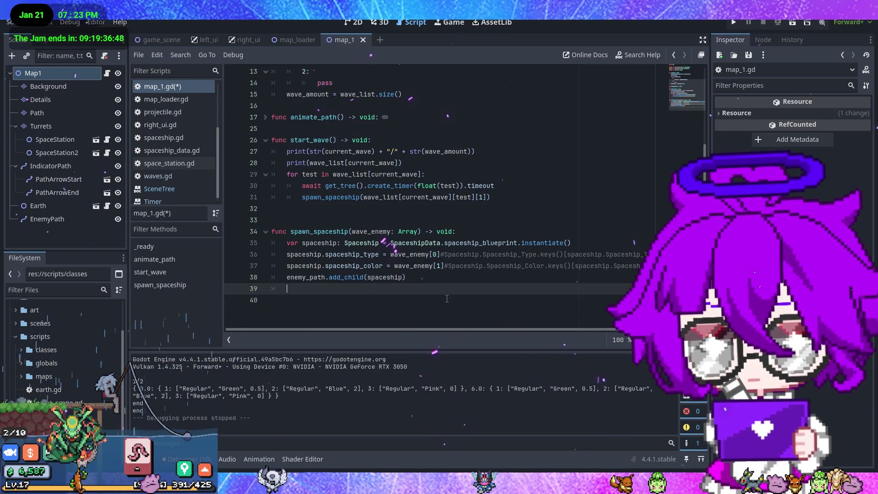
{"action": "type", "text": "await get_tree().create_timer(float(test)).timeout \t\tspawn_spaceship(wave_list[current_wave][test][1])"}
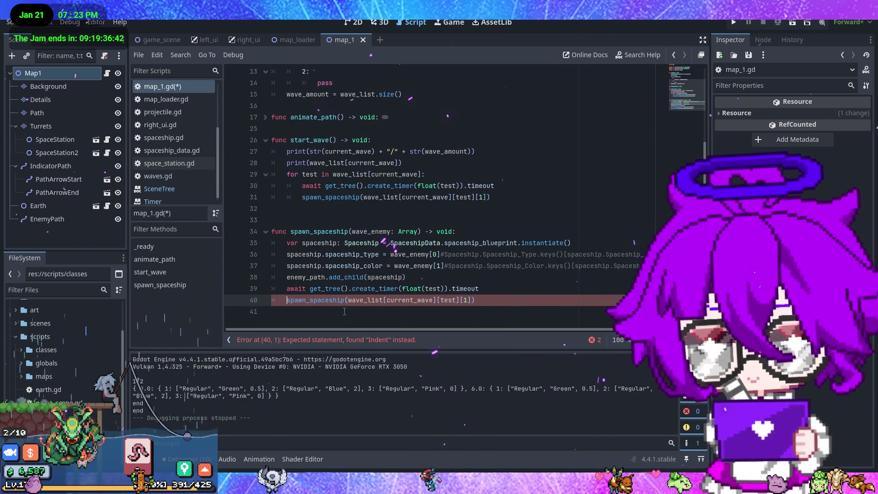
{"action": "left_click", "coordinate": [441, 289]}
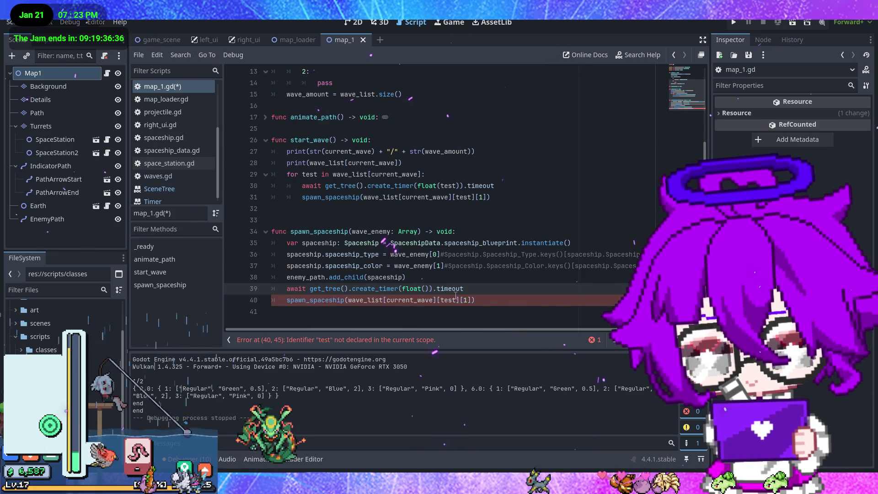
{"action": "type", "text": "wave_enemy"}
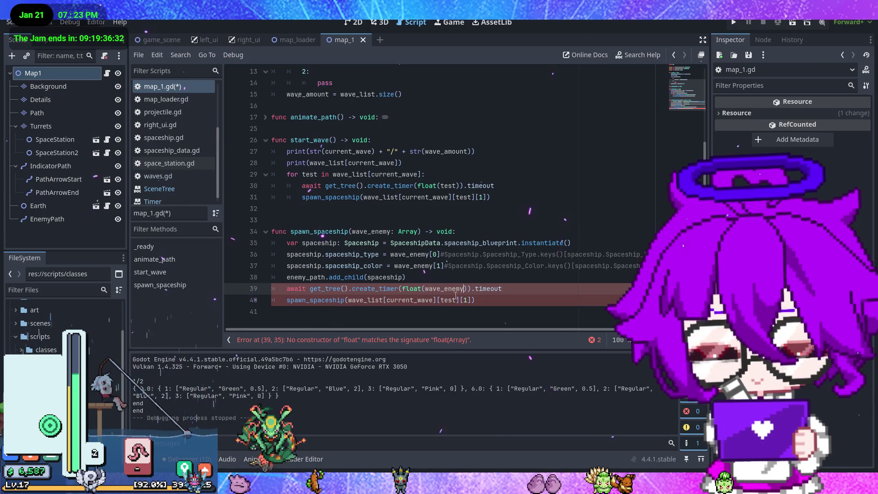
{"action": "type", "text": "[2]"}
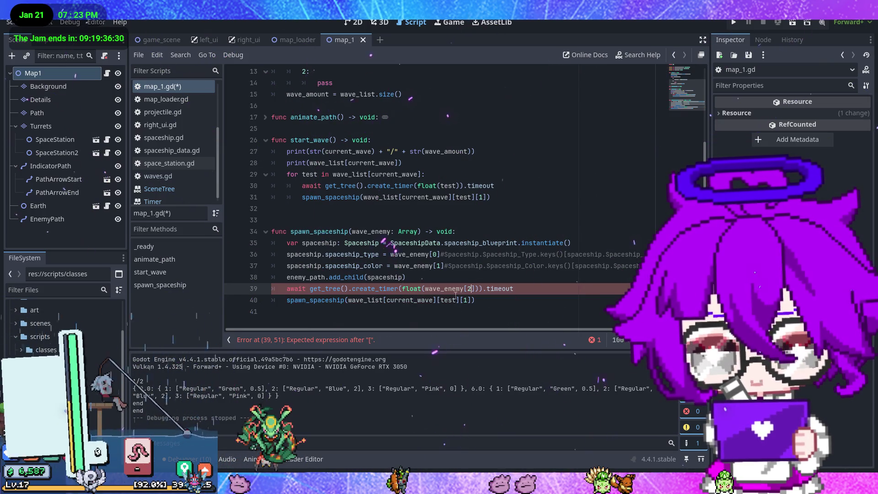
{"action": "left_click", "coordinate": [492, 298]}
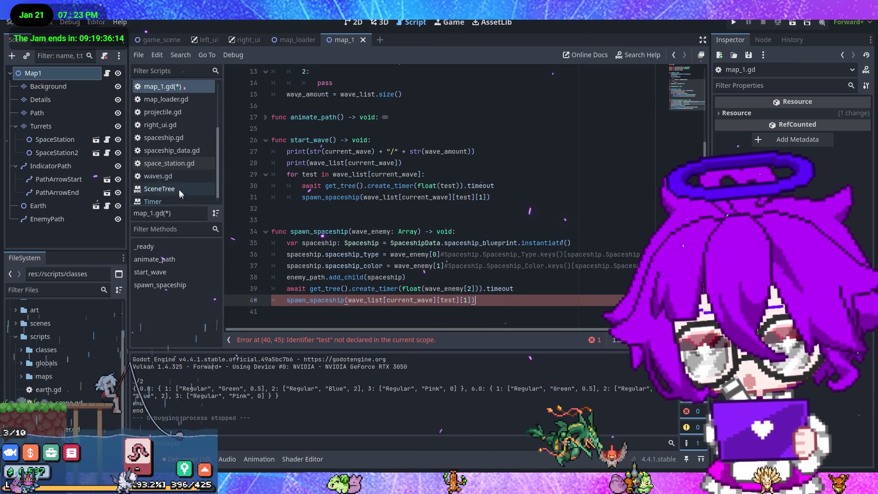
{"action": "left_click", "coordinate": [176, 176]}
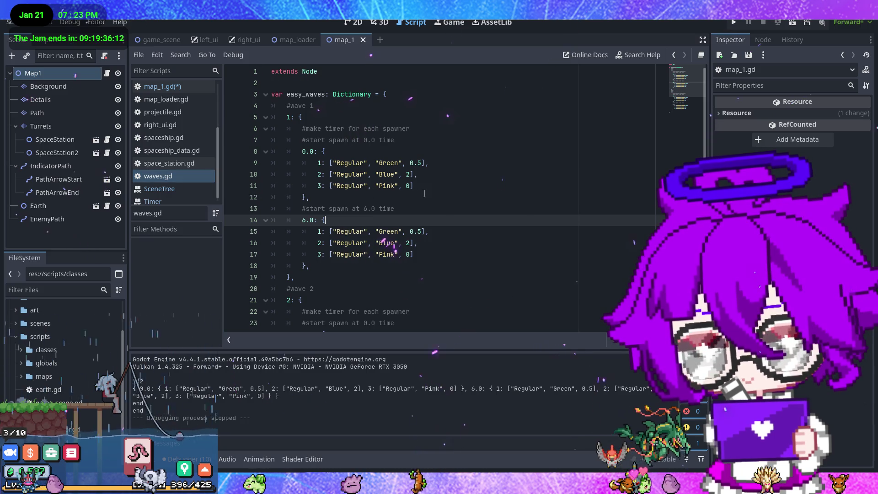
Add a delay value to the Green, Blue and Pink entries in wave 1's first spawn block
{"action": "left_click", "coordinate": [406, 164]}
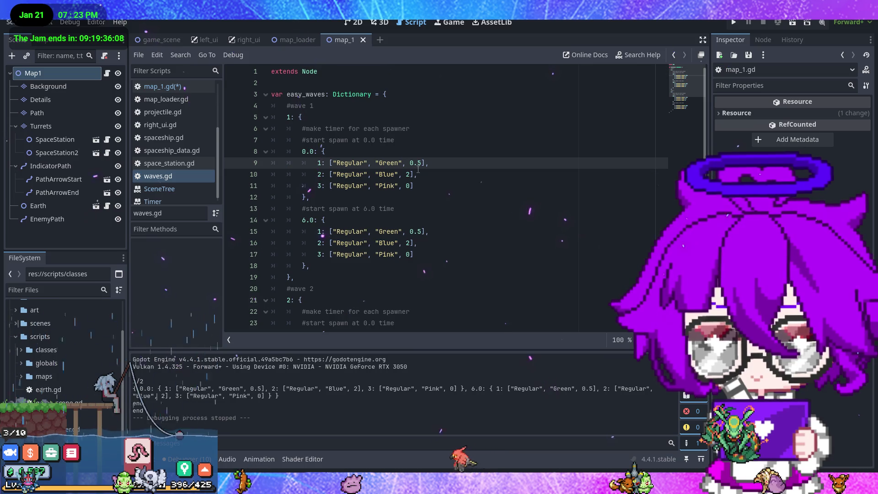
{"action": "key", "text": "ctrl+space"}
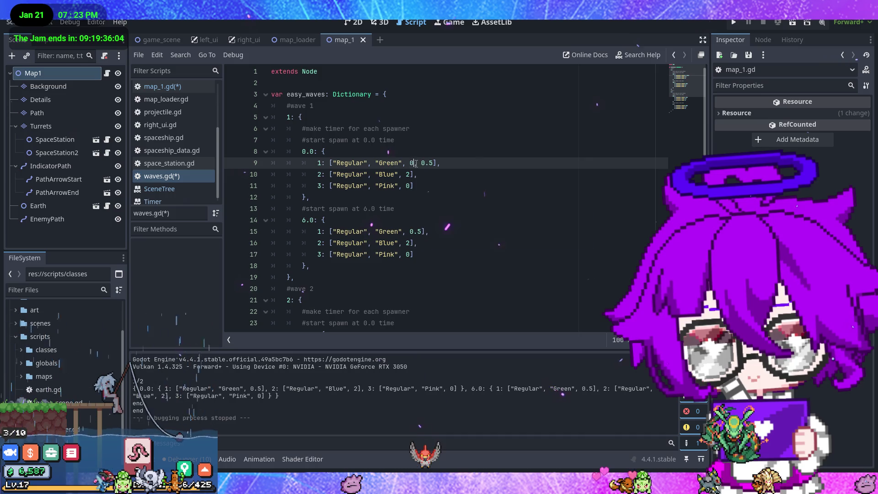
{"action": "left_click", "coordinate": [403, 174]}
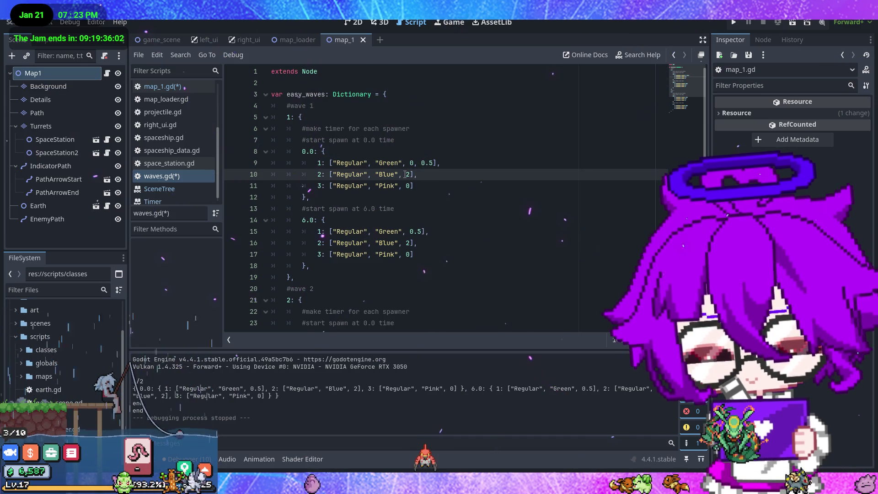
{"action": "left_click", "coordinate": [404, 186]}
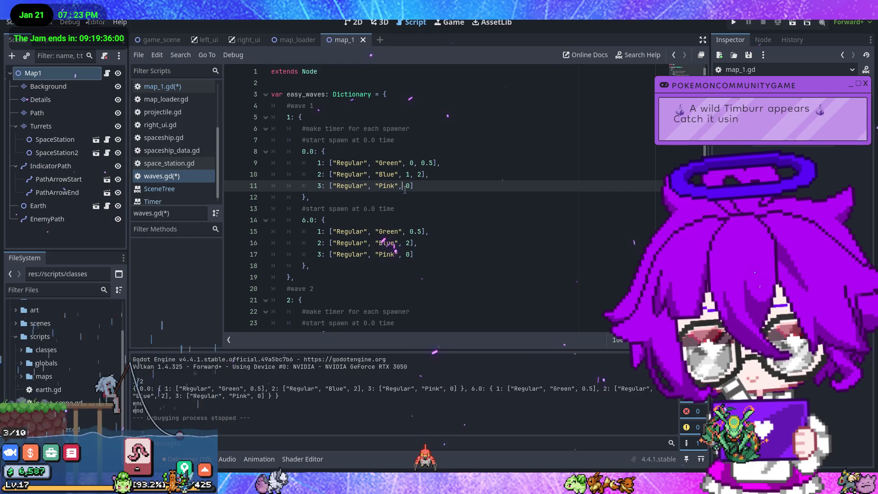
{"action": "type", "text": "2,"}
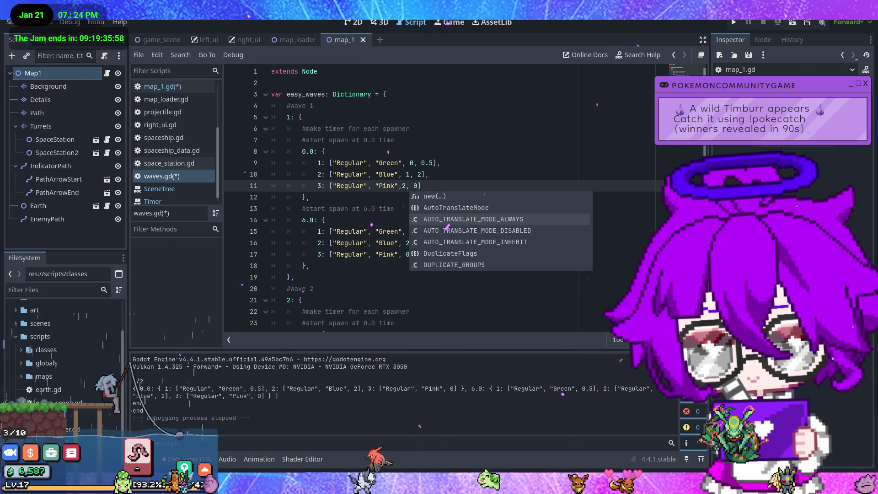
{"action": "left_click", "coordinate": [403, 186]}
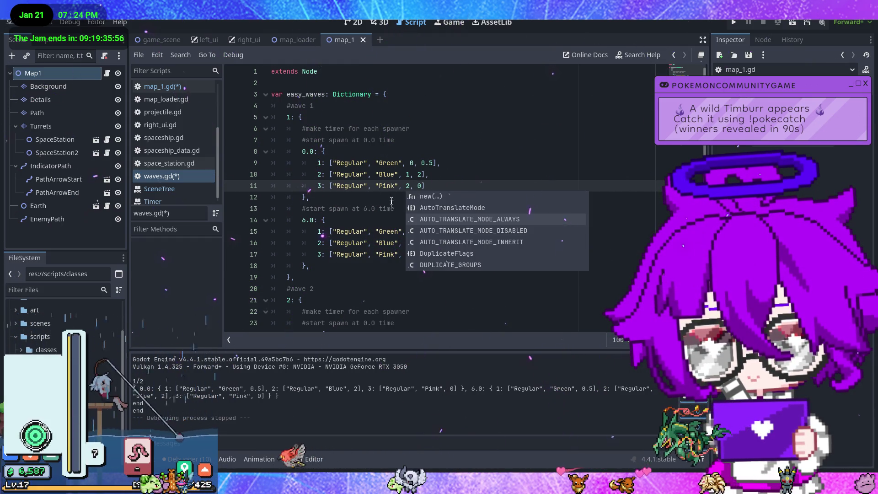
{"action": "left_click", "coordinate": [393, 206]}
Give the Green, Blue and Pink entries at 6.0 a 0 delay value
{"action": "scroll", "coordinate": [409, 231], "scroll_direction": "down", "scroll_amount": 1}
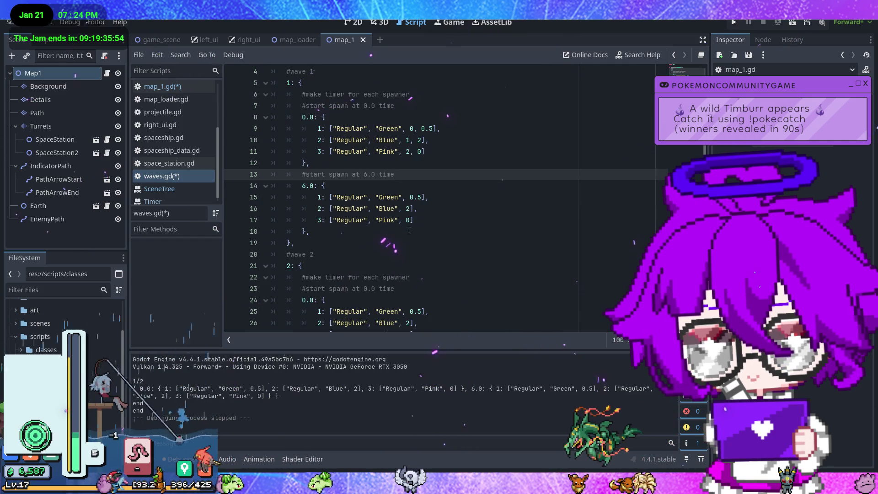
{"action": "scroll", "coordinate": [409, 230], "scroll_direction": "up", "scroll_amount": 1}
{"action": "left_click", "coordinate": [407, 232]}
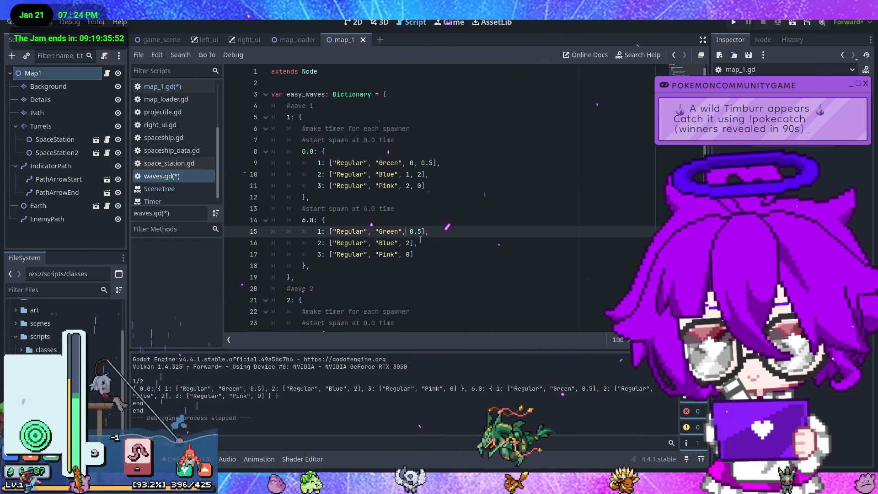
{"action": "type", "text": "0,"}
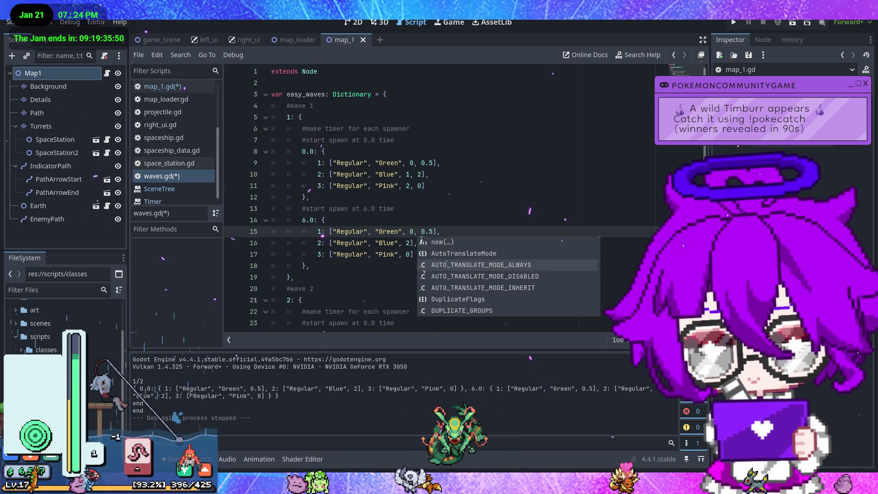
{"action": "left_click", "coordinate": [403, 245]}
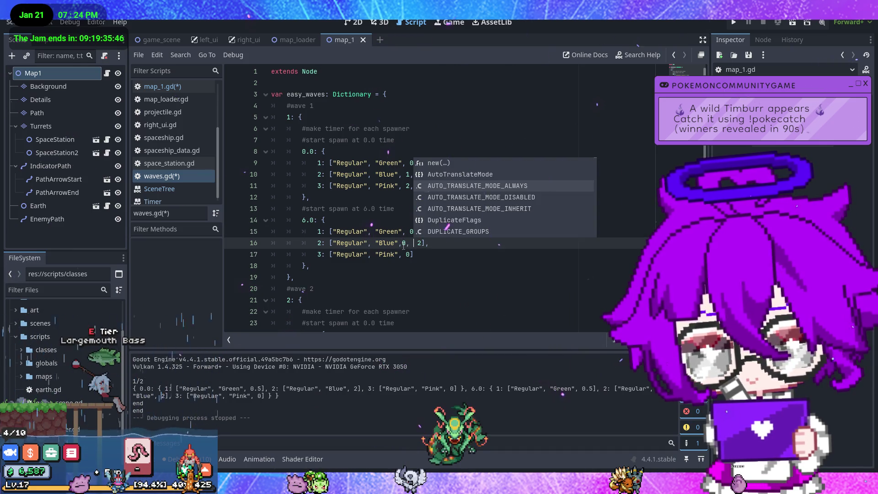
{"action": "key", "text": "Escape"}
{"action": "left_click", "coordinate": [408, 255]}
{"action": "type", "text": ", 0"}
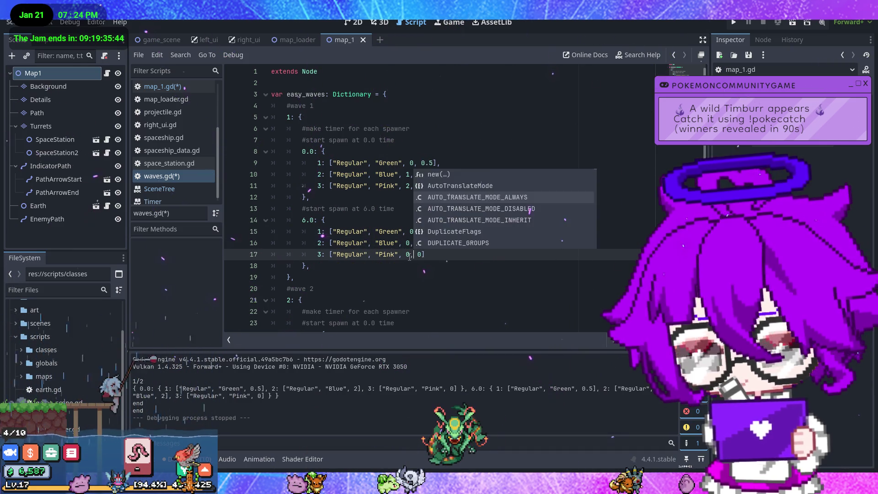
{"action": "left_click", "coordinate": [441, 261]}
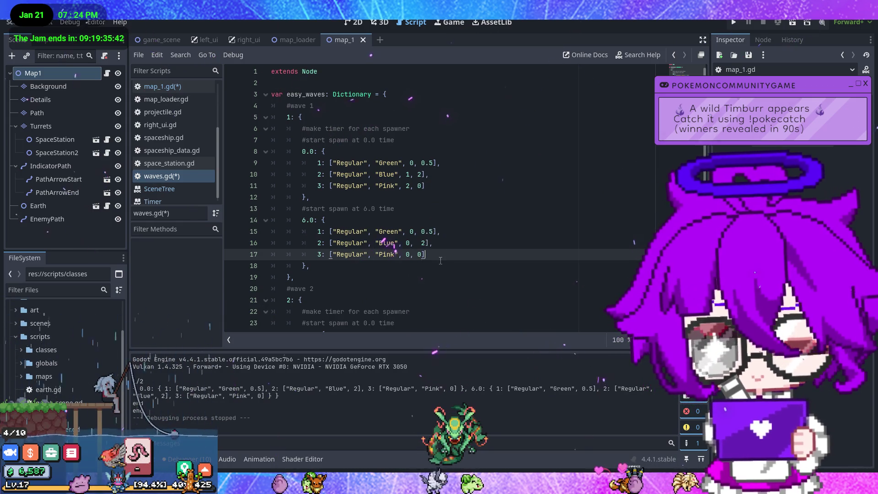
{"action": "left_click", "coordinate": [421, 243]}
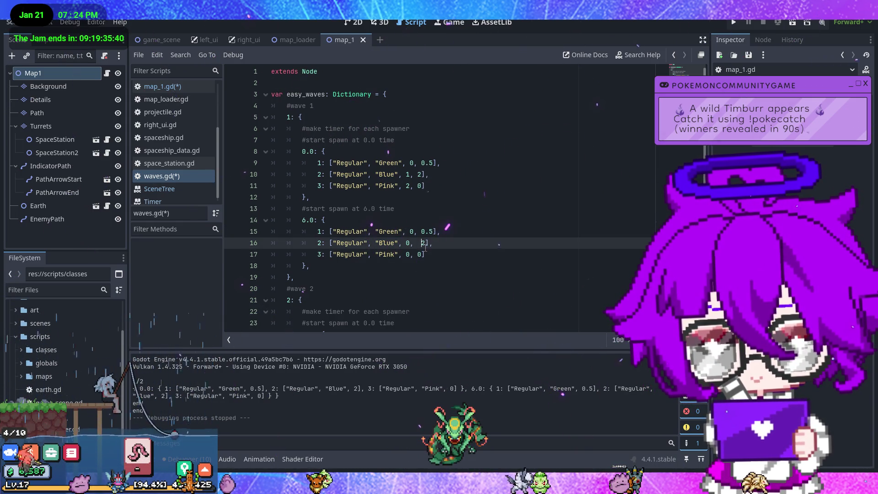
Paste wave 1's spawn entries over wave 2's entries and save waves.gd
{"action": "scroll", "coordinate": [432, 251], "scroll_direction": "down", "scroll_amount": 1}
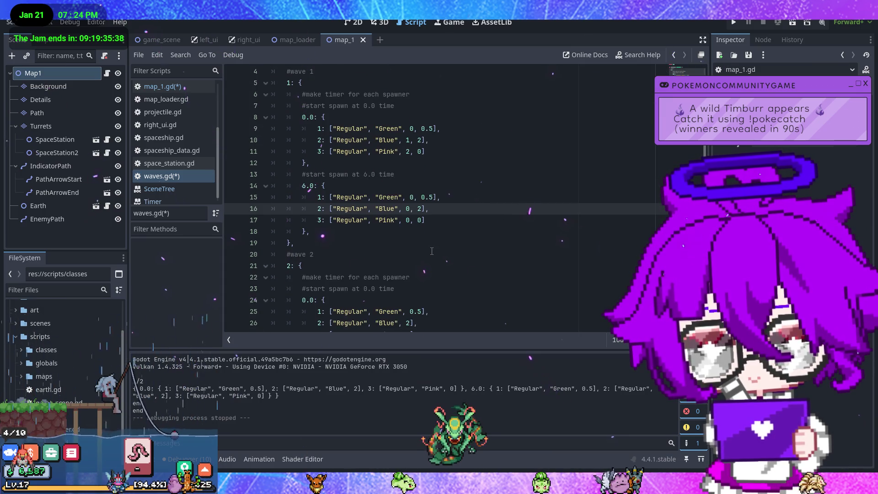
{"action": "mouse_move", "coordinate": [436, 231]}
{"action": "left_mouse_down"}
{"action": "mouse_move", "coordinate": [423, 211]}
{"action": "mouse_move", "coordinate": [306, 186]}
{"action": "left_mouse_up"}
{"action": "left_click_drag", "start_coordinate": [300, 156], "coordinate": [302, 117]}
{"action": "key", "text": "ctrl+c"}
{"action": "scroll", "coordinate": [353, 221], "scroll_direction": "down", "scroll_amount": 4}
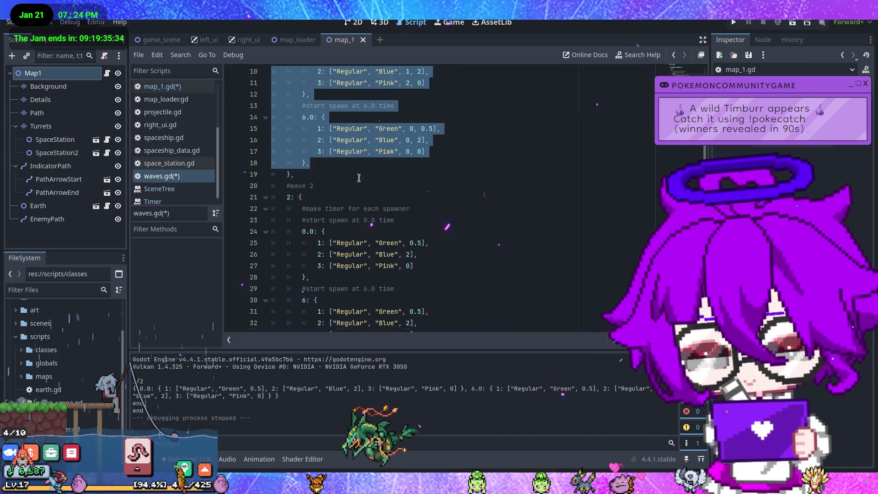
{"action": "left_click_drag", "start_coordinate": [306, 289], "coordinate": [302, 176]}
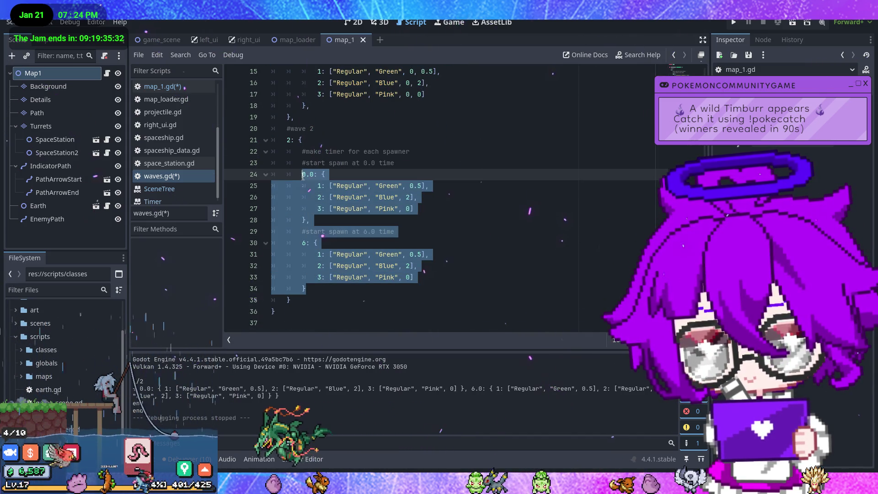
{"action": "key", "text": "ctrl+v"}
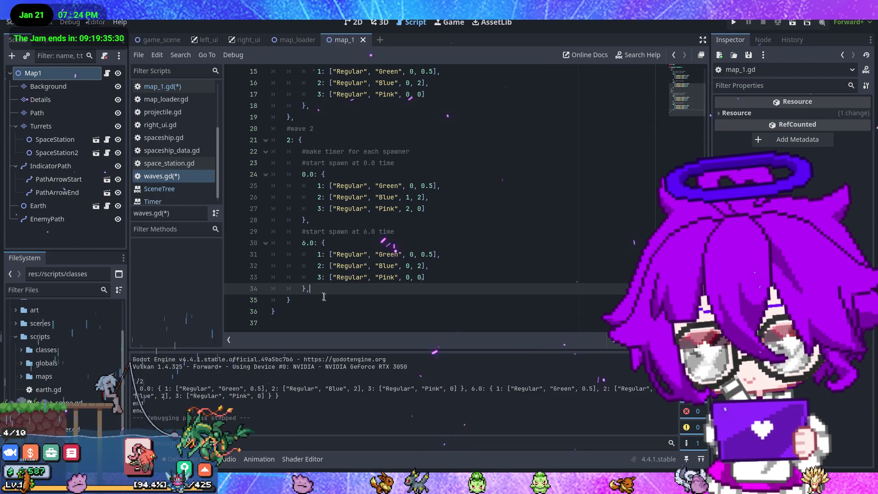
{"action": "scroll", "coordinate": [317, 292], "scroll_direction": "up", "scroll_amount": 3}
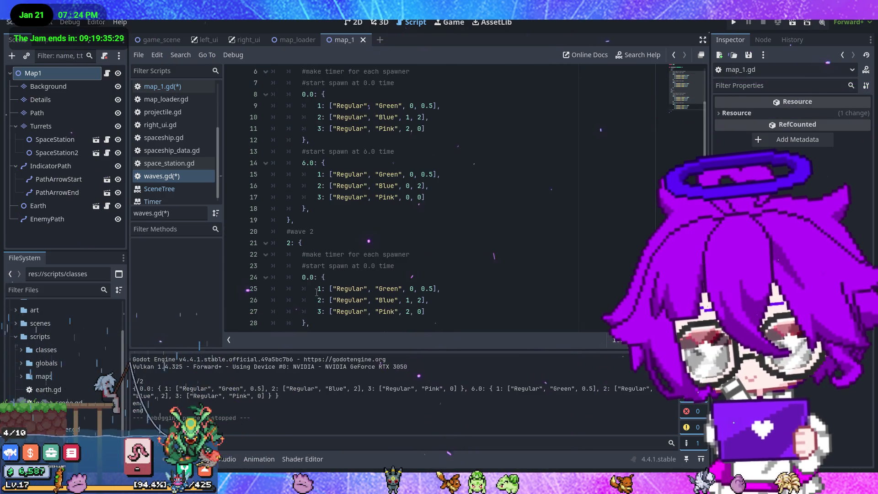
{"action": "left_click", "coordinate": [315, 208]}
{"action": "key", "text": "ctrl+s"}
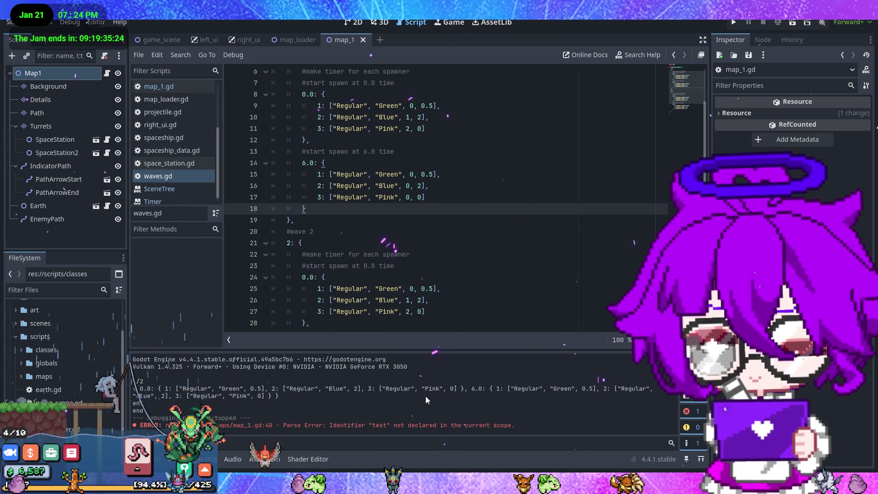
Change the timer wait on map_1.gd line 39 from wave_enemy[2] to wave_enemy[3]
{"action": "left_click", "coordinate": [179, 88]}
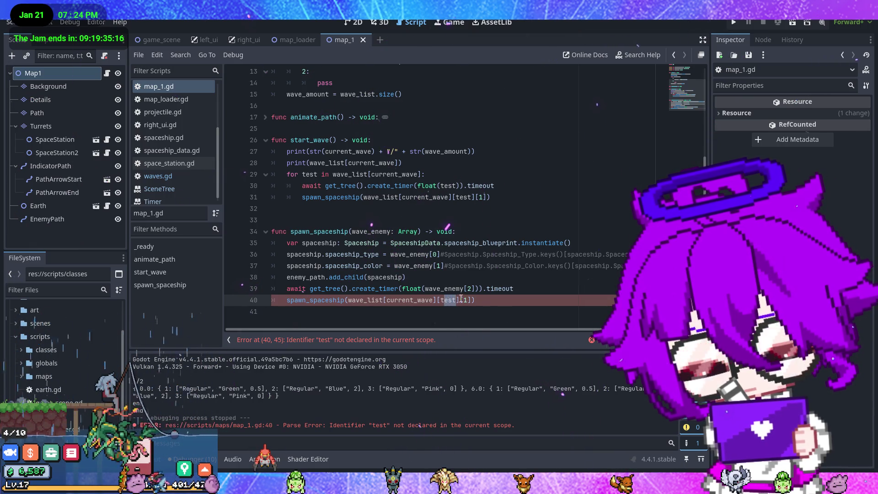
{"action": "left_click", "coordinate": [472, 289]}
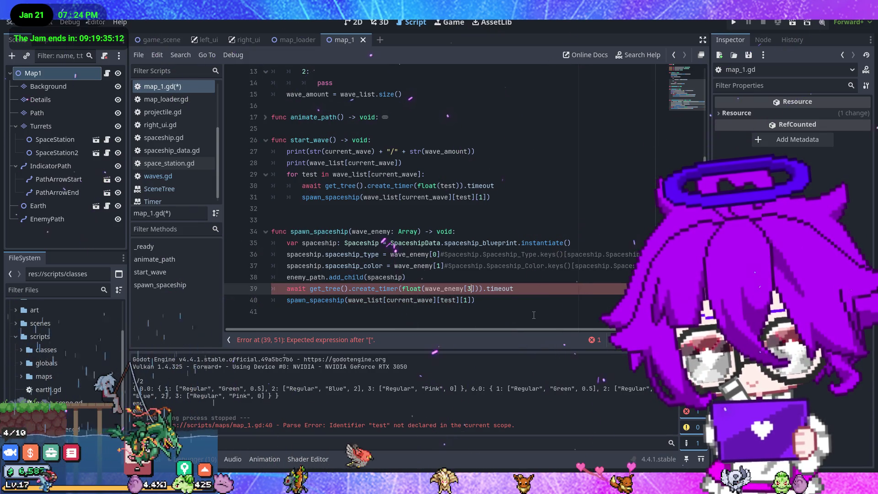
{"action": "type", "text": "3"}
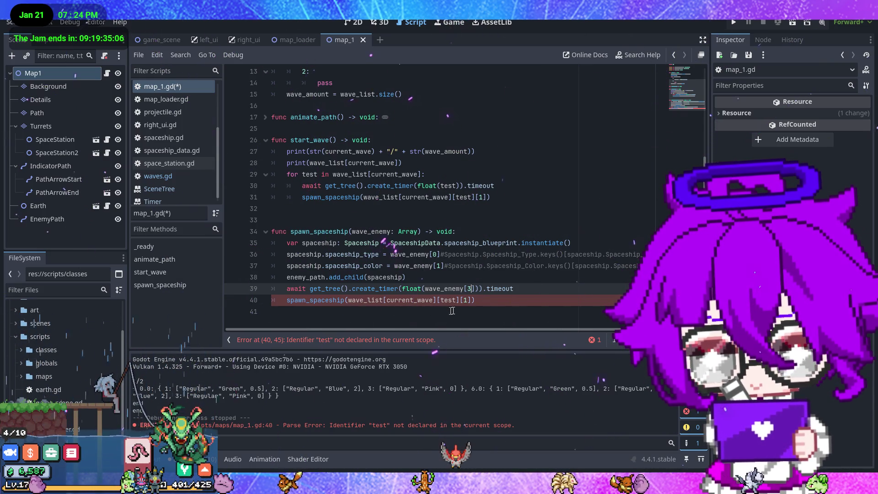
{"action": "left_click_drag", "start_coordinate": [458, 302], "coordinate": [446, 301]}
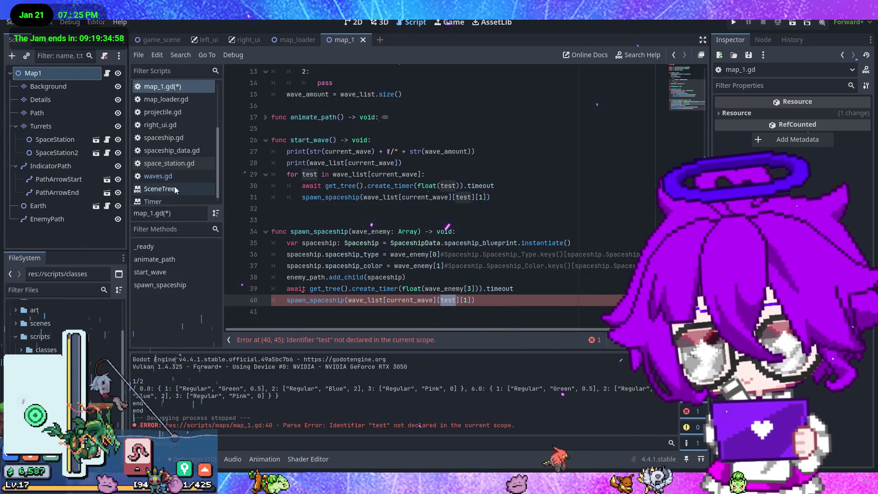
{"action": "left_click", "coordinate": [160, 177]}
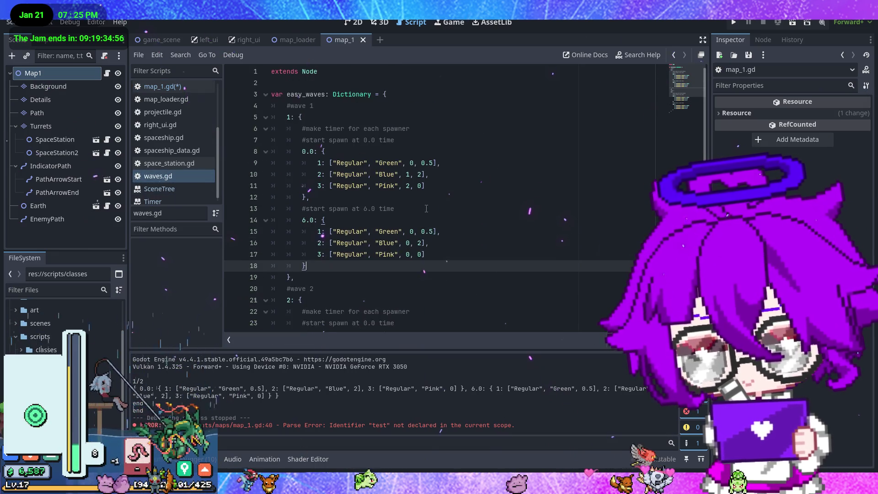
Check wave 1's delay values in waves.gd and set the Green delay in the 6.0 spawn to 1
{"action": "left_click", "coordinate": [413, 165]}
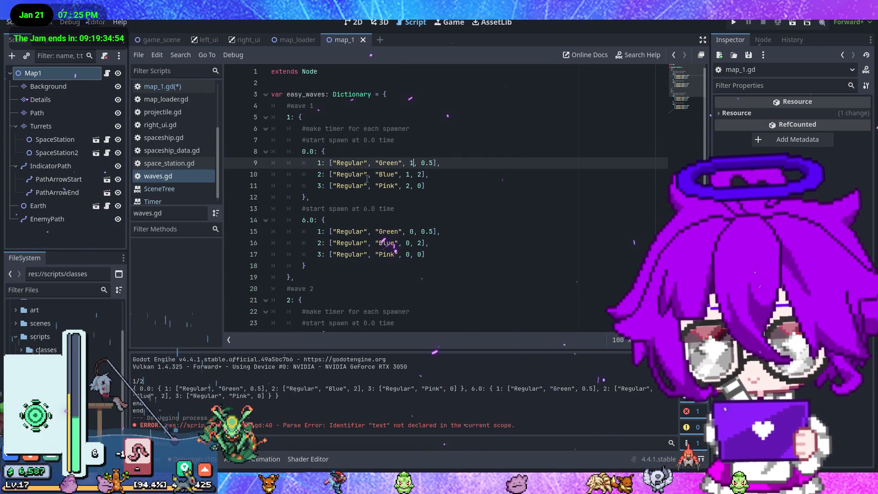
{"action": "left_click", "coordinate": [406, 175]}
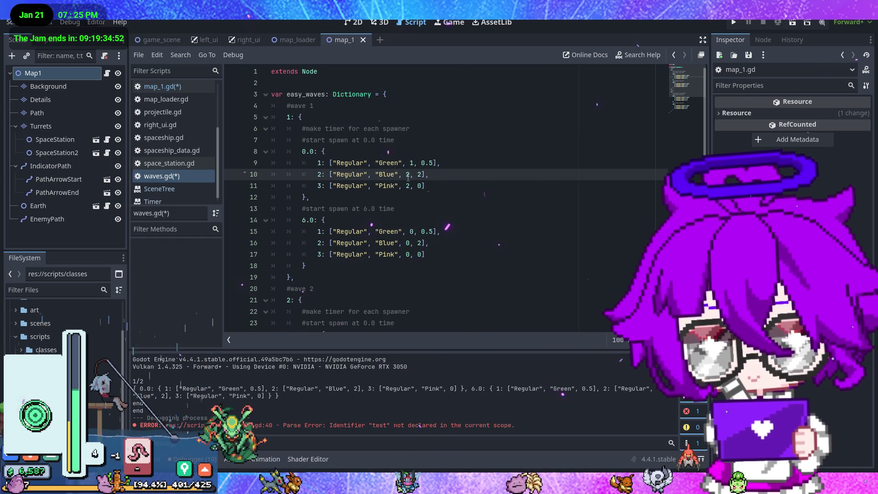
{"action": "left_click", "coordinate": [411, 186]}
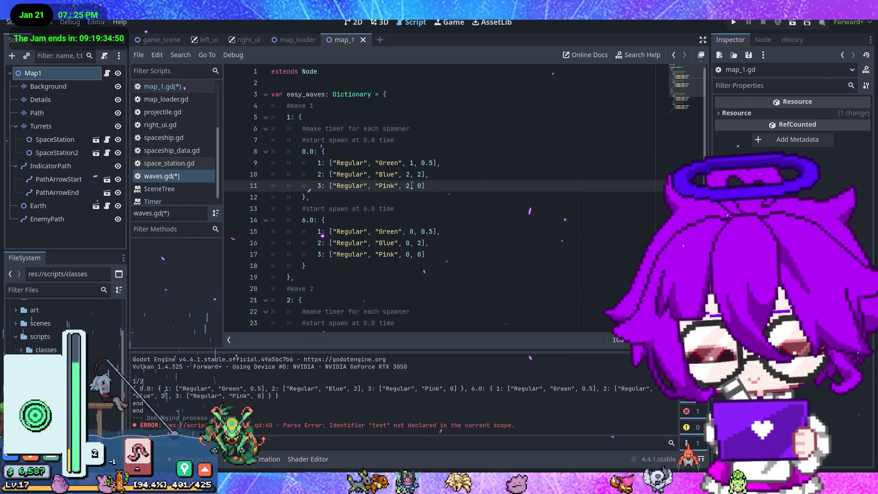
{"action": "left_click", "coordinate": [411, 231]}
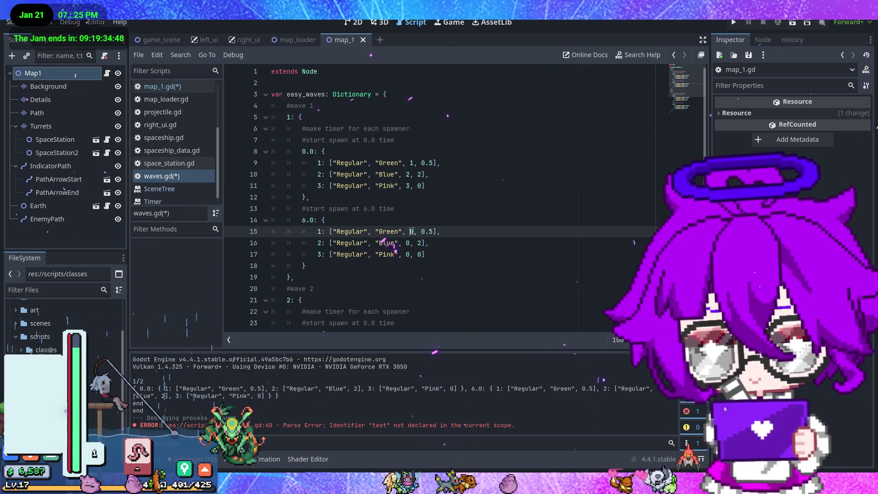
{"action": "key", "text": "BackSpace"}
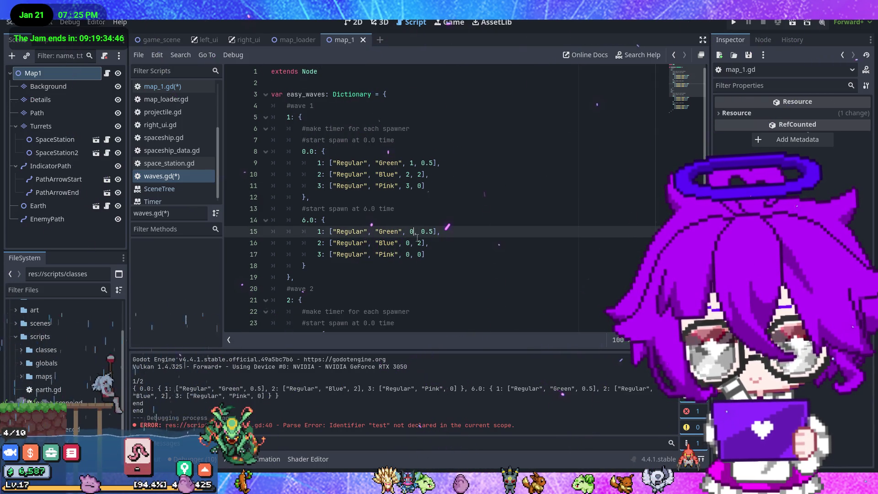
{"action": "type", "text": "1"}
{"action": "left_click", "coordinate": [407, 243]}
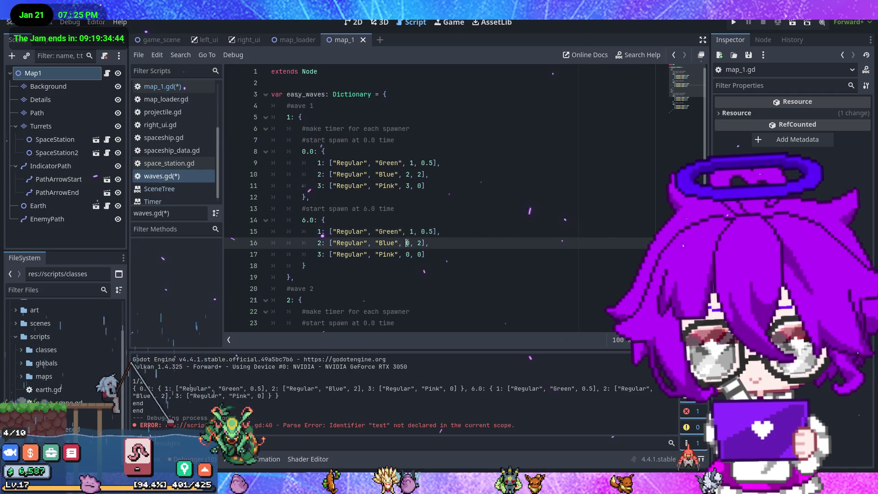
{"action": "left_click", "coordinate": [410, 255]}
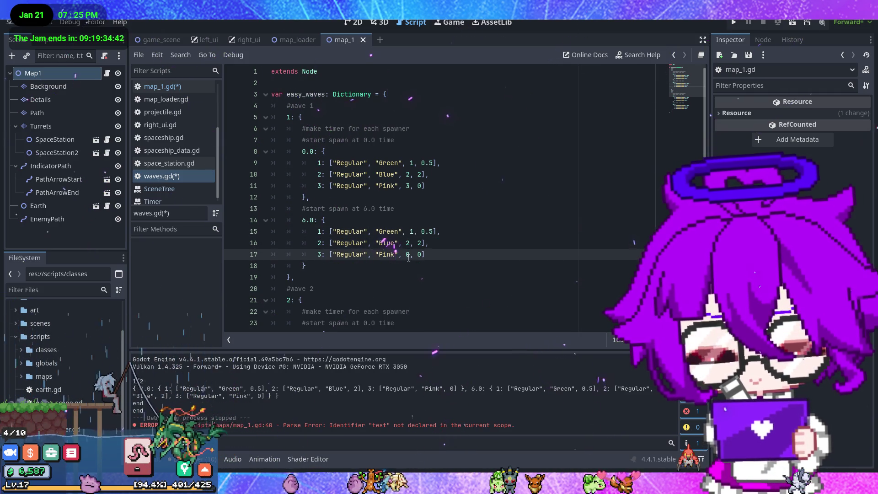
Set the Blue delay in wave 2's 6.0 spawn to 2 and save the edited scripts
{"action": "scroll", "coordinate": [409, 258], "scroll_direction": "down", "scroll_amount": 2}
{"action": "left_click", "coordinate": [414, 277]}
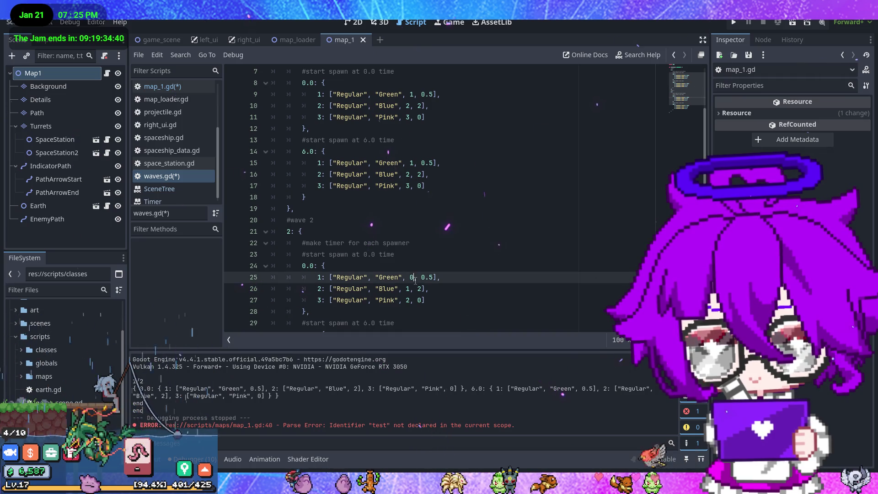
{"action": "left_click", "coordinate": [413, 289]}
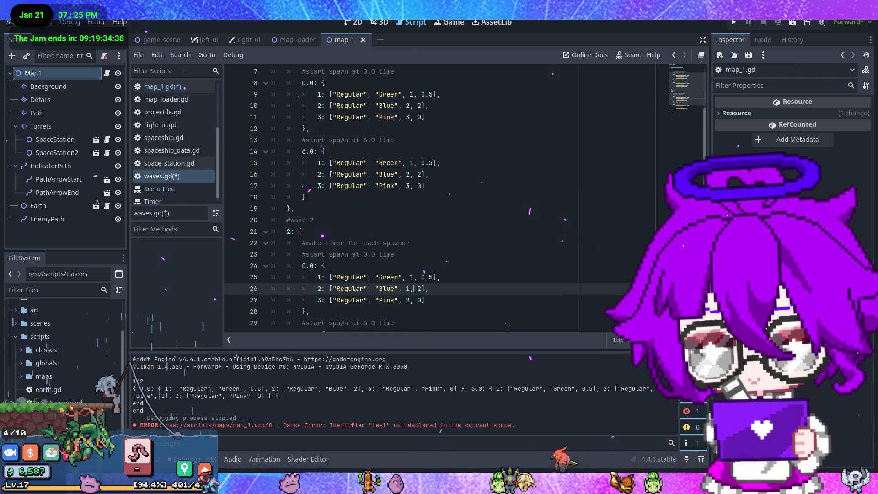
{"action": "scroll", "coordinate": [482, 254], "scroll_direction": "down", "scroll_amount": 1}
{"action": "left_click", "coordinate": [410, 267]}
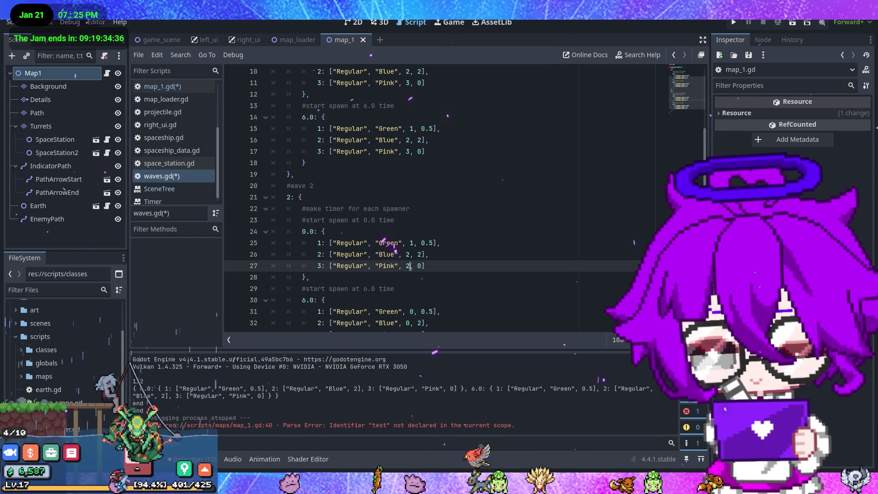
{"action": "scroll", "coordinate": [414, 264], "scroll_direction": "down", "scroll_amount": 2}
{"action": "left_click", "coordinate": [415, 250]}
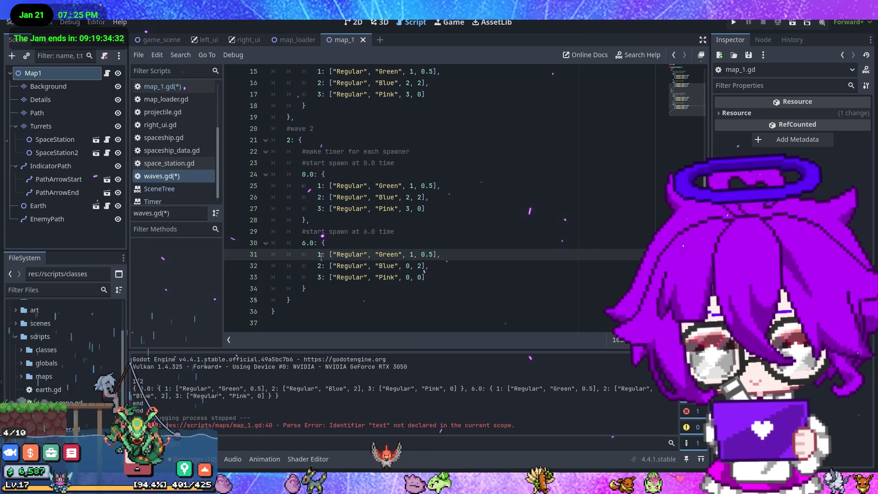
{"action": "left_click", "coordinate": [403, 264]}
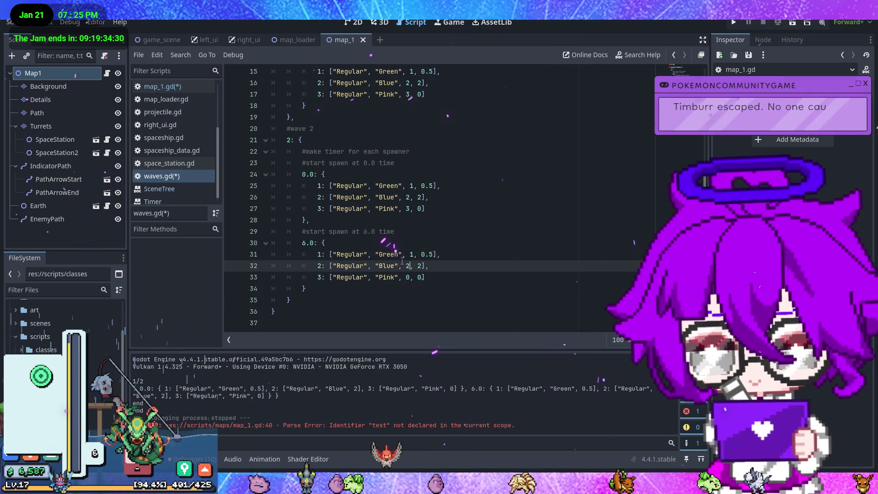
{"action": "key", "text": "BackSpace"}
{"action": "type", "text": "2"}
{"action": "left_click", "coordinate": [410, 278]}
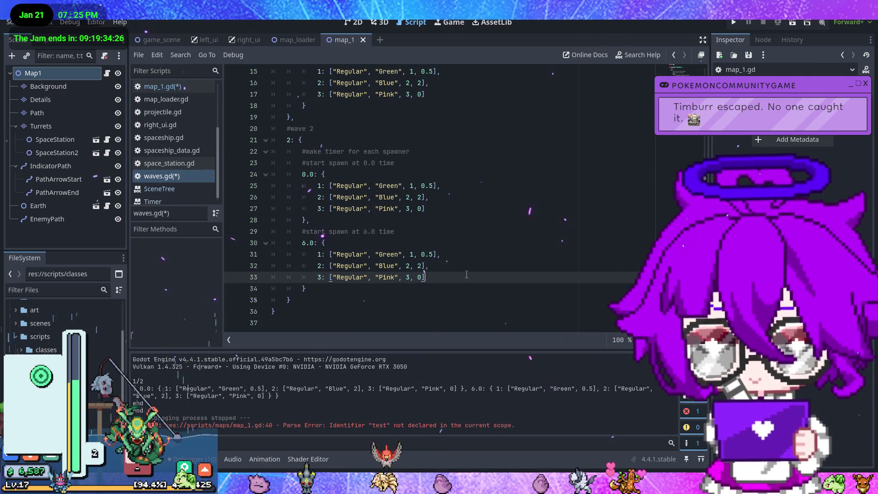
{"action": "key", "text": "ctrl+s"}
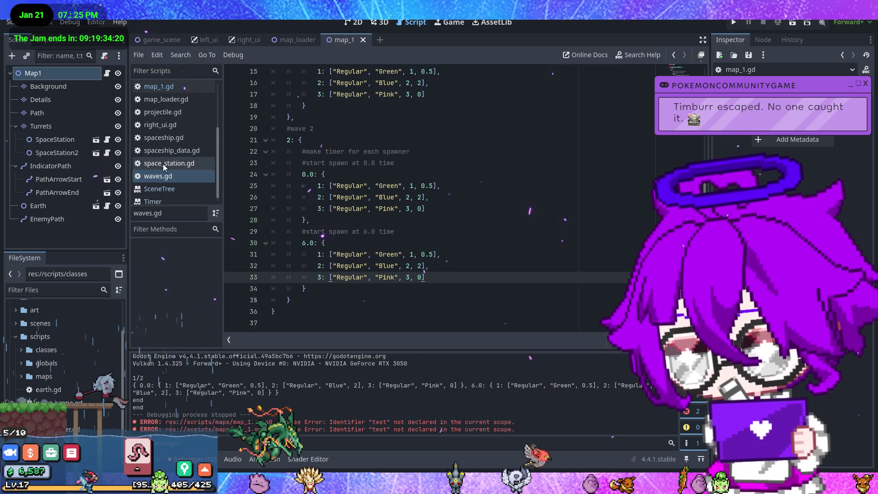
{"action": "left_click", "coordinate": [158, 86]}
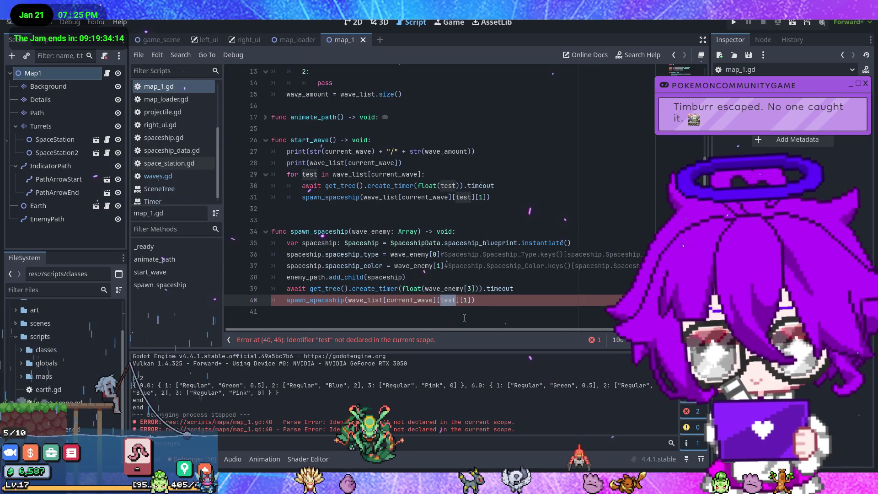
Replace test on line 40 with wave_enemy[2] via autocomplete and save map_1.gd
{"action": "type", "text": "wa"}
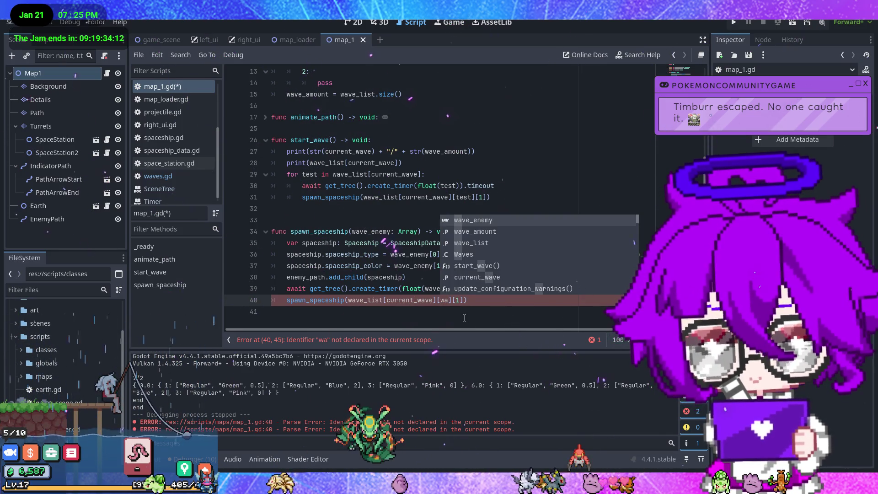
{"action": "type", "text": "ve"}
{"action": "key", "text": "Return"}
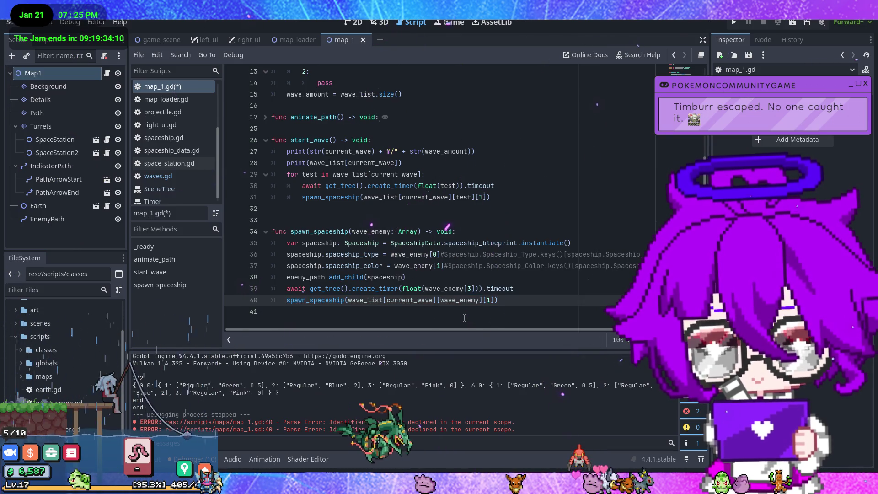
{"action": "type", "text": "2"}
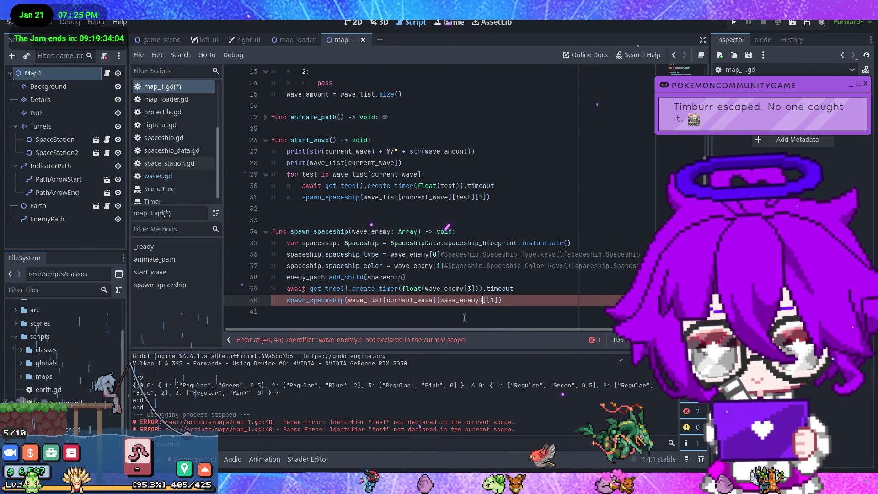
{"action": "key", "text": "BackSpace"}
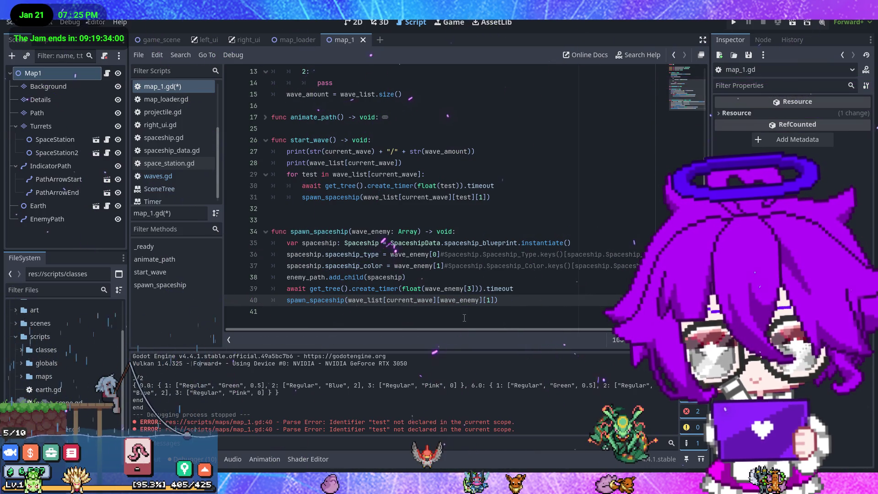
{"action": "type", "text": "2"}
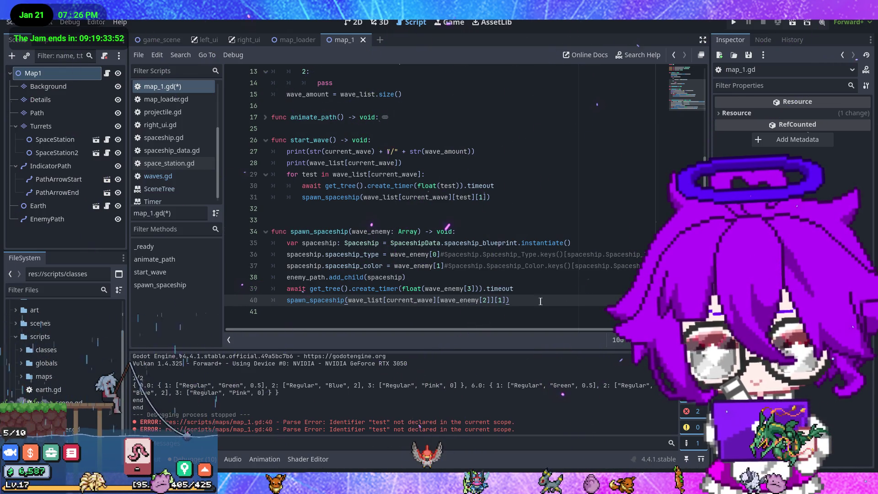
{"action": "key", "text": "ctrl+s"}
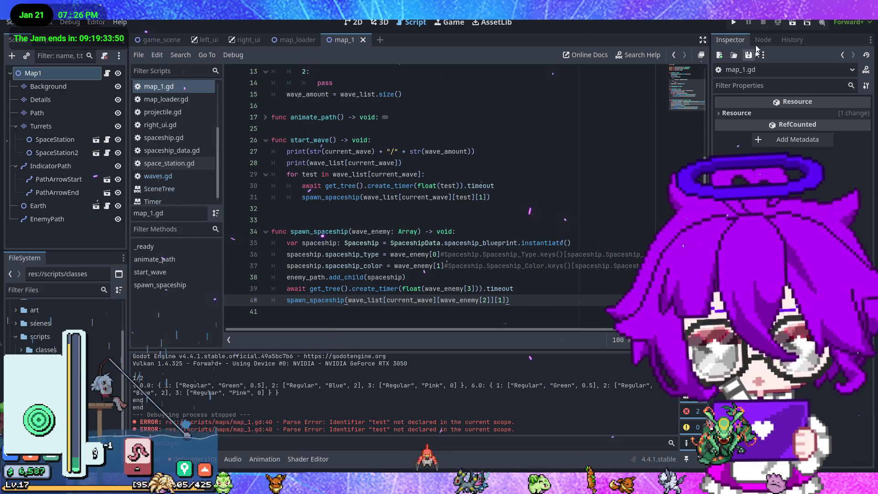
{"action": "left_click", "coordinate": [734, 23]}
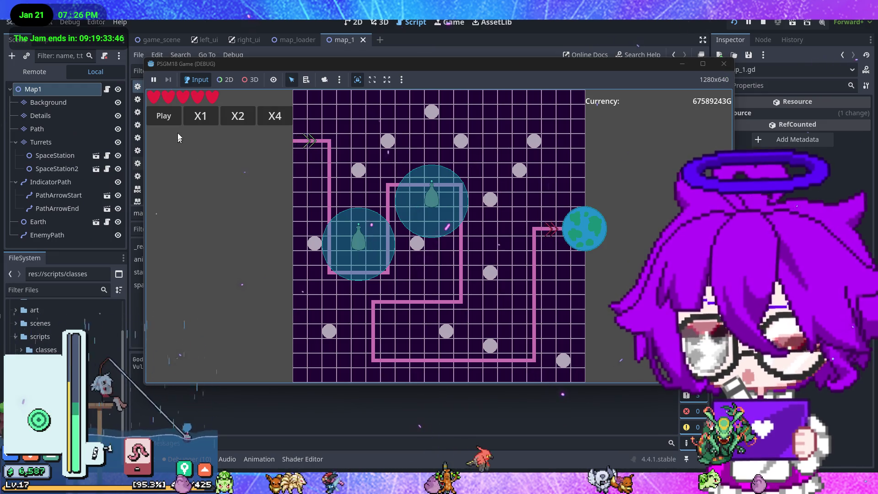
Start the first wave in the running game, which breaks on line 40 with an invalid key '1' error
{"action": "left_click", "coordinate": [175, 119]}
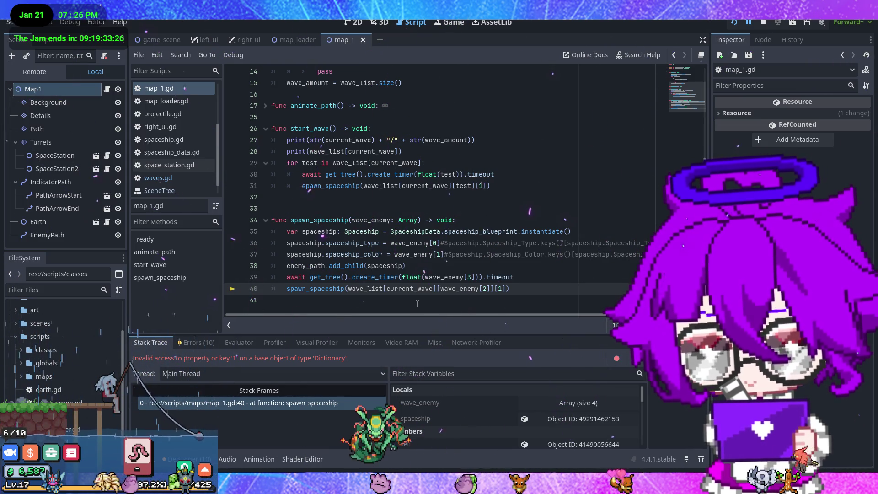
Compare the wave dictionary layout in waves.gd with the spawning code in map_1.gd
{"action": "scroll", "coordinate": [465, 416], "scroll_direction": "down", "scroll_amount": 2}
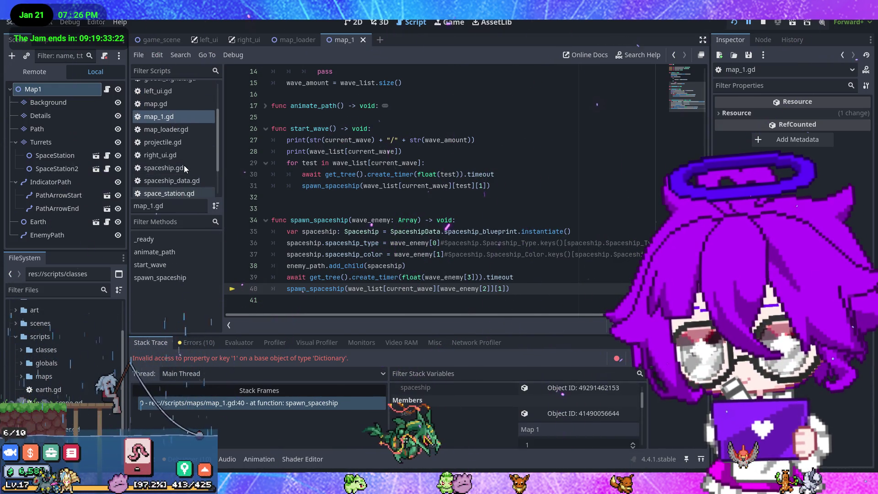
{"action": "scroll", "coordinate": [184, 176], "scroll_direction": "down", "scroll_amount": 1}
{"action": "left_click", "coordinate": [175, 166]}
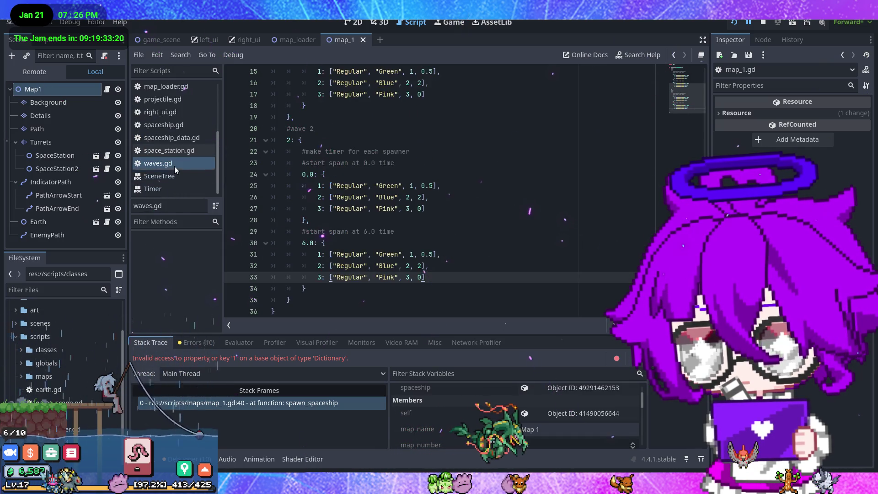
{"action": "scroll", "coordinate": [337, 191], "scroll_direction": "up", "scroll_amount": 5}
{"action": "scroll", "coordinate": [174, 151], "scroll_direction": "up", "scroll_amount": 2}
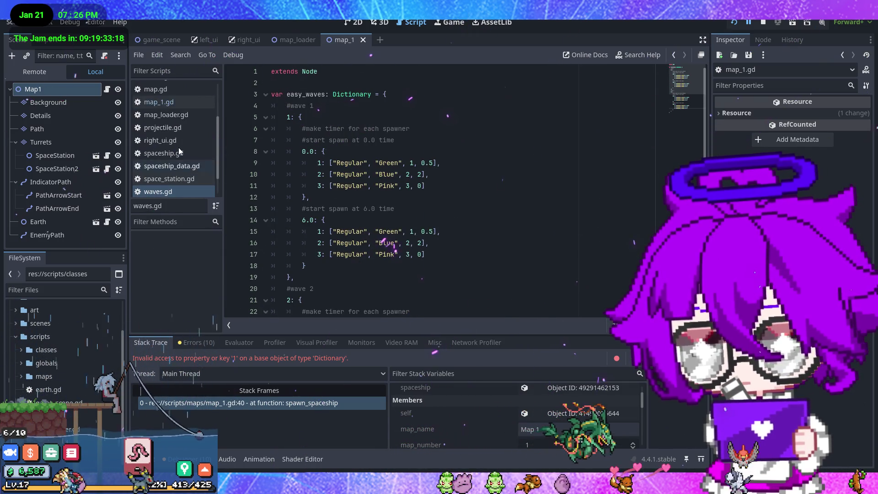
{"action": "left_click", "coordinate": [167, 102]}
{"action": "scroll", "coordinate": [355, 187], "scroll_direction": "up", "scroll_amount": 4}
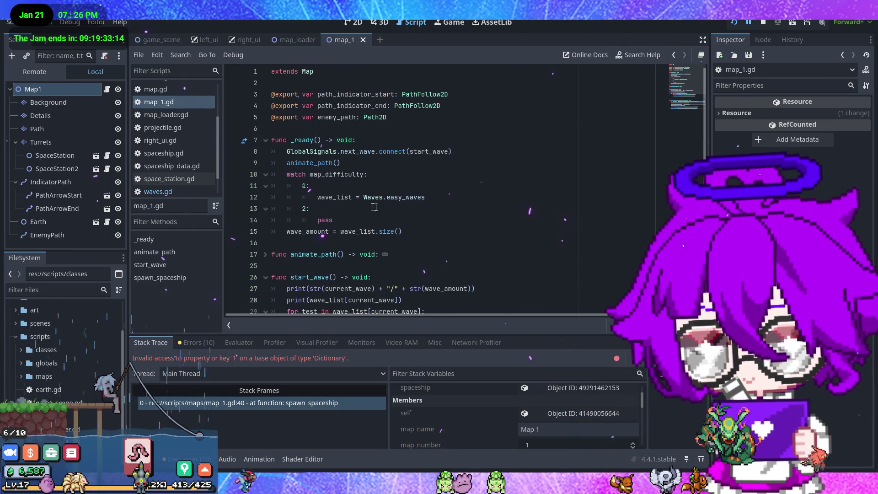
{"action": "scroll", "coordinate": [170, 169], "scroll_direction": "down", "scroll_amount": 1}
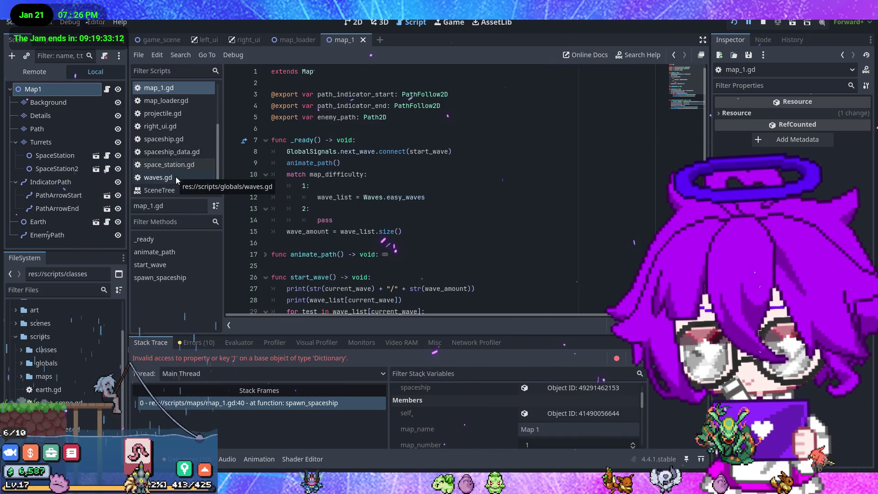
{"action": "left_click", "coordinate": [176, 178]}
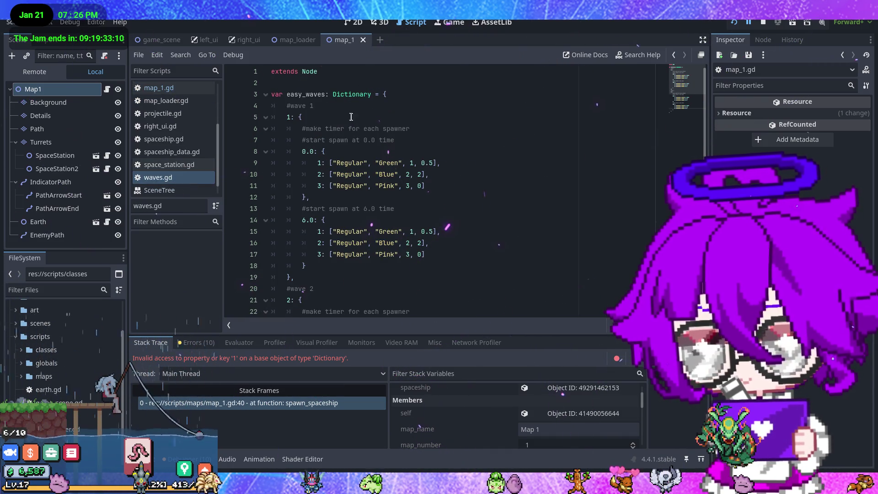
{"action": "scroll", "coordinate": [351, 117], "scroll_direction": "down", "scroll_amount": 1}
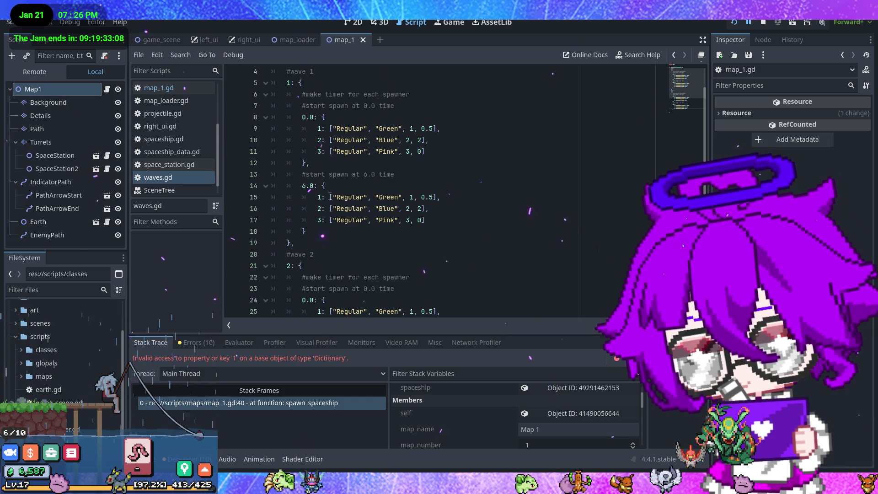
{"action": "scroll", "coordinate": [331, 197], "scroll_direction": "up", "scroll_amount": 1}
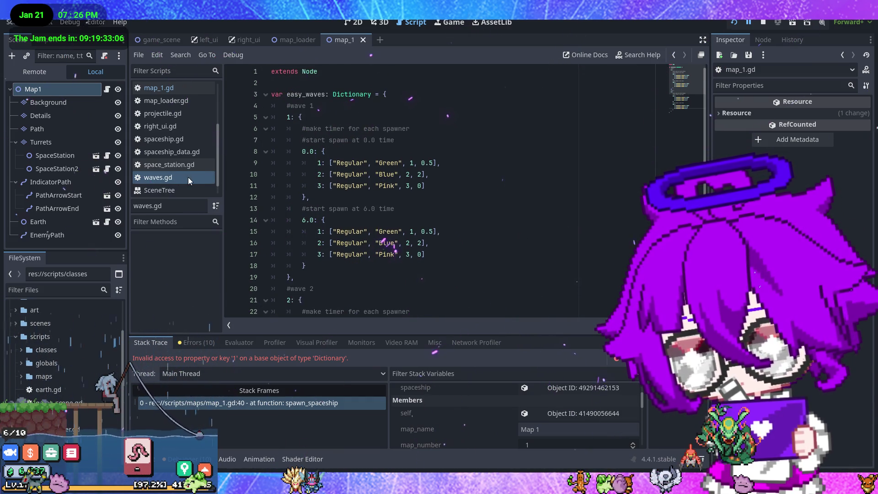
{"action": "scroll", "coordinate": [182, 177], "scroll_direction": "up", "scroll_amount": 2}
{"action": "left_click", "coordinate": [166, 117]}
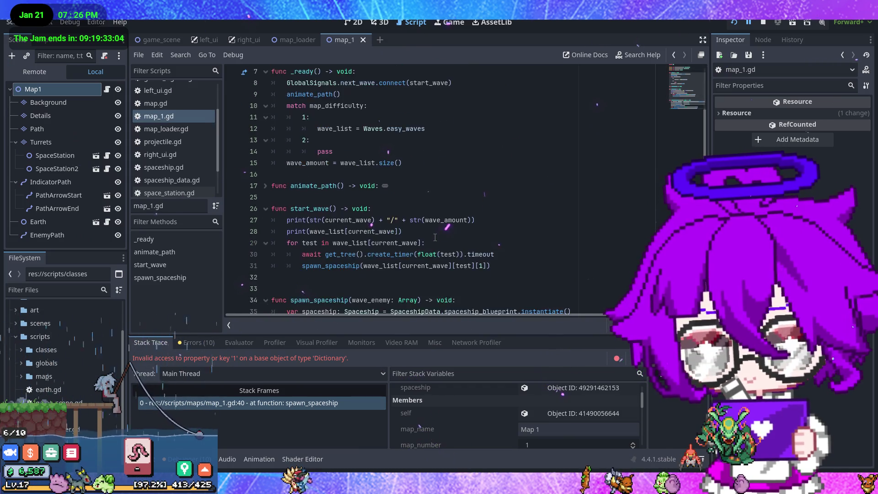
{"action": "scroll", "coordinate": [435, 237], "scroll_direction": "down", "scroll_amount": 2}
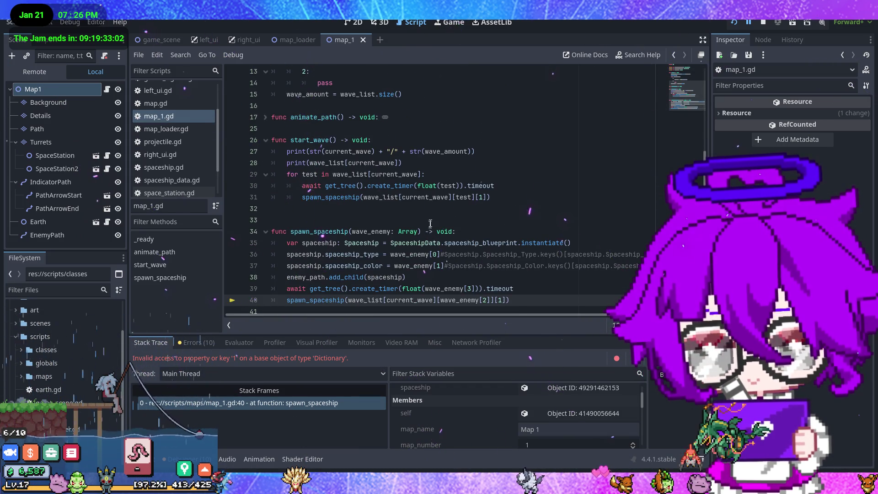
Replace wave_enemy[2] with test in line 40's recursive spawn_spaceship call
{"action": "left_click", "coordinate": [509, 185]}
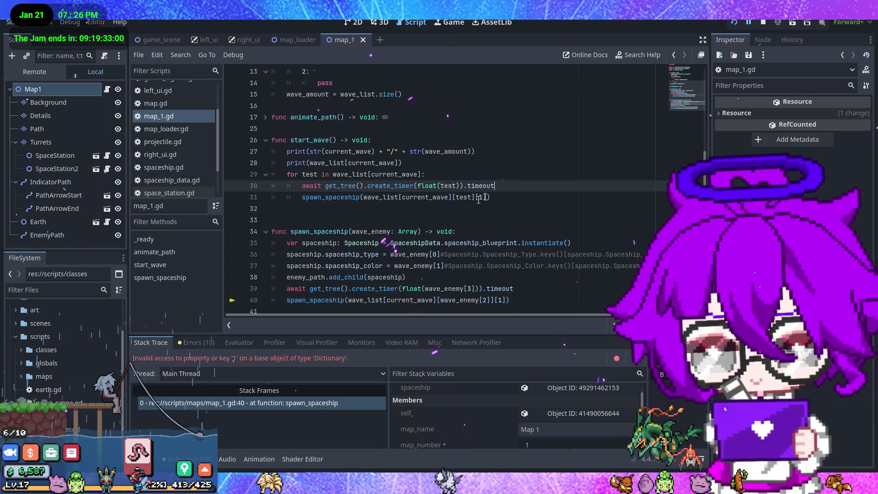
{"action": "left_click", "coordinate": [398, 197]}
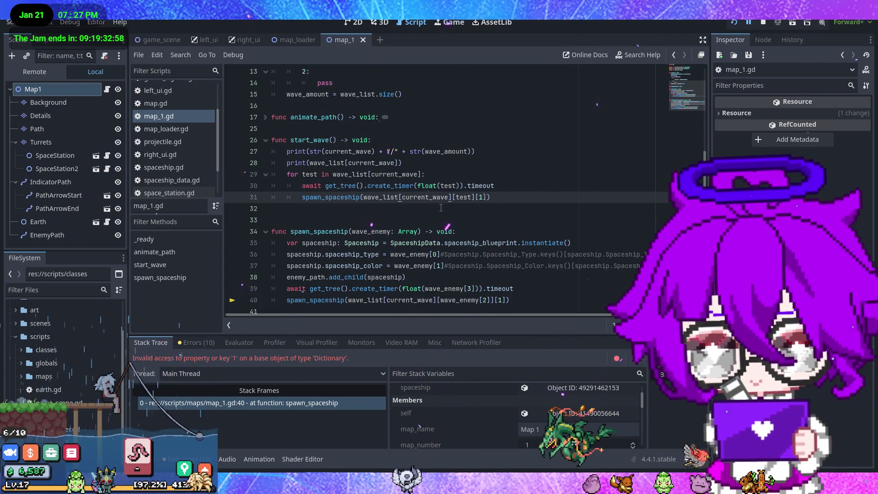
{"action": "scroll", "coordinate": [430, 201], "scroll_direction": "down", "scroll_amount": 1}
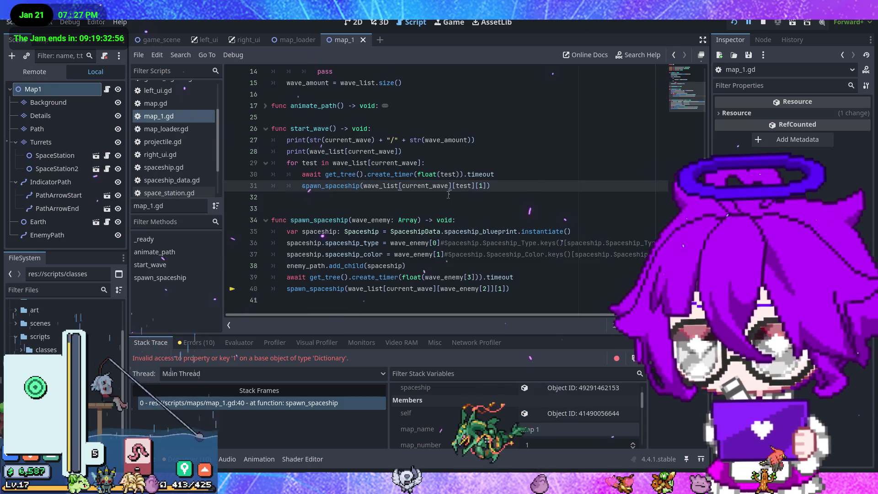
{"action": "double_click", "coordinate": [403, 187]}
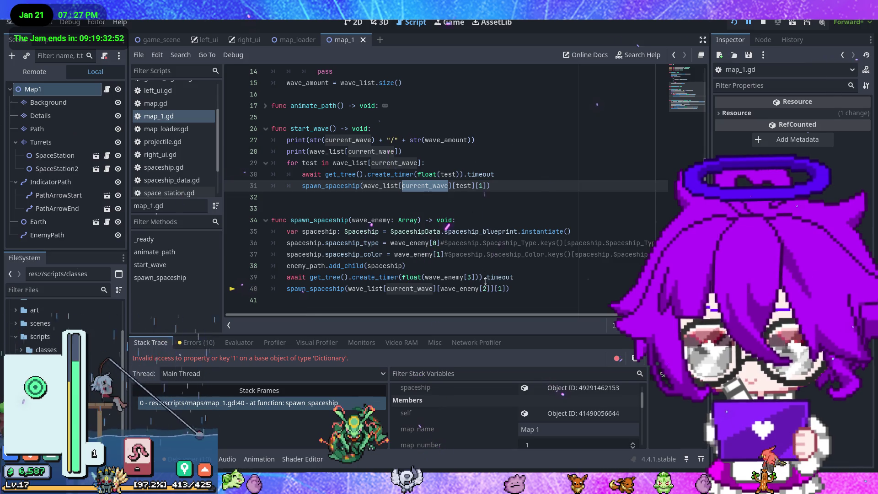
{"action": "left_click_drag", "start_coordinate": [491, 289], "coordinate": [442, 294]}
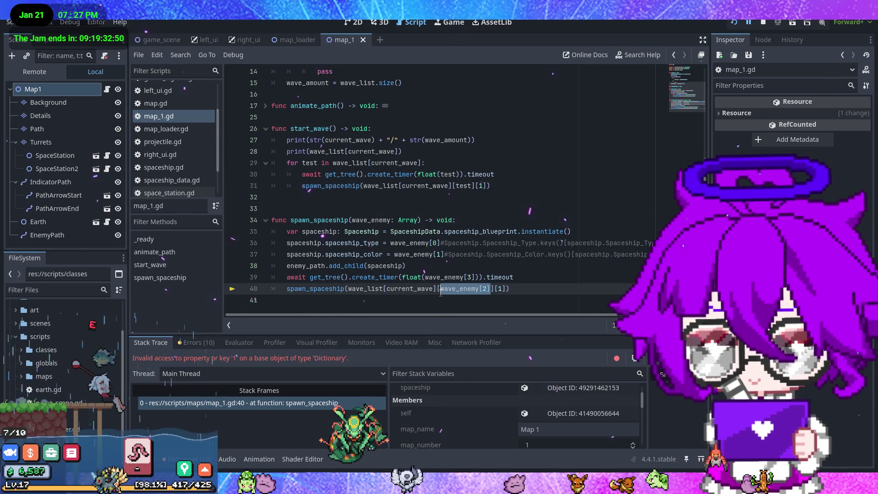
{"action": "type", "text": "test"}
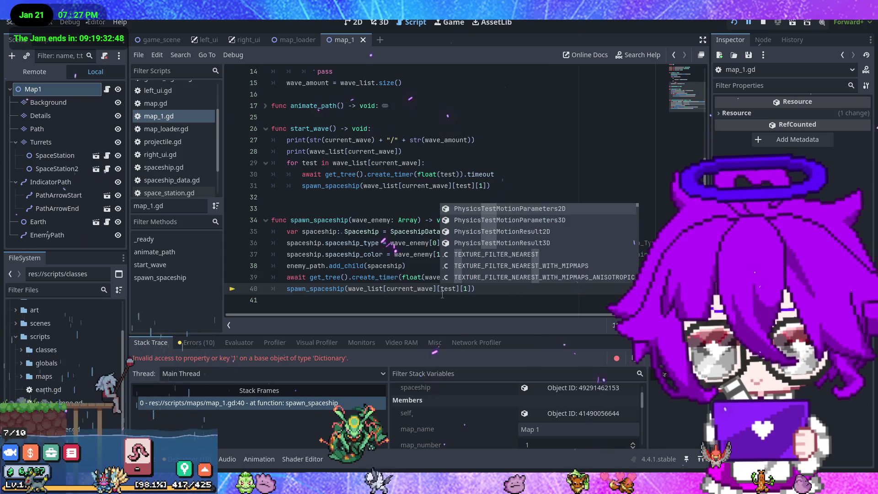
Check the spawn calls on lines 31 and 40 against wave 1's green ship entry in waves.gd
{"action": "left_click", "coordinate": [489, 187]}
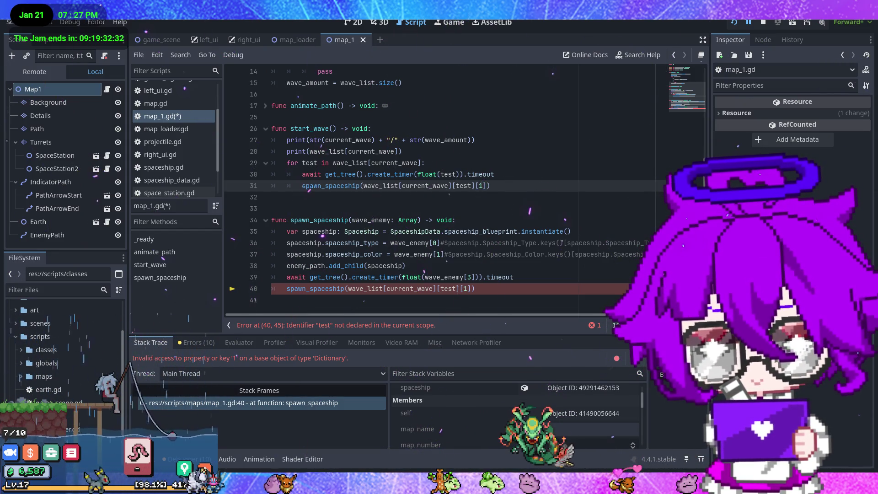
{"action": "left_click", "coordinate": [459, 289]}
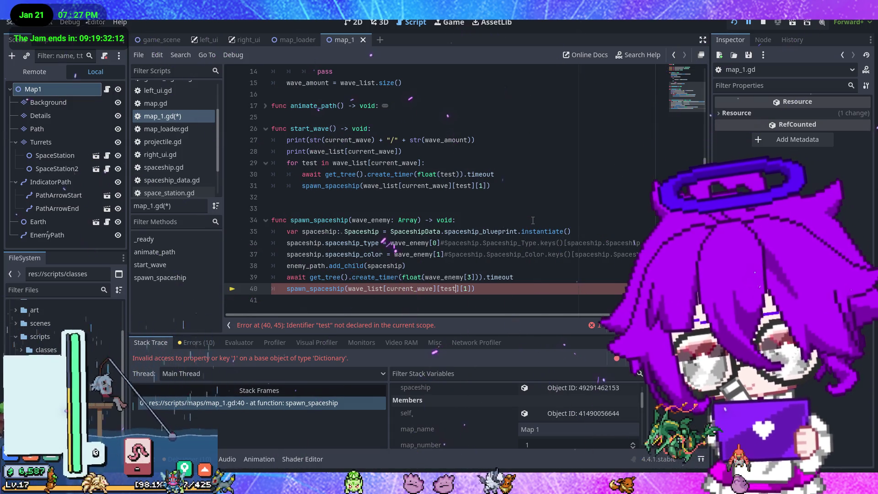
{"action": "scroll", "coordinate": [183, 145], "scroll_direction": "down", "scroll_amount": 1}
{"action": "scroll", "coordinate": [183, 146], "scroll_direction": "down", "scroll_amount": 1}
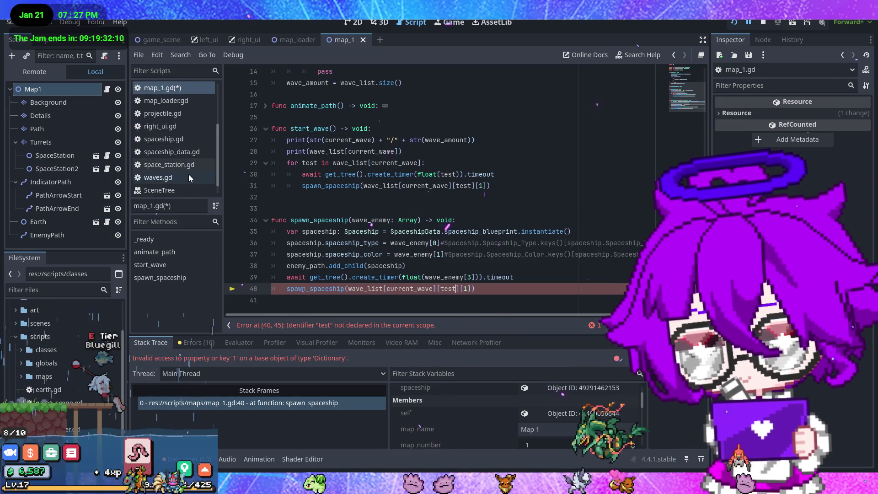
{"action": "left_click", "coordinate": [189, 176]}
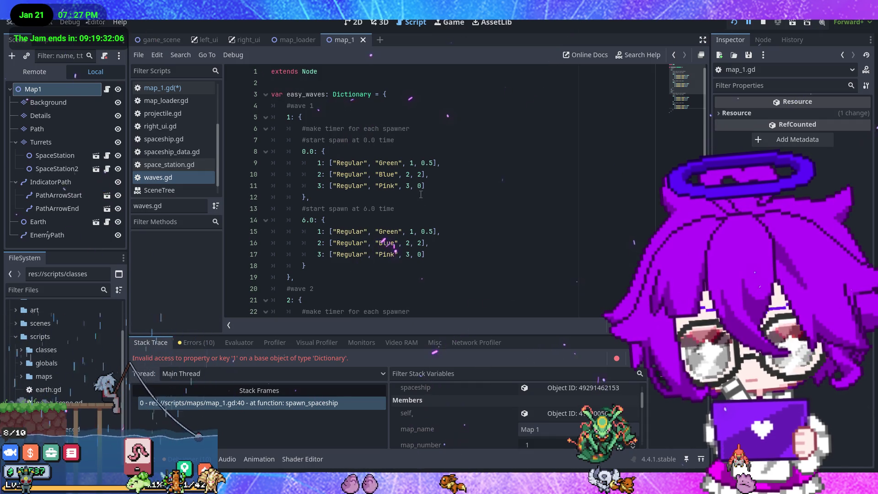
{"action": "left_click", "coordinate": [413, 162]}
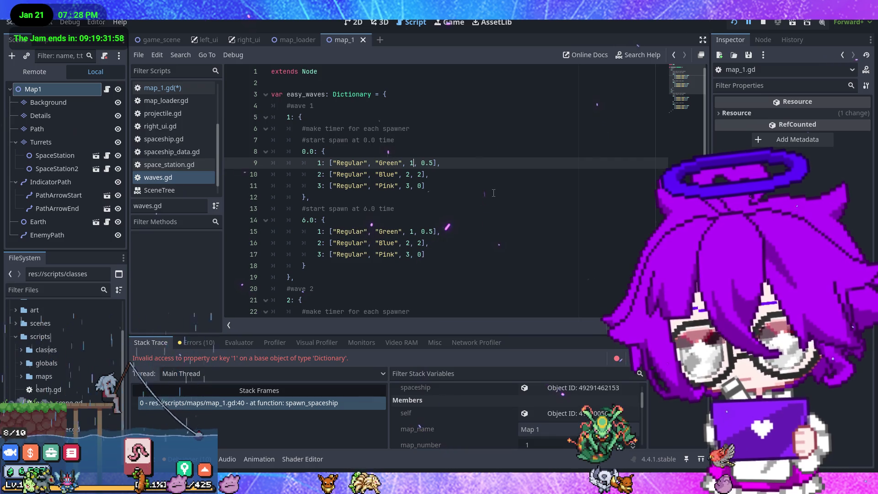
{"action": "left_click", "coordinate": [172, 89]}
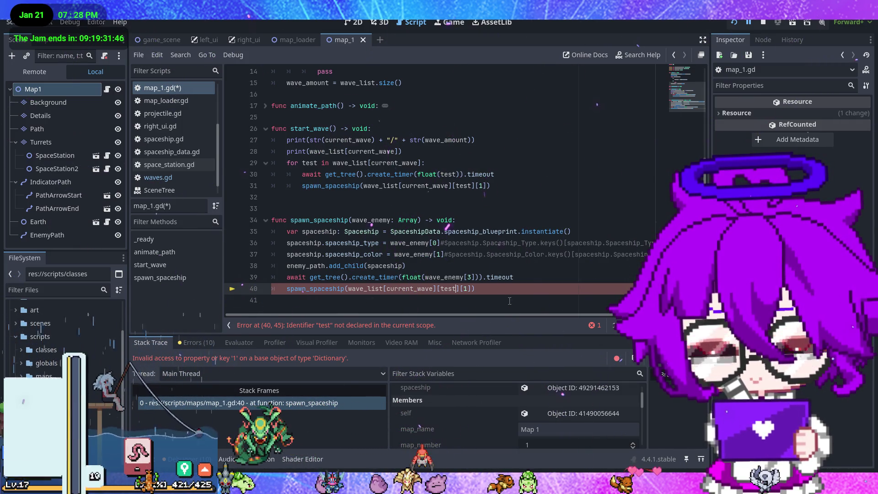
Pass test to the start_wave spawn call and add a start_time: float parameter to spawn_spaceship
{"action": "left_click", "coordinate": [488, 186]}
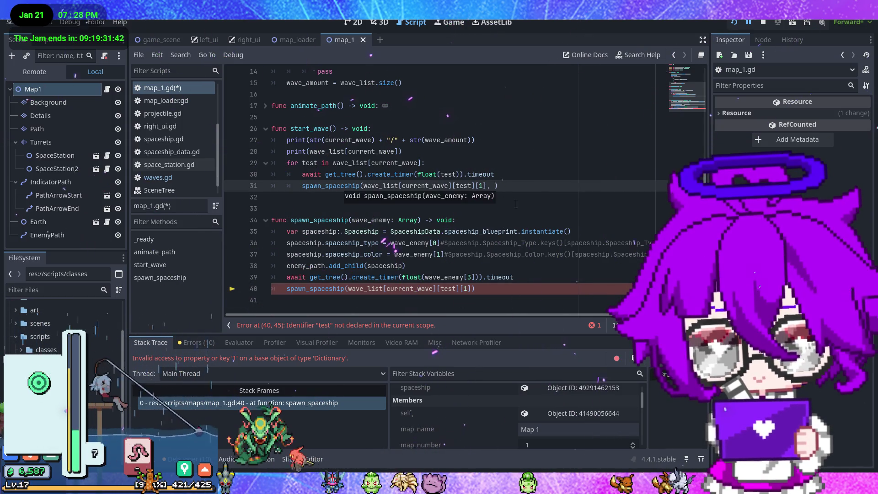
{"action": "type", "text": "test"}
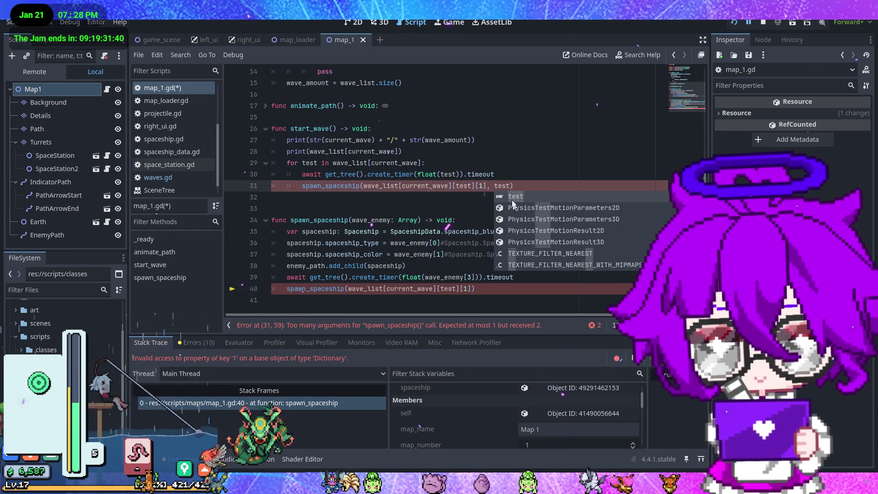
{"action": "left_click", "coordinate": [418, 221]}
{"action": "type", "text": ", "}
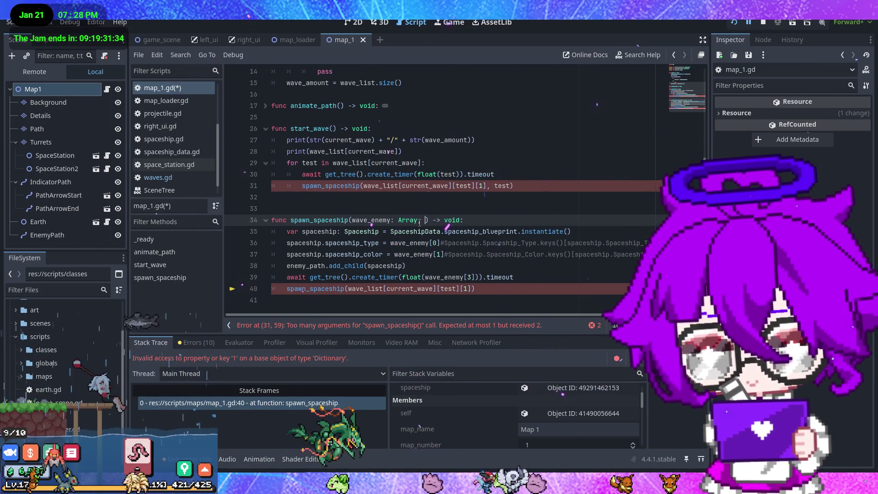
{"action": "type", "text": "tim"}
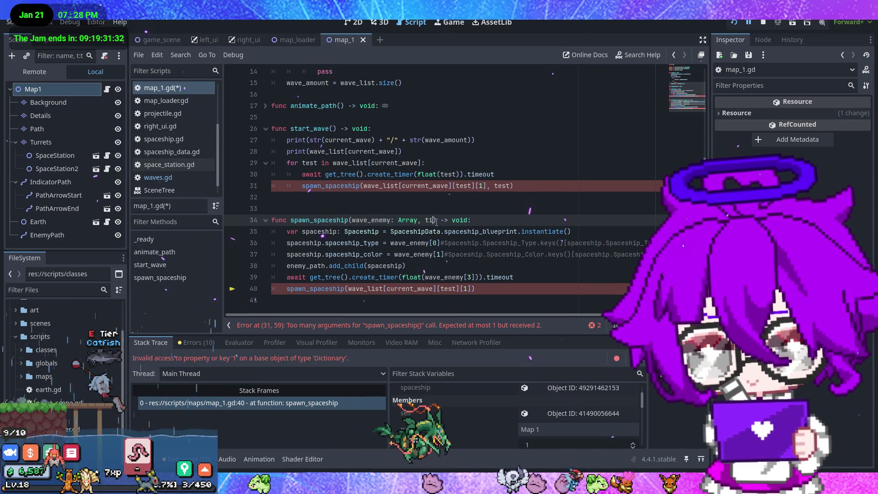
{"action": "type", "text": "e_nu"}
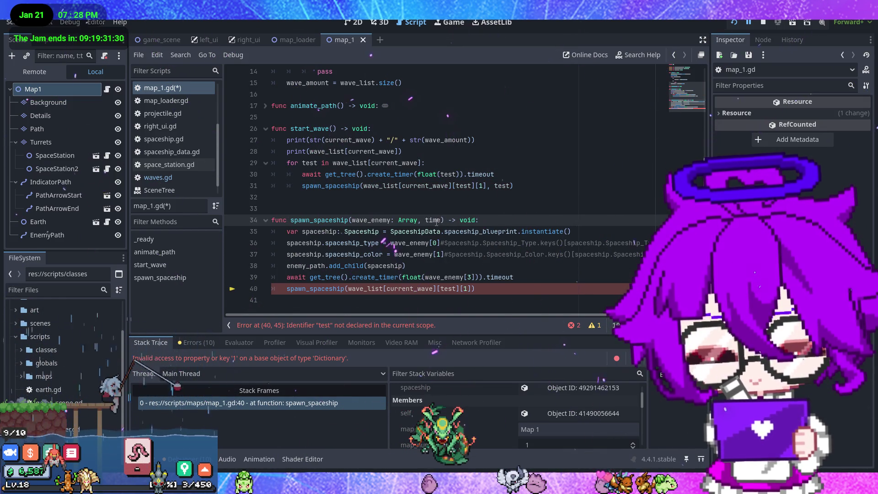
{"action": "key", "text": "BackSpace"}
{"action": "key", "text": "BackSpace"}
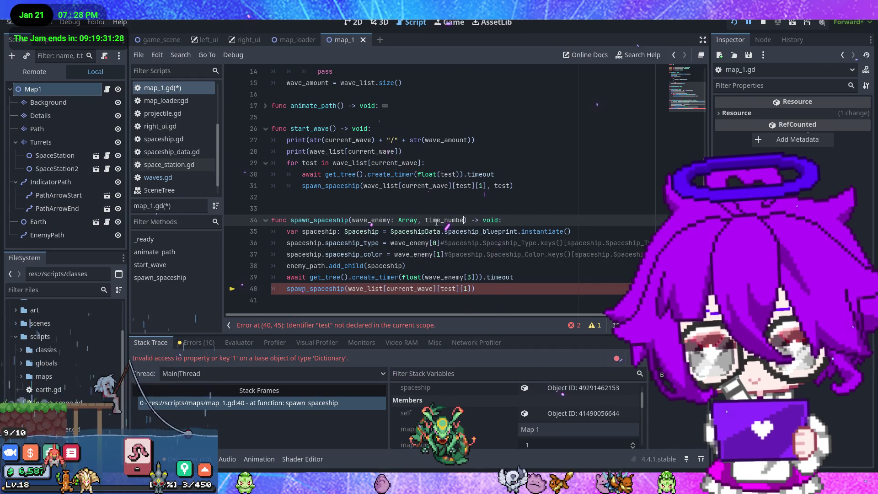
{"action": "key", "text": "BackSpace"}
{"action": "key", "text": "BackSpace"}
{"action": "key", "text": "BackSpace"}
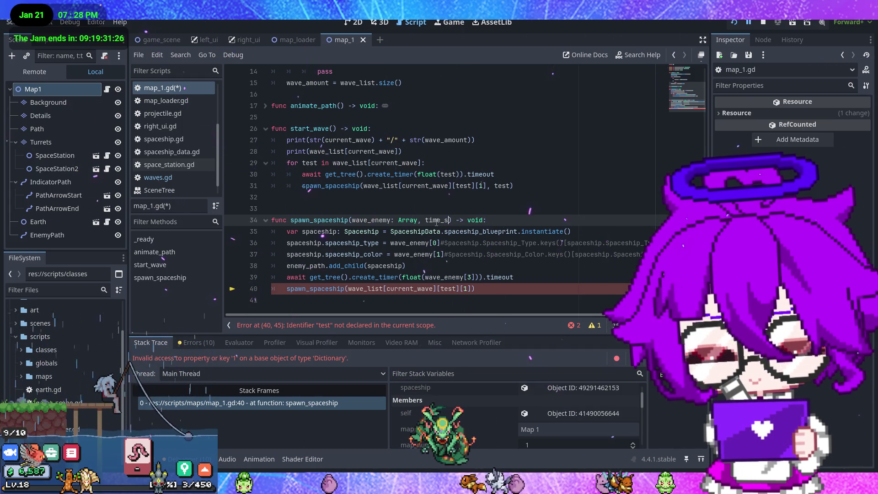
{"action": "type", "text": "start_time"}
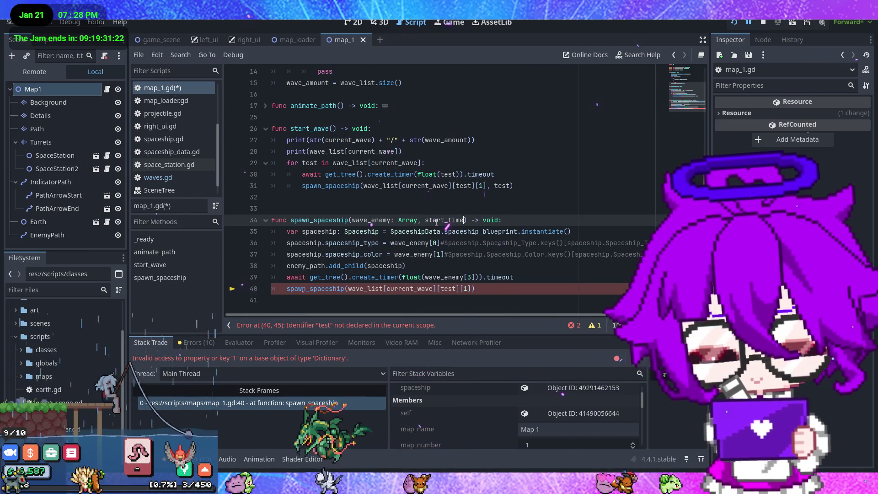
{"action": "type", "text": ": i"}
{"action": "key", "text": "BackSpace"}
{"action": "type", "text": "float"}
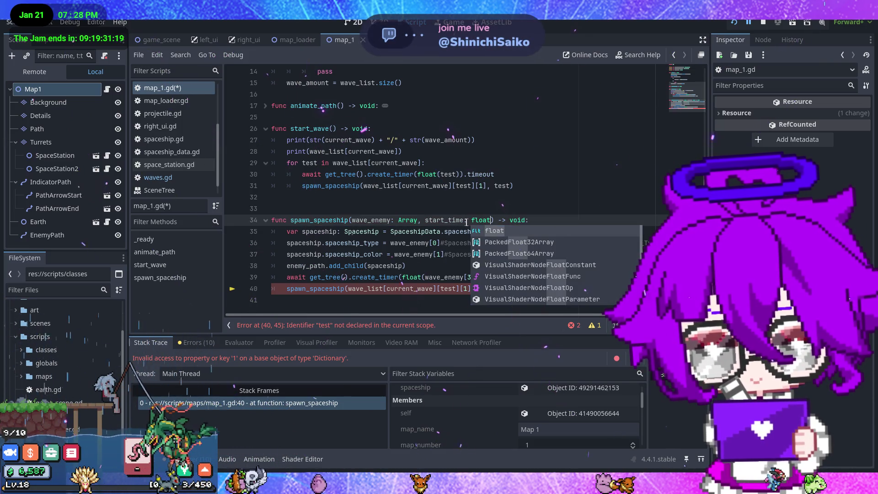
Replace test with start_time in line 40's recursive spawn_spaceship call
{"action": "left_click", "coordinate": [466, 221]}
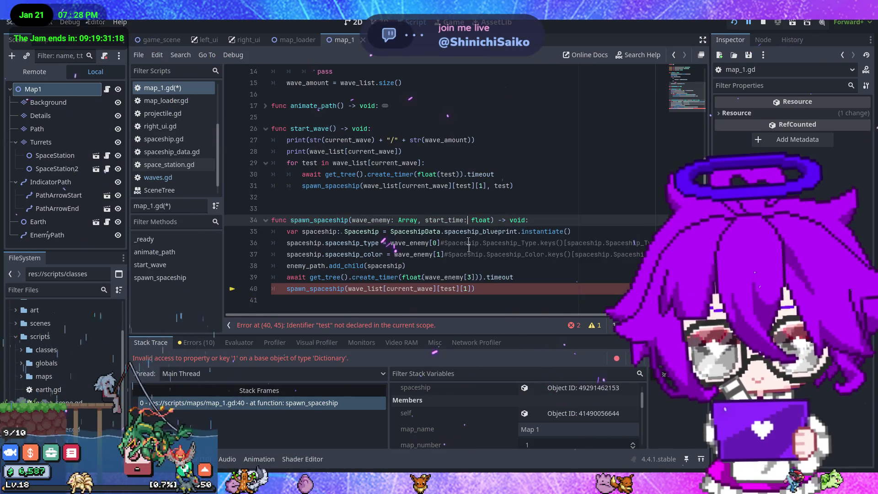
{"action": "left_click_drag", "start_coordinate": [453, 293], "coordinate": [444, 291]}
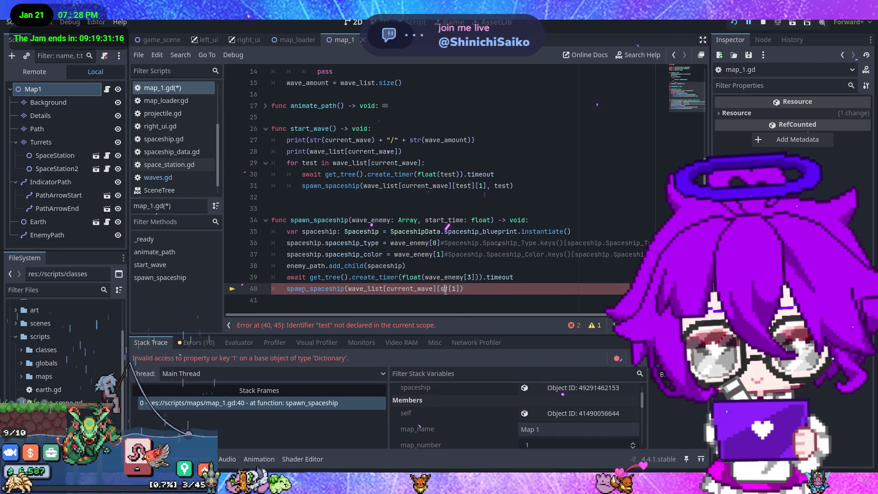
{"action": "type", "text": "tart"}
{"action": "key", "text": "Return"}
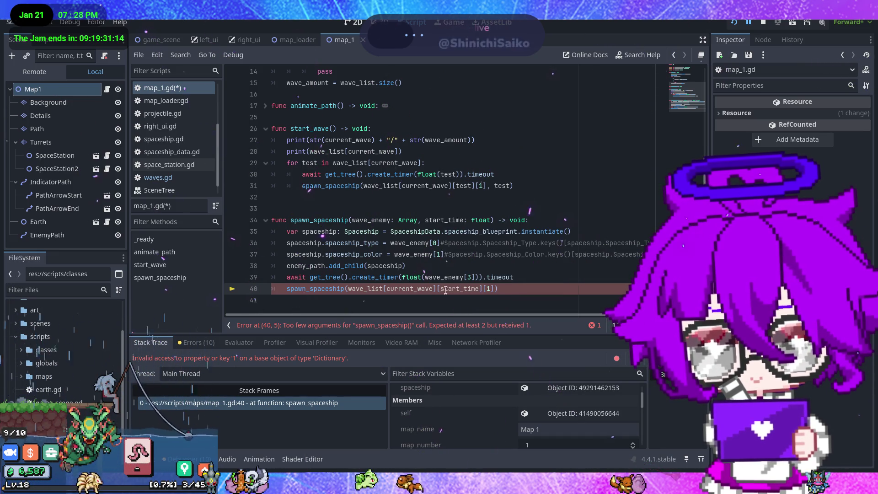
Rename the start_wave loop variable to start_time, pass start_time on line 40, and save map_1.gd
{"action": "left_click", "coordinate": [317, 164]}
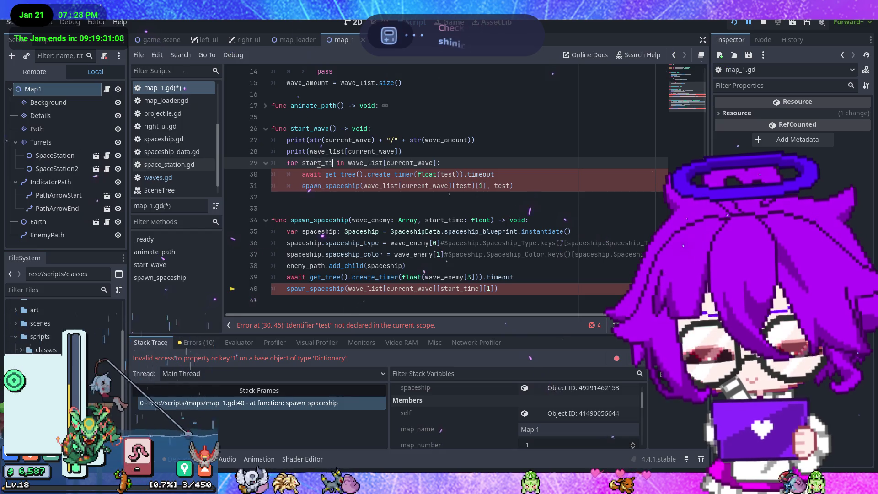
{"action": "type", "text": "me"}
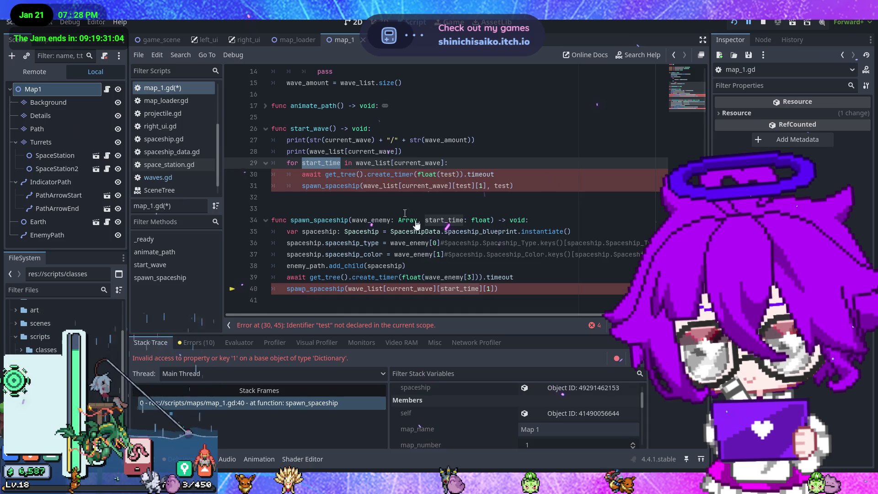
{"action": "mouse_move", "coordinate": [456, 175]}
{"action": "left_mouse_down"}
{"action": "mouse_move", "coordinate": [439, 174]}
{"action": "mouse_move", "coordinate": [456, 186]}
{"action": "left_mouse_up"}
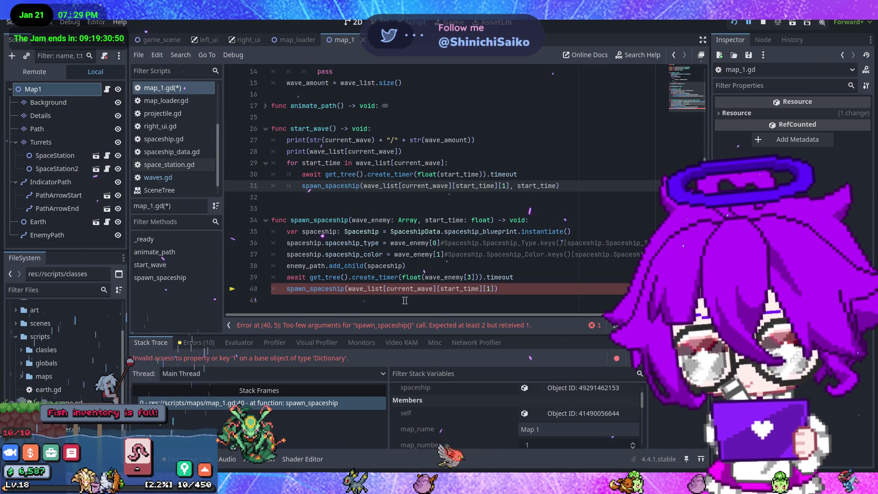
{"action": "left_click", "coordinate": [495, 290]}
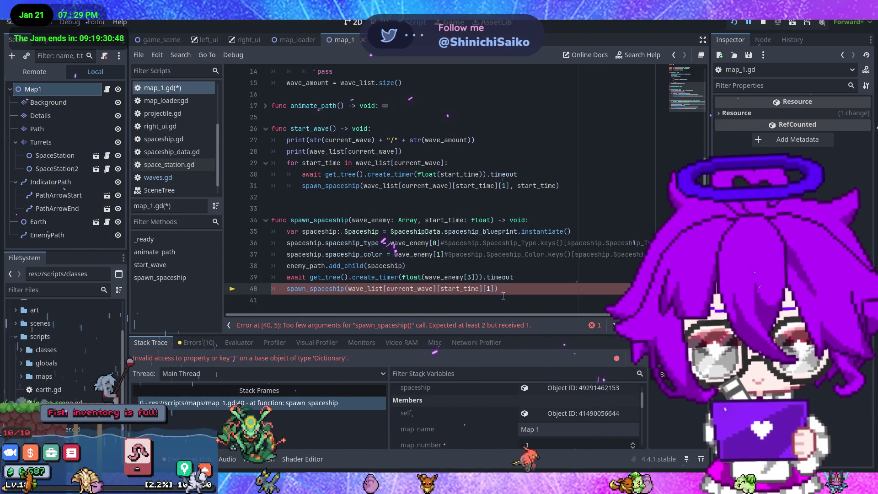
{"action": "type", "text": ", s"}
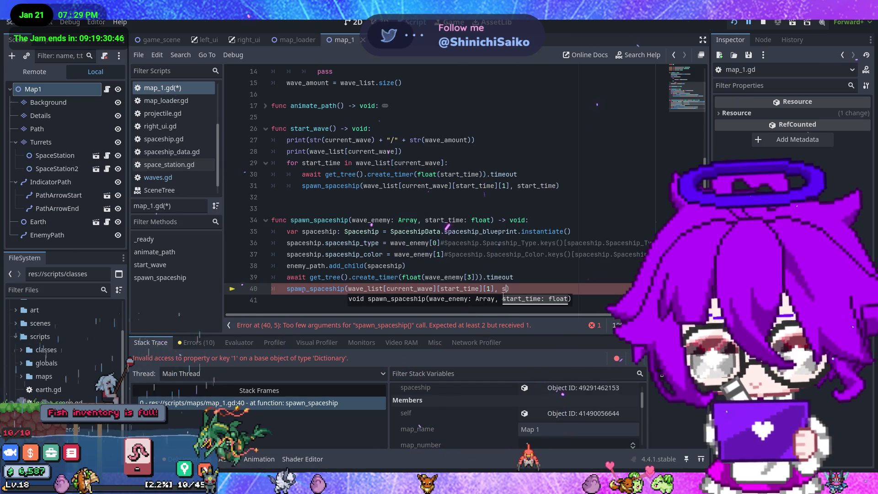
{"action": "type", "text": "tart_time"}
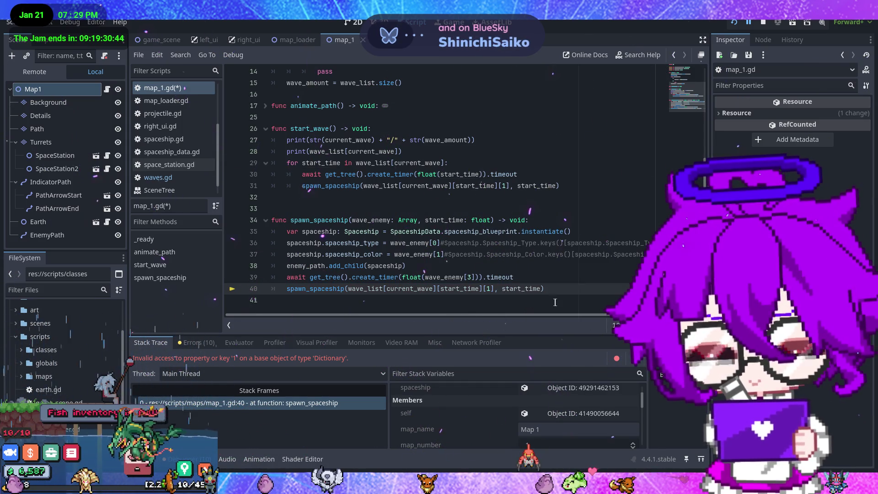
{"action": "key", "text": "ctrl+s"}
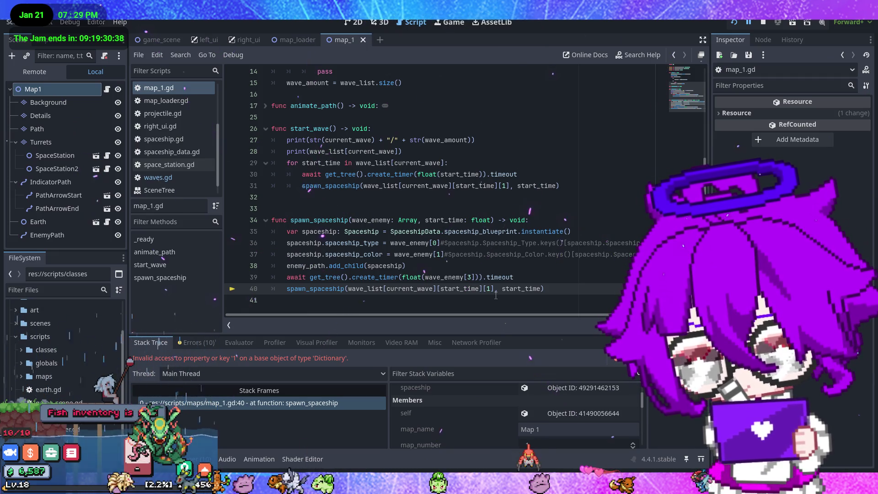
Run the game, start a wave of green ships along the path, then close it
{"action": "left_click", "coordinate": [735, 23]}
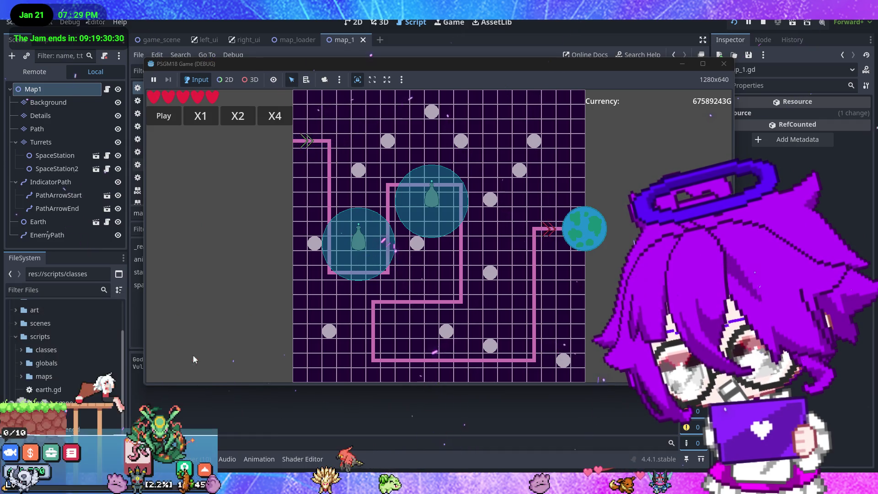
{"action": "left_click", "coordinate": [163, 116]}
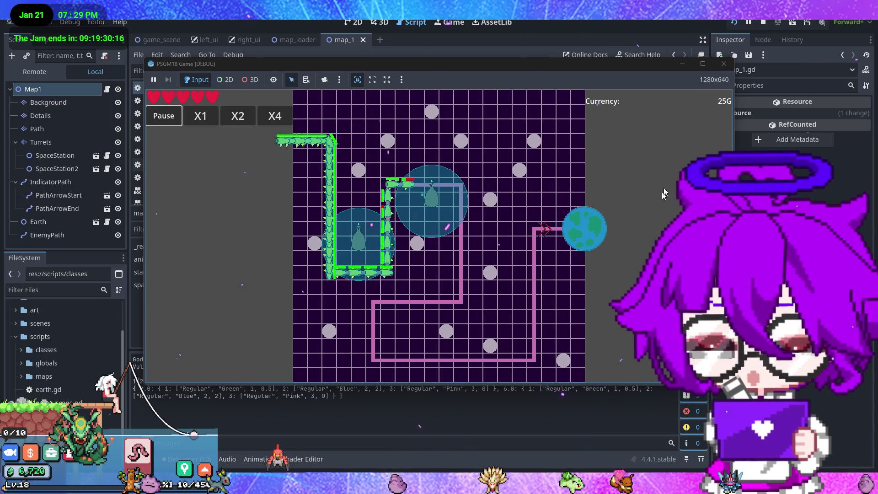
{"action": "left_click", "coordinate": [724, 65]}
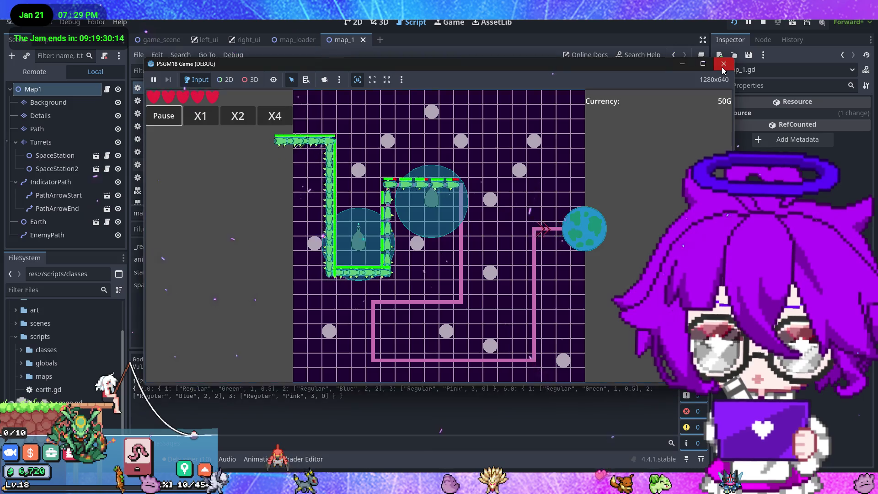
{"action": "left_click", "coordinate": [185, 178]}
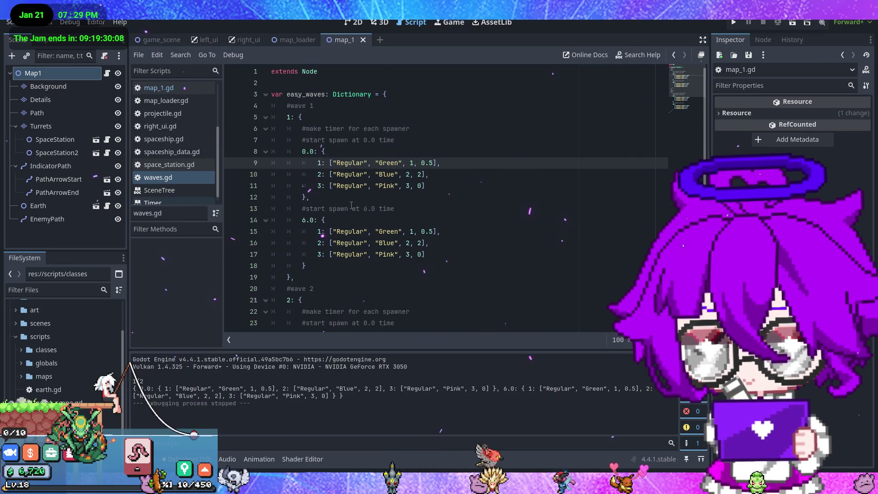
Review the Regular ship stats in spaceship_data.gd and the waves.gd data, ending on map_1.gd
{"action": "left_click", "coordinate": [183, 152]}
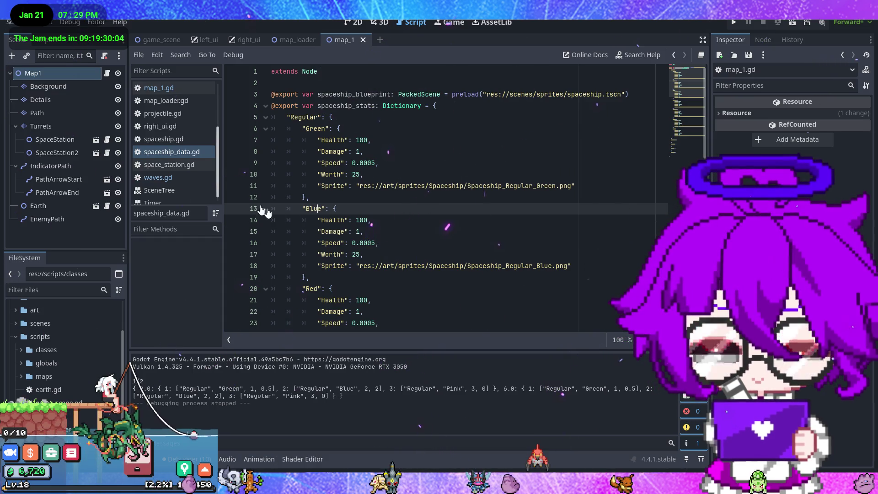
{"action": "left_click", "coordinate": [178, 183]}
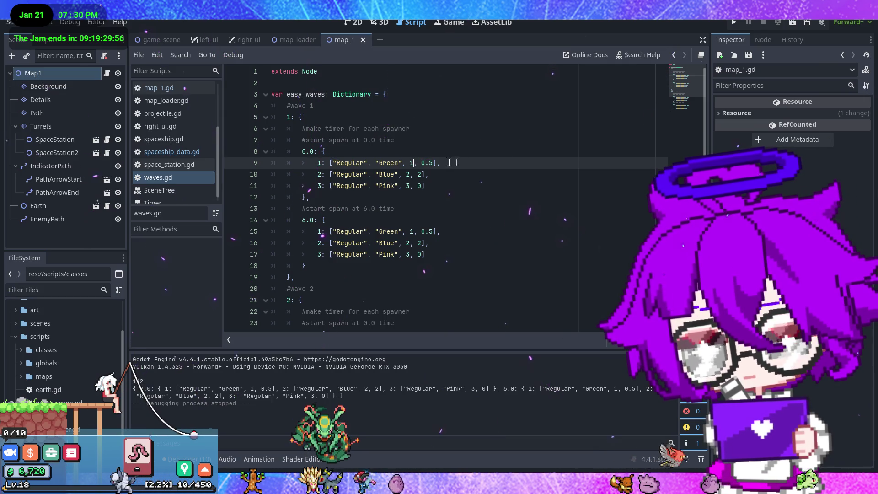
{"action": "left_click", "coordinate": [188, 153]}
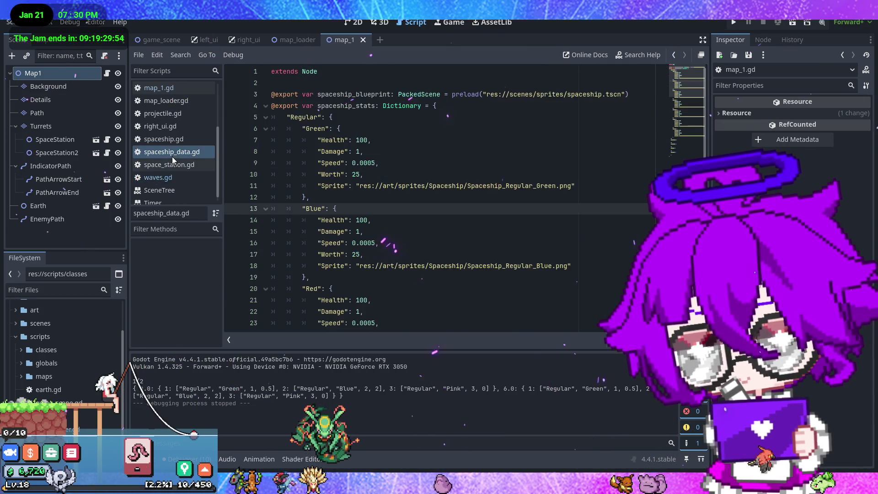
{"action": "left_click", "coordinate": [159, 87]}
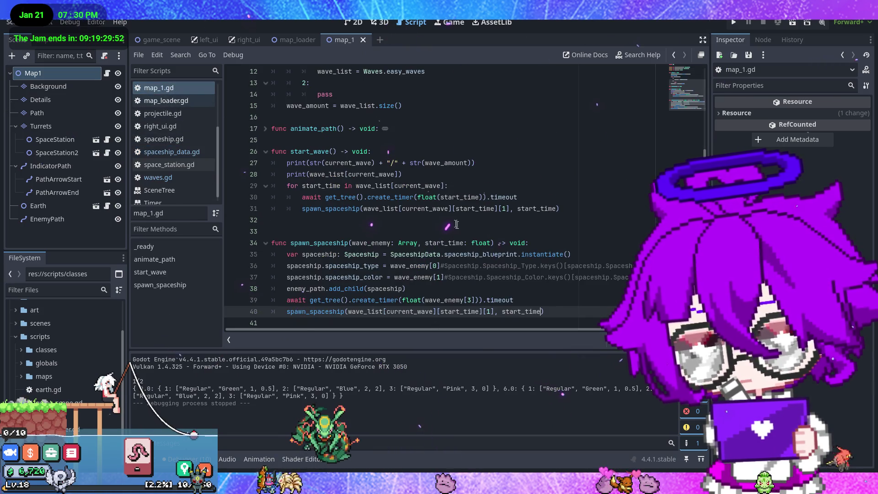